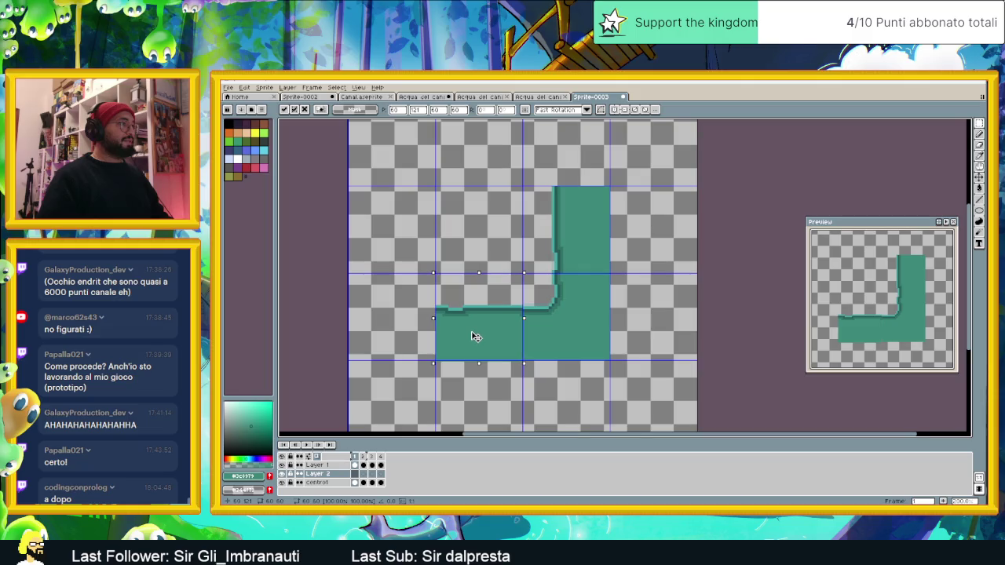
- Nudge the lower-left teal block down and back up one pixel, then commit its placement
key(Down)
key(Up)
key(Up)
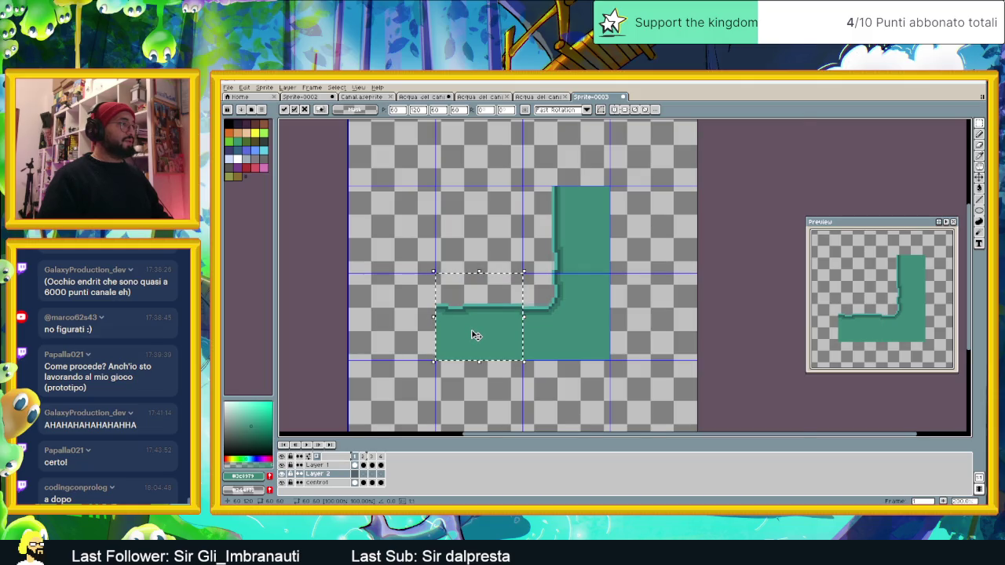
scroll(475, 336, up, 1)
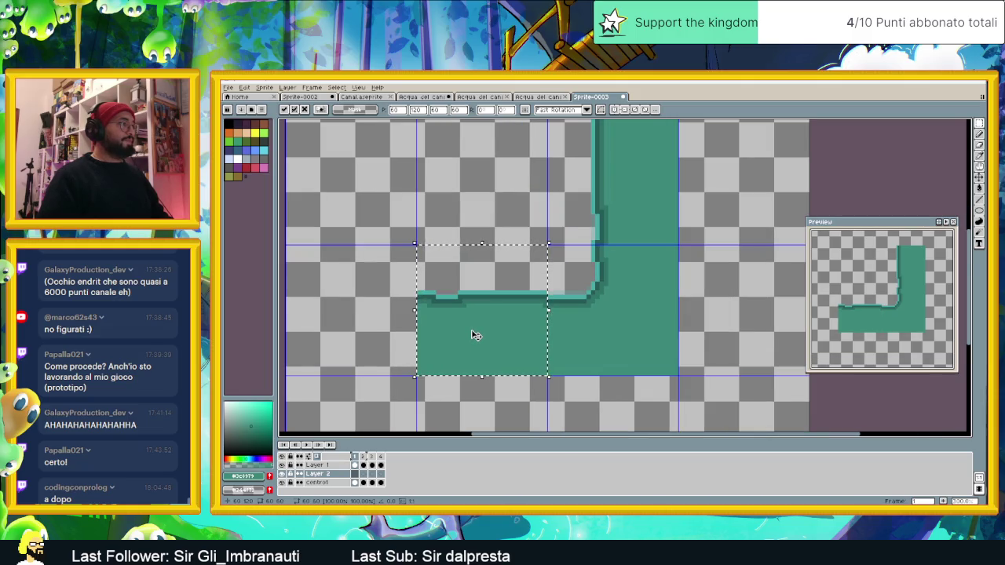
click(580, 391)
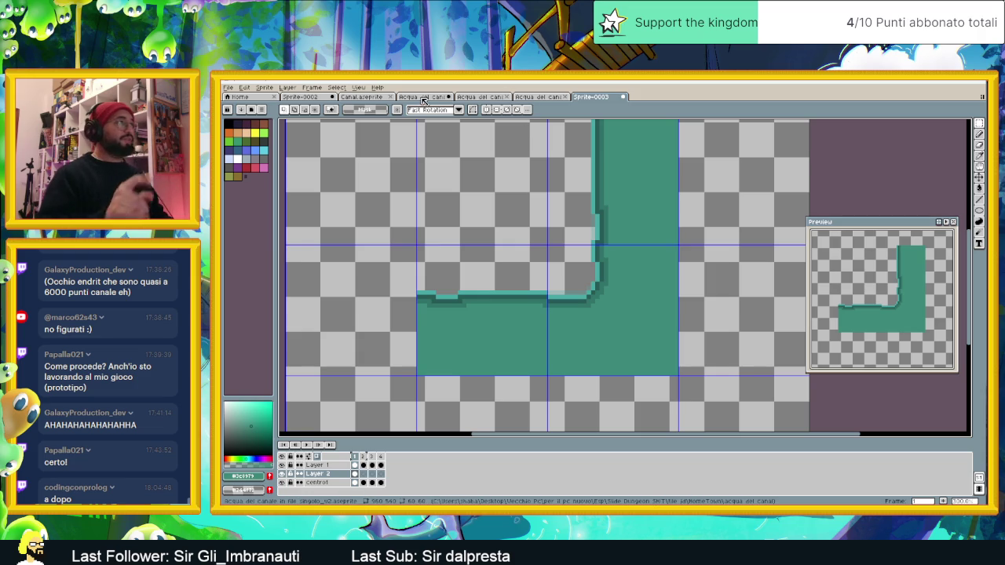
- In the Acqua water tileset, select a water tile block to copy
click(481, 97)
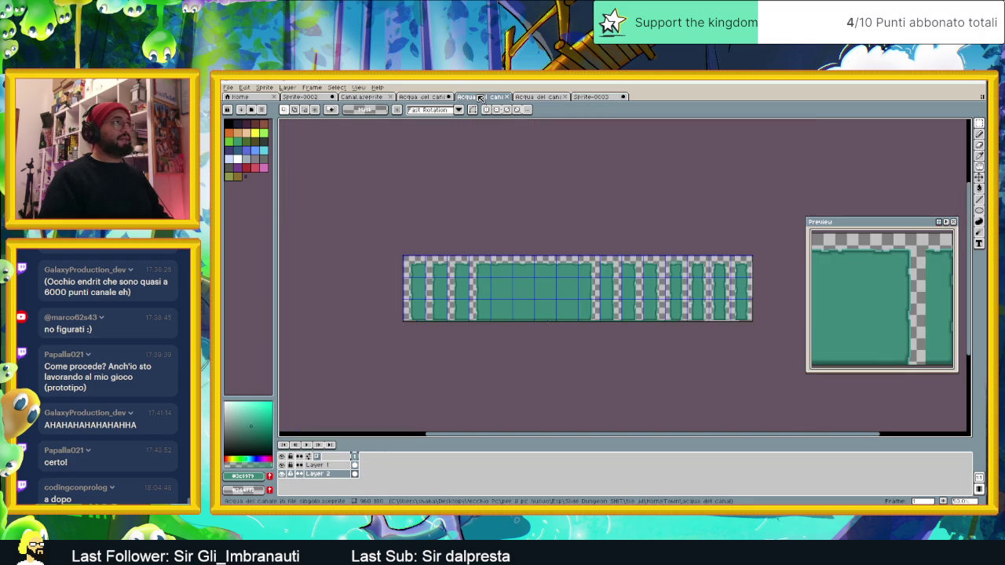
click(522, 97)
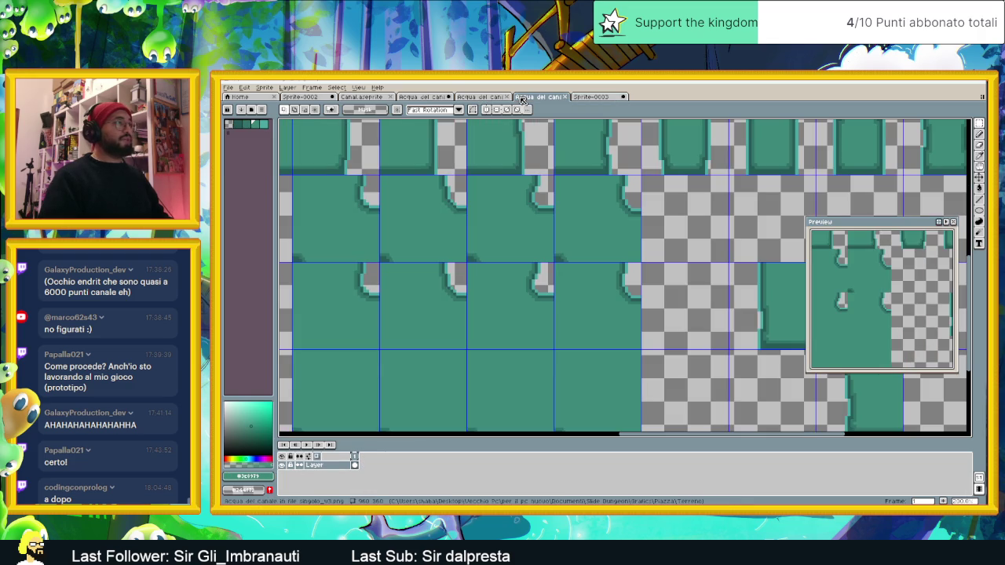
scroll(511, 287, down, 1)
scroll(518, 298, down, 2)
scroll(554, 284, up, 1)
drag(554, 284, 586, 294)
scroll(408, 225, up, 2)
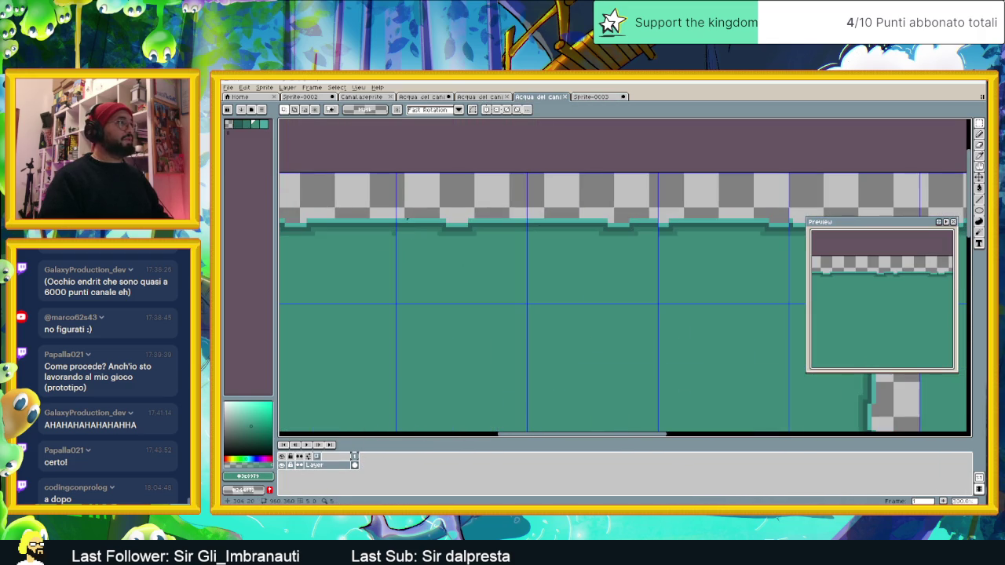
drag(396, 171, 528, 304)
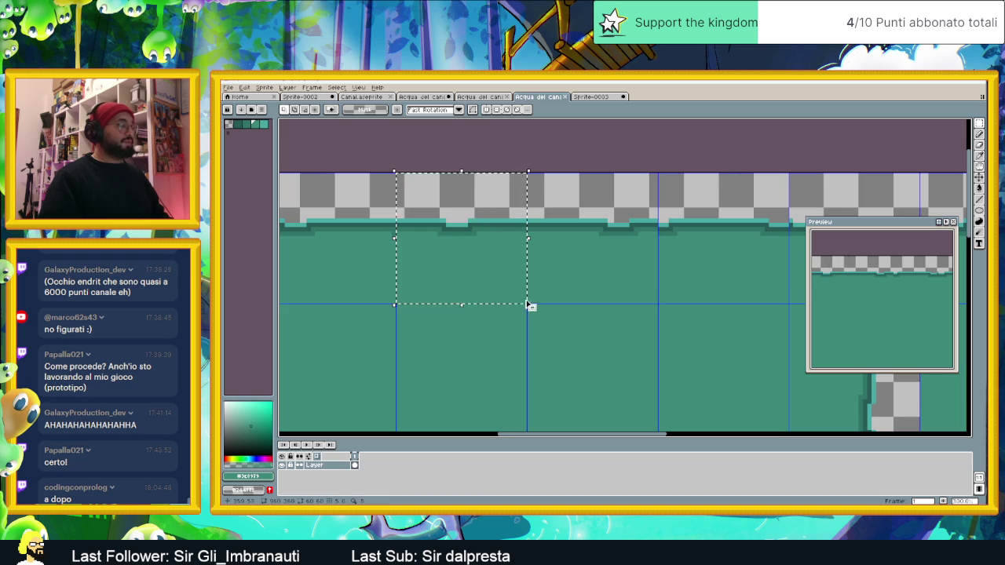
- Paste the water block into Layer 2 frame 2 at the L's lower-left
click(593, 95)
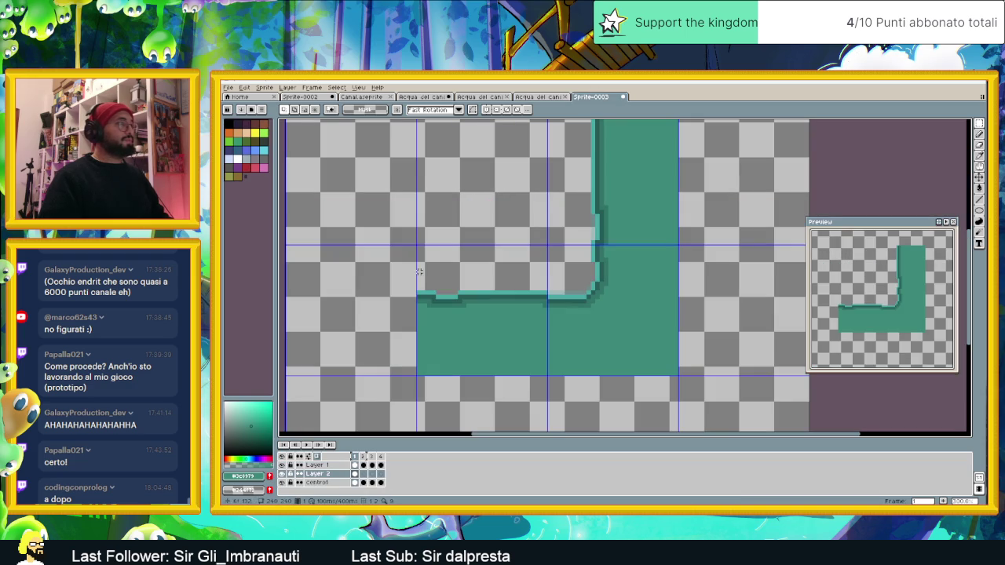
click(364, 475)
key(ctrl+v)
drag(610, 274, 477, 309)
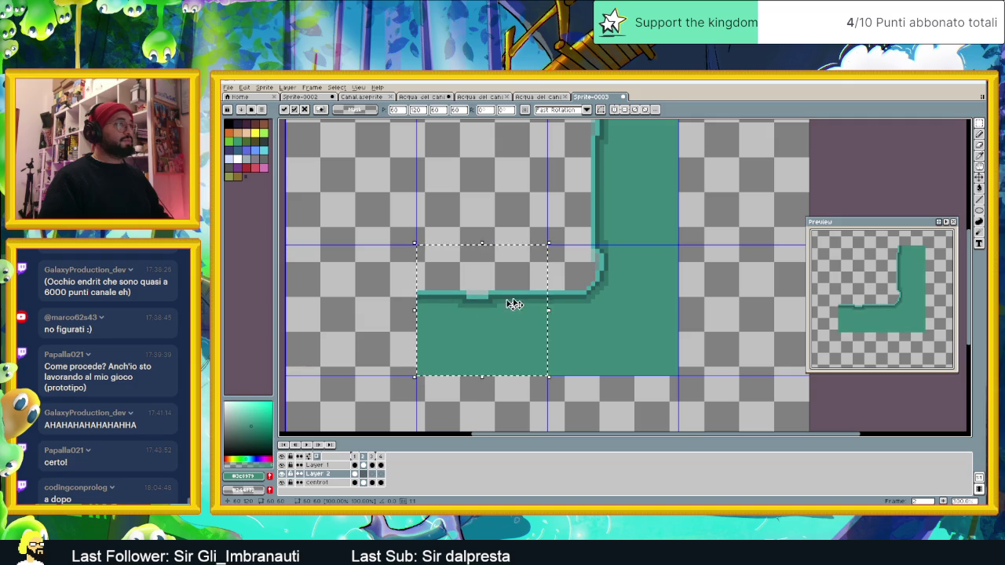
key(Return)
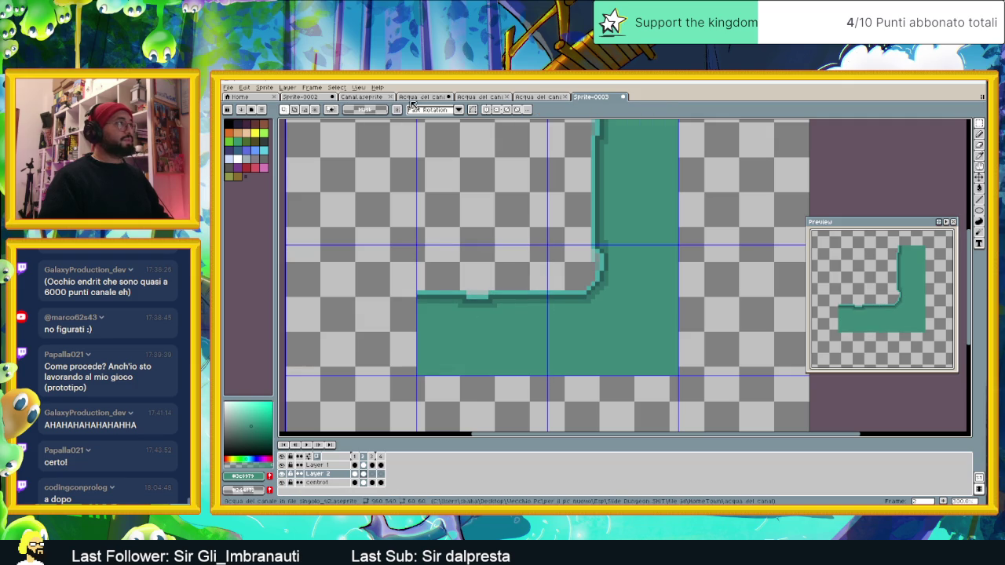
- Back in the water tileset, select a different water tile block
click(539, 97)
key(ctrl+d)
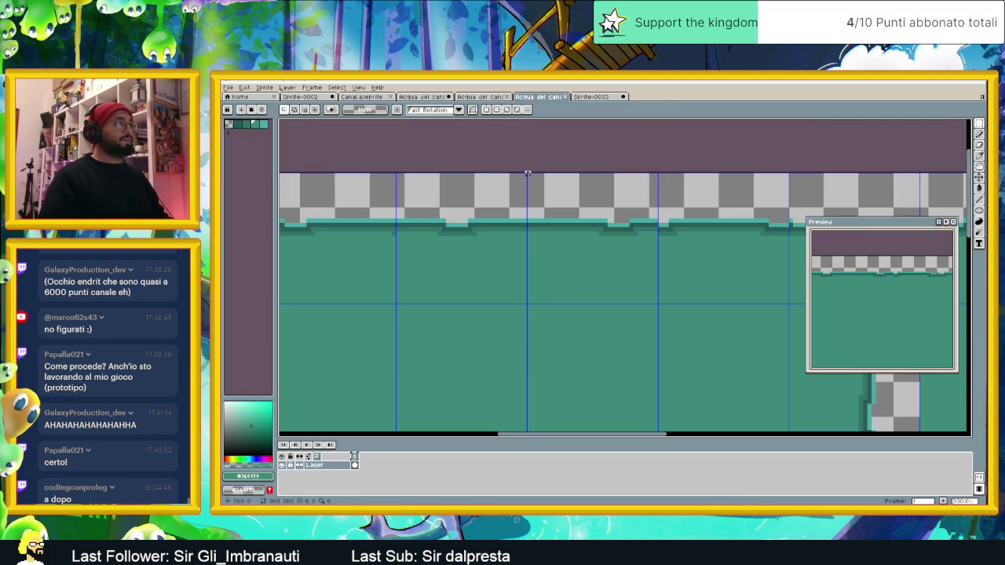
drag(528, 172, 656, 301)
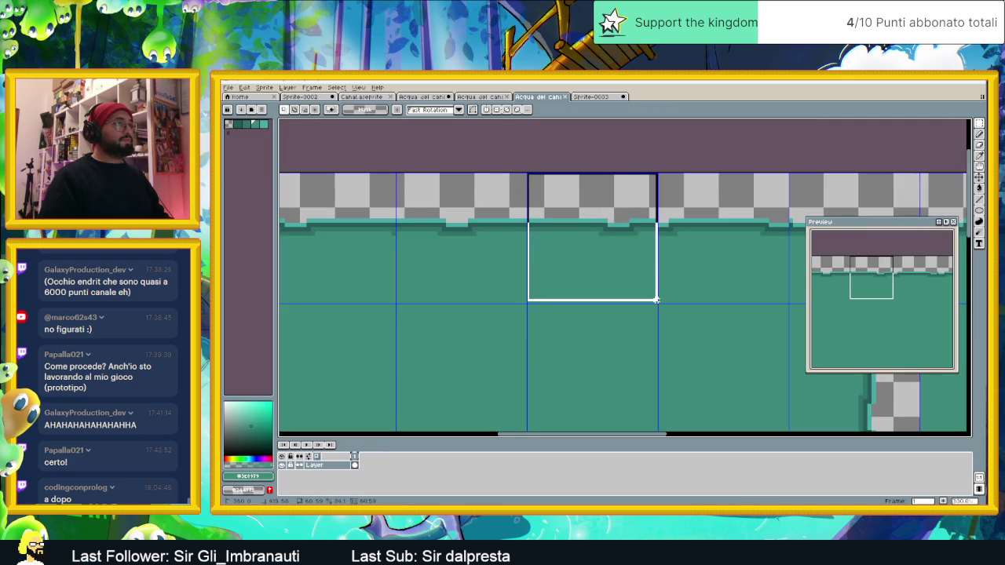
drag(727, 258, 639, 280)
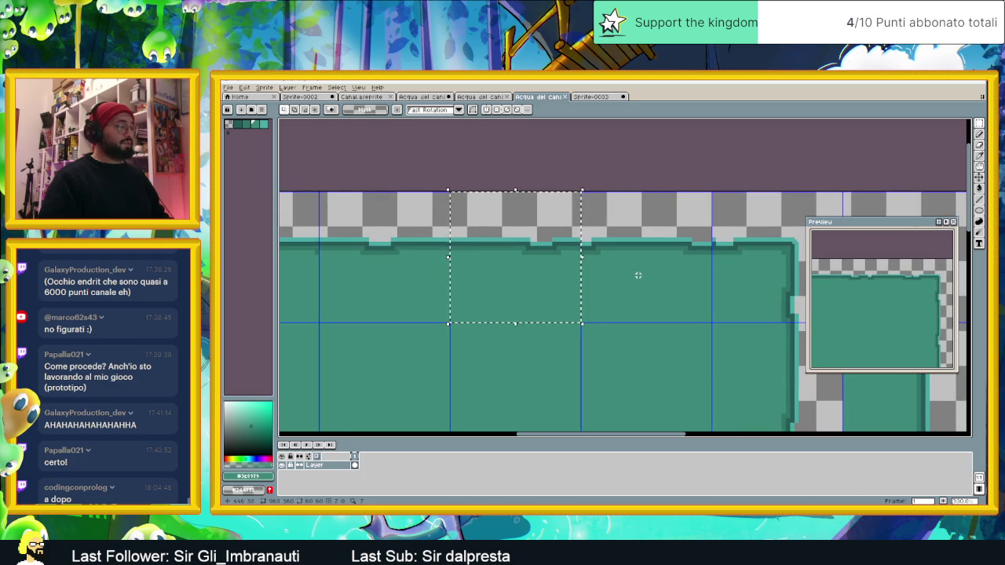
- Paste that block into Layer 2 frame 3 beside the L shape and deselect
click(592, 96)
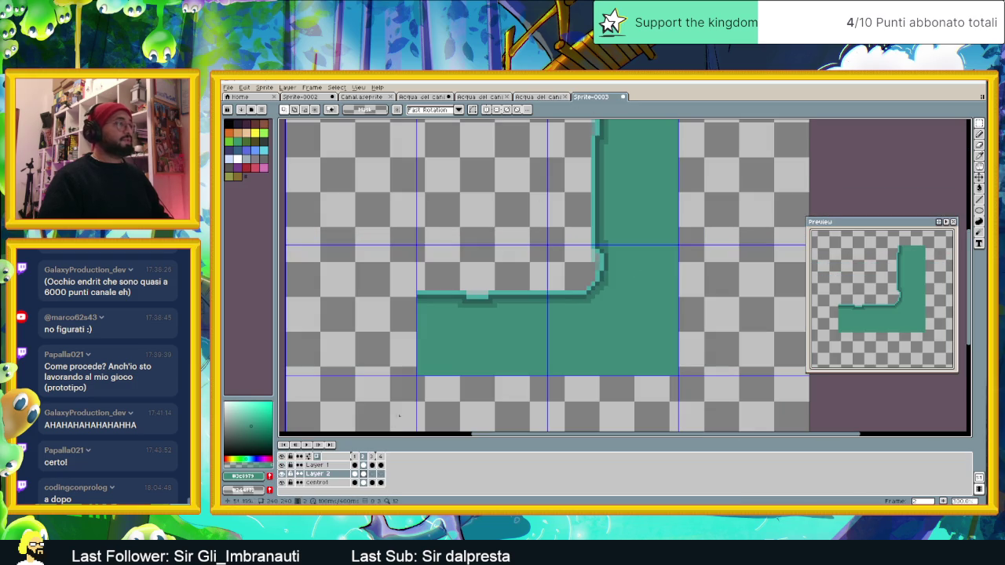
click(373, 474)
key(ctrl+v)
drag(601, 276, 460, 309)
key(Return)
key(ctrl+d)
- Select one more water tile block in the tileset for the next frame
click(543, 95)
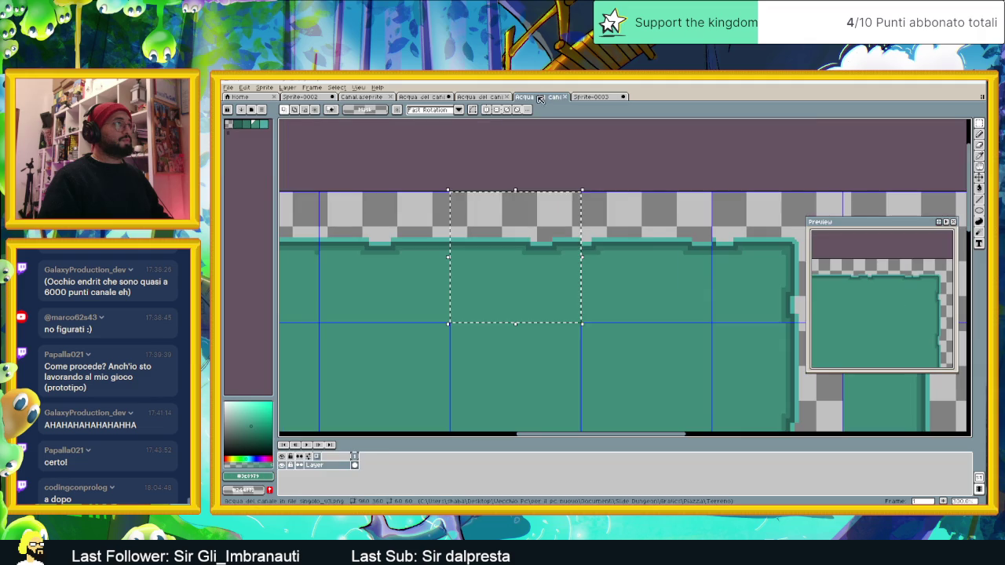
scroll(505, 205, right, 3)
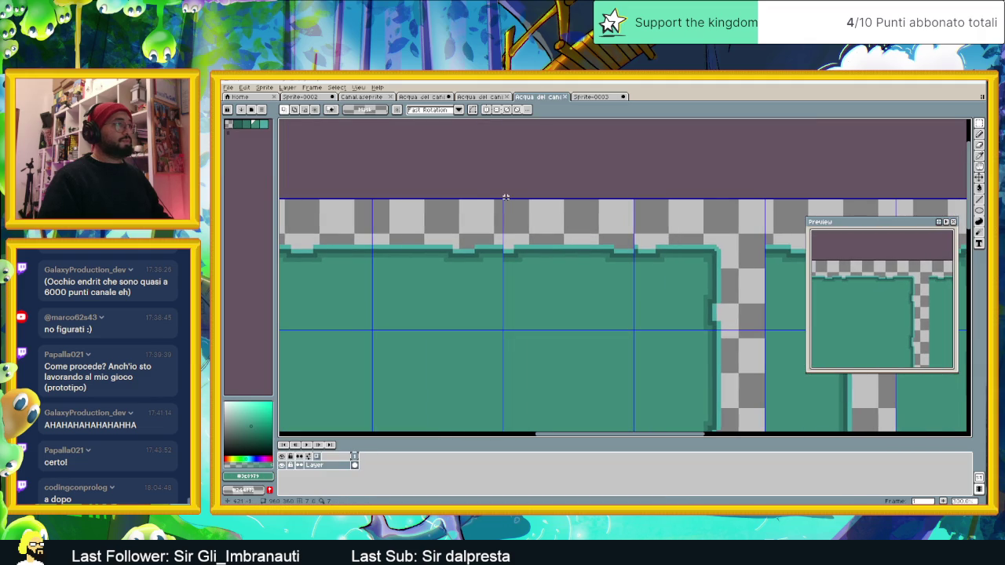
drag(504, 201, 633, 325)
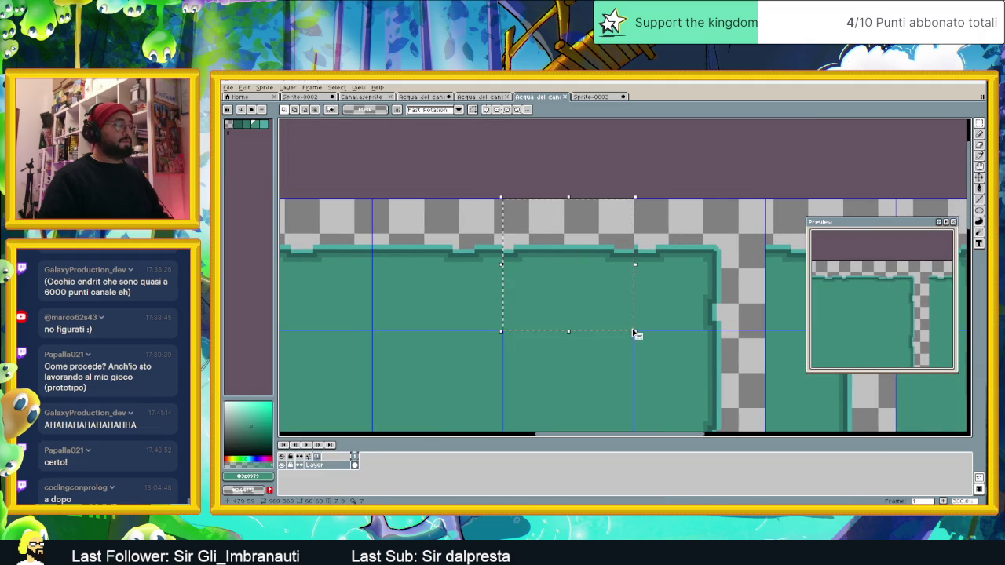
click(591, 97)
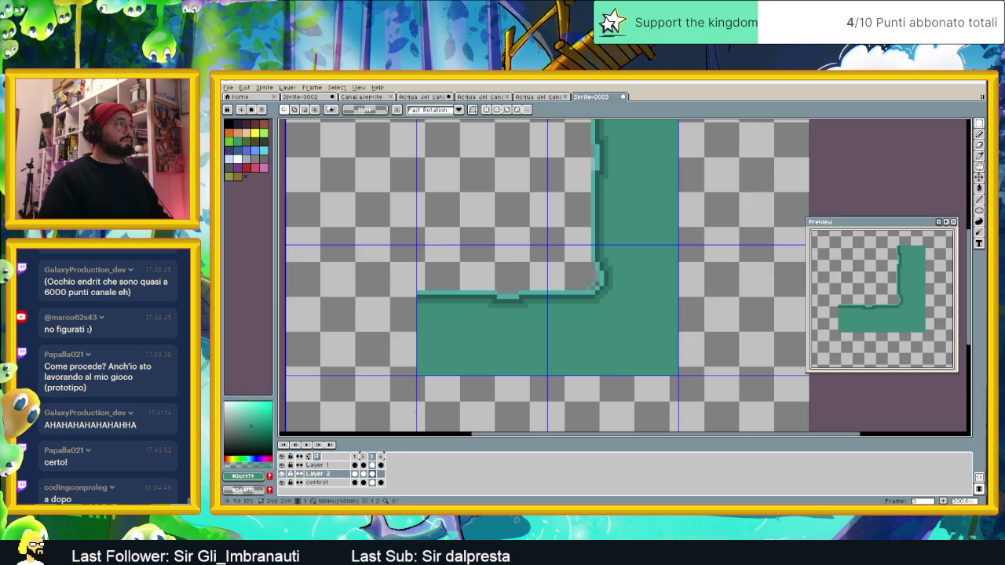
- Paste the water block into Layer 2 frame 4 under the vertical column, forming the L
click(381, 474)
key(ctrl+v)
drag(597, 292, 462, 325)
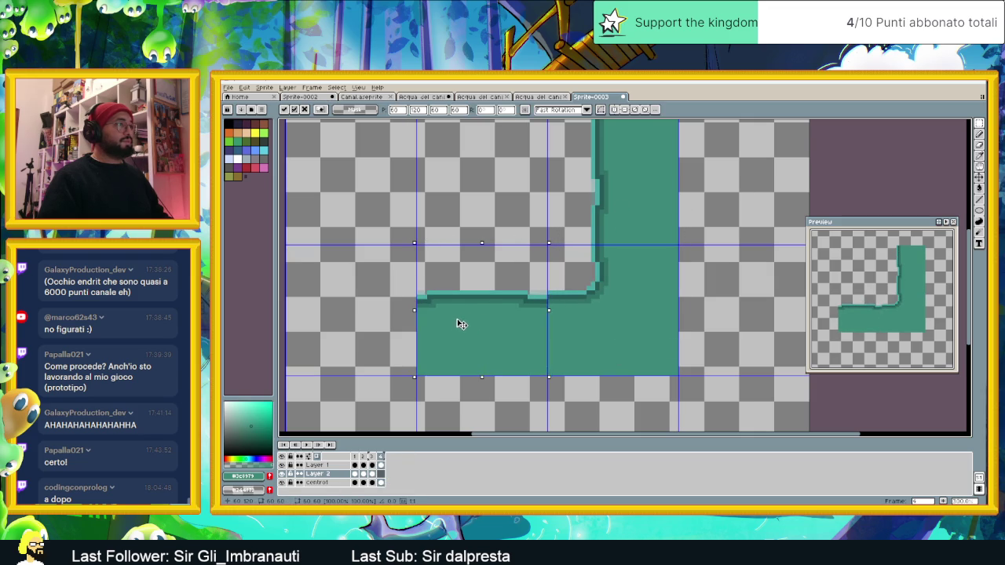
key(ctrl+d)
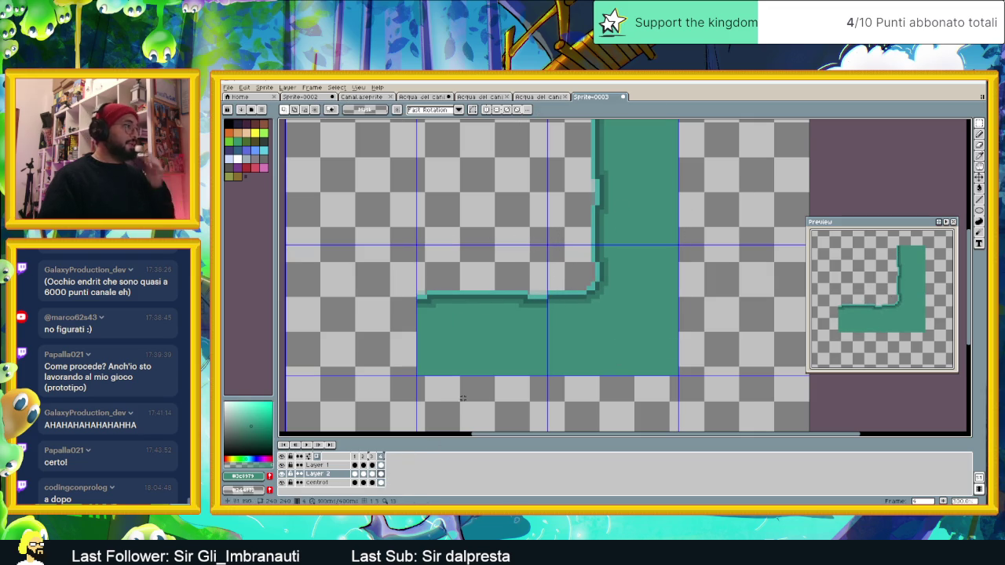
- Play the animation, then step through frames 1–4 to compare the water edges
click(306, 444)
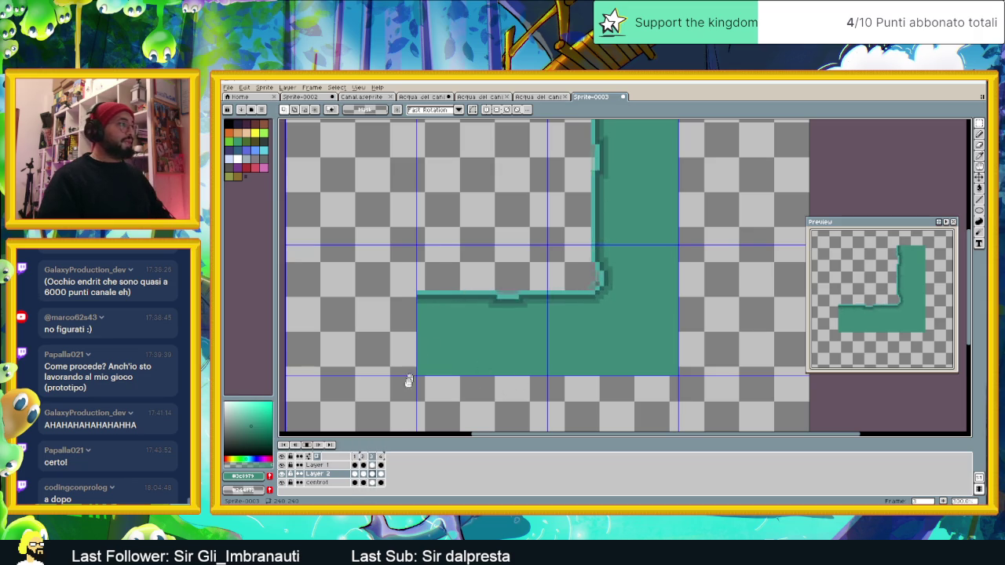
key(Return)
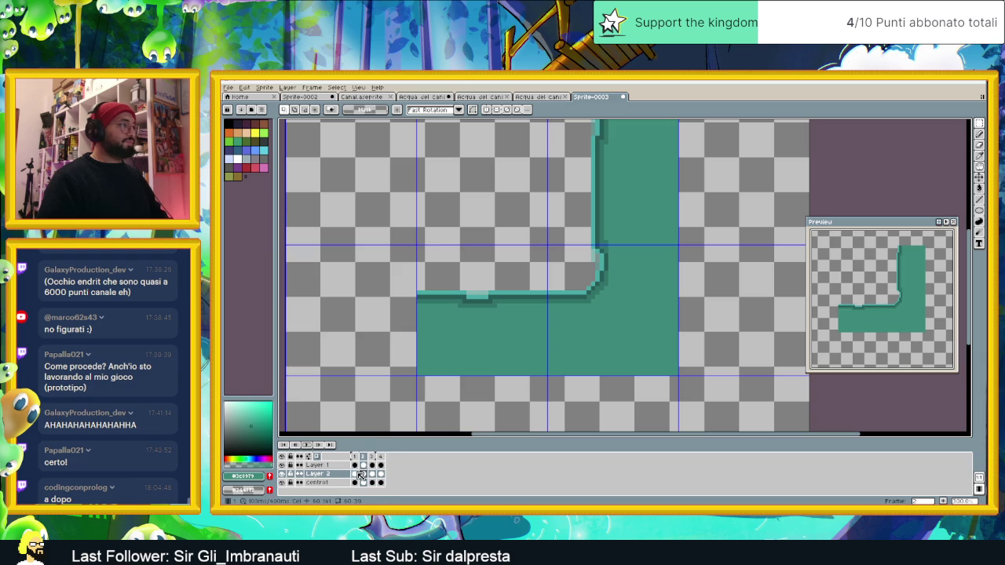
click(358, 475)
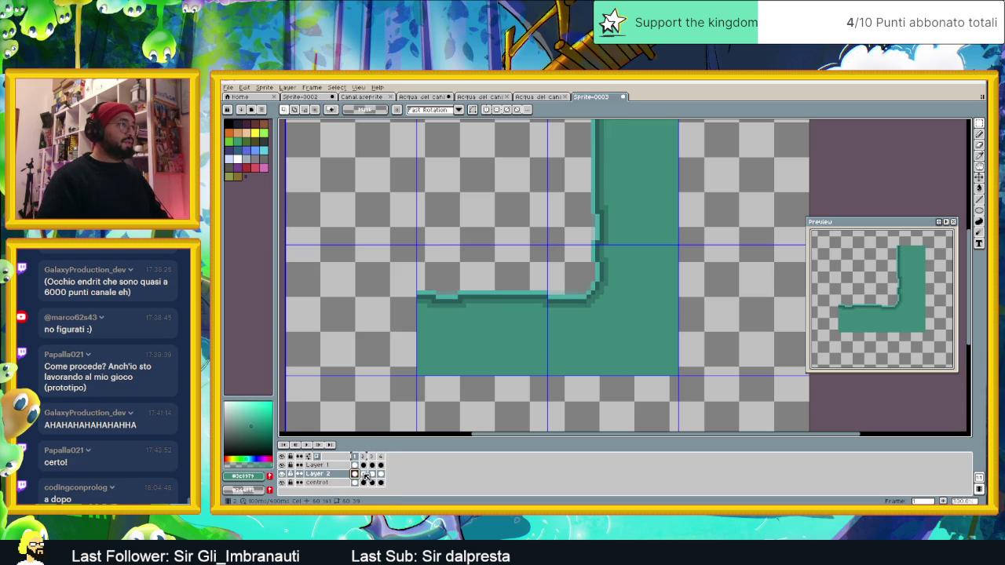
click(363, 475)
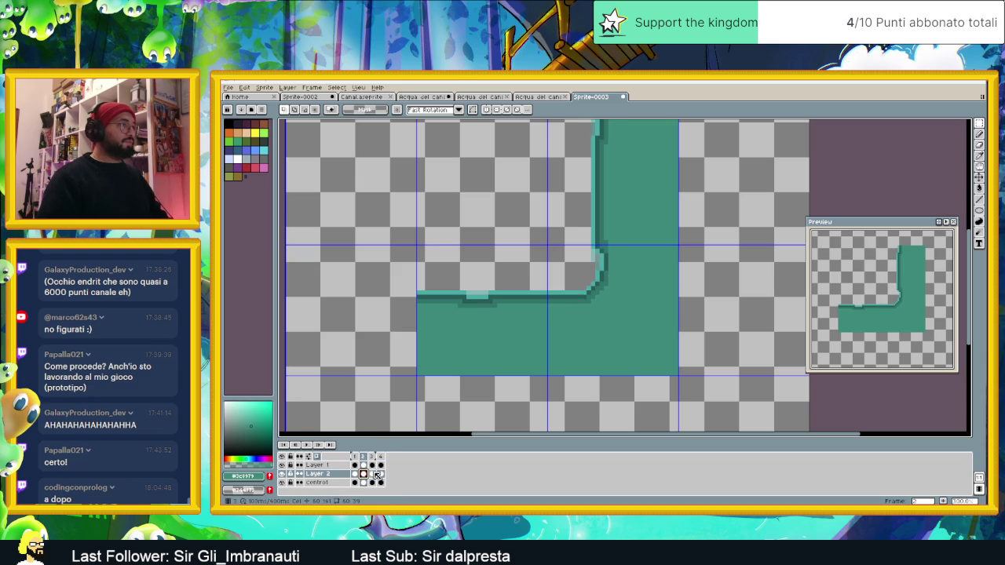
click(373, 475)
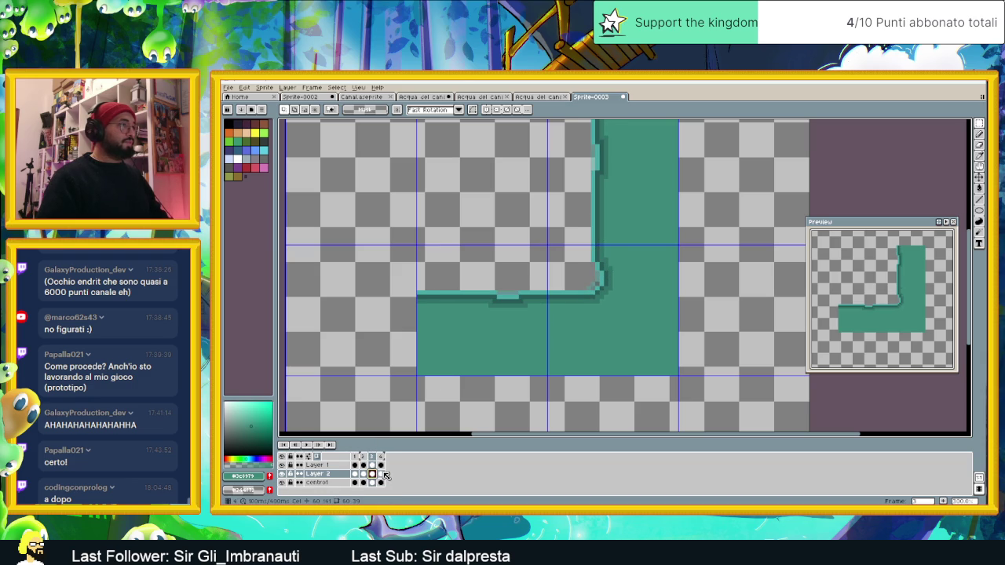
click(382, 475)
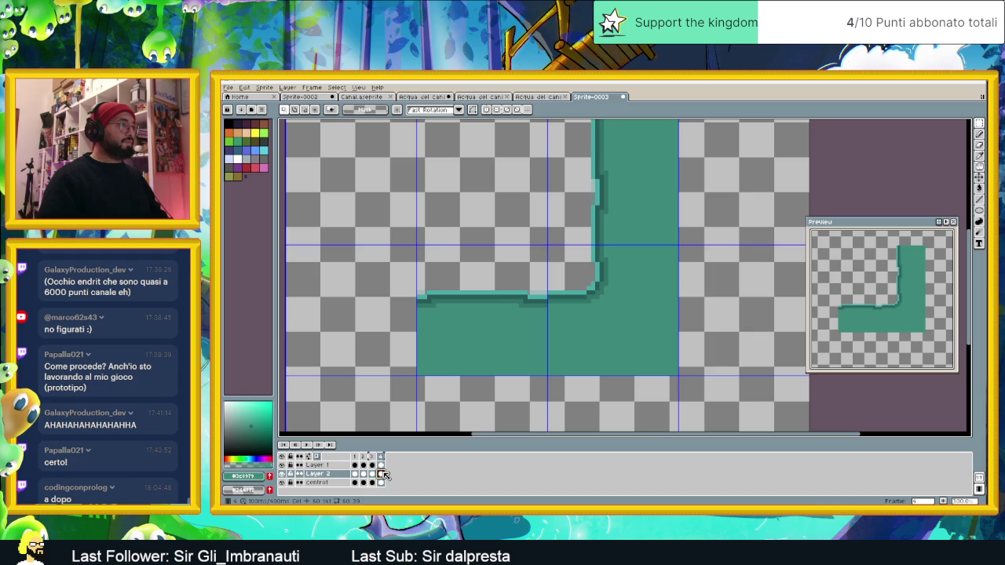
scroll(589, 276, up, 1)
scroll(546, 304, up, 1)
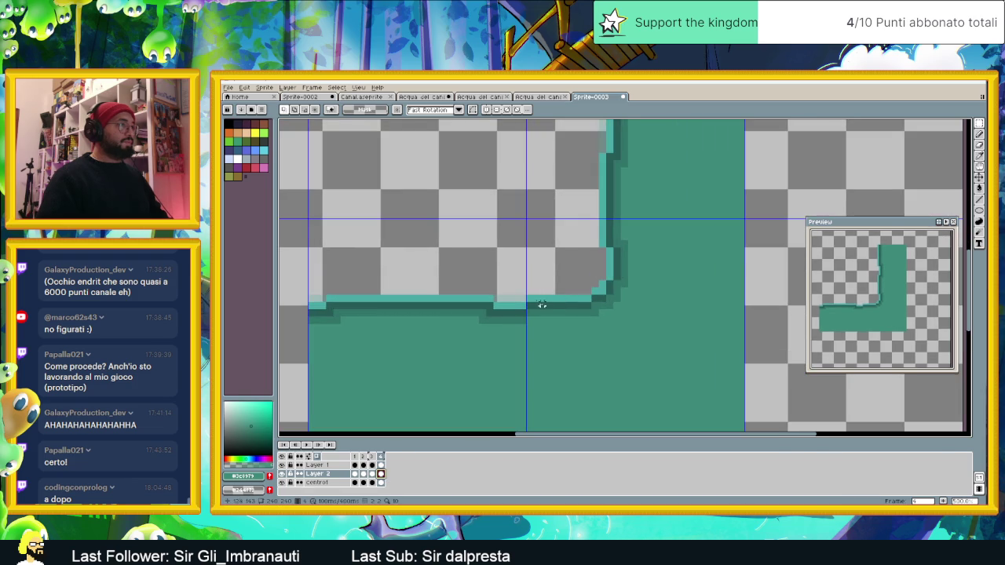
- Select a small pixel patch at the L's inner edge and move it on Layer 1
drag(528, 297, 561, 318)
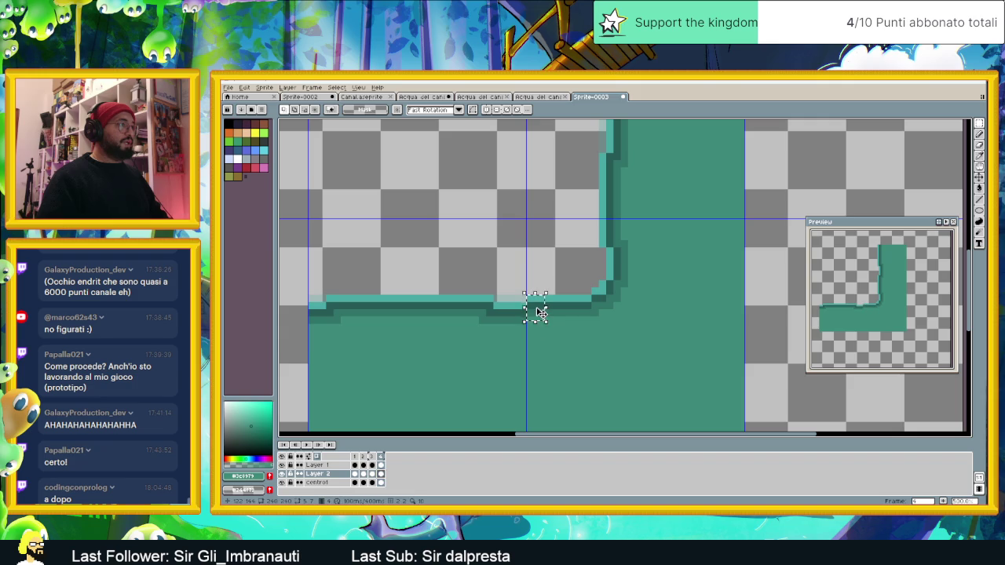
click(541, 314)
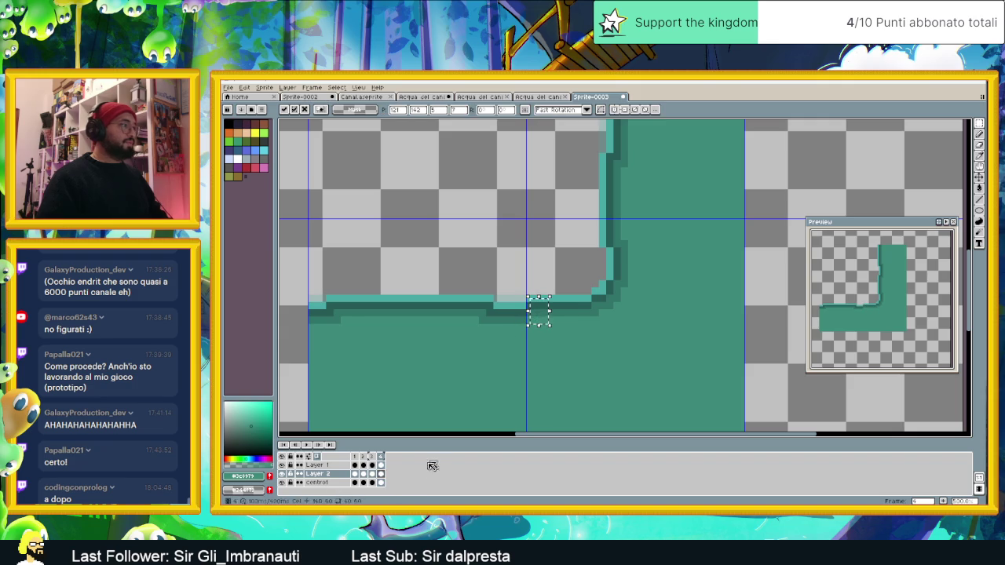
click(381, 465)
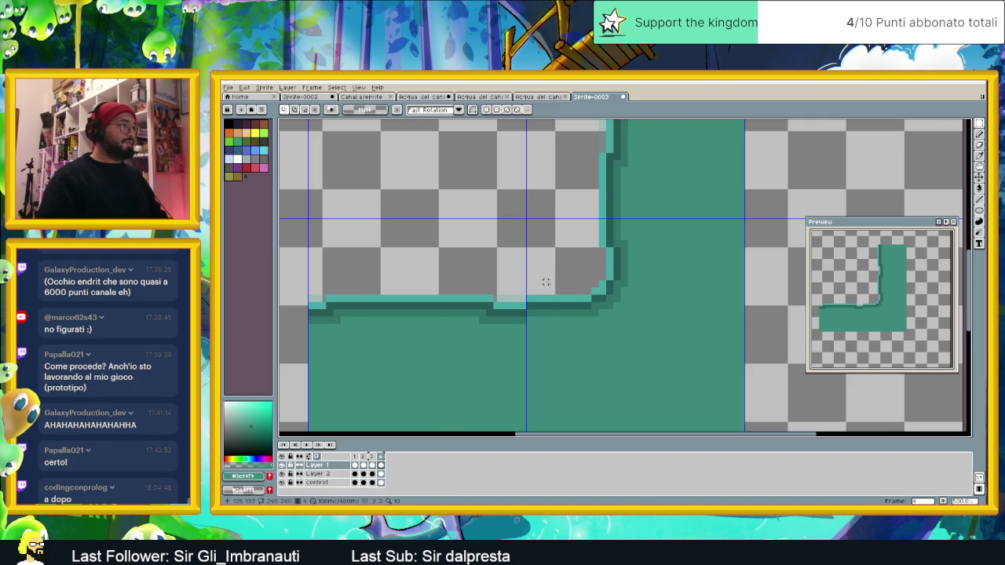
scroll(542, 302, up, 1)
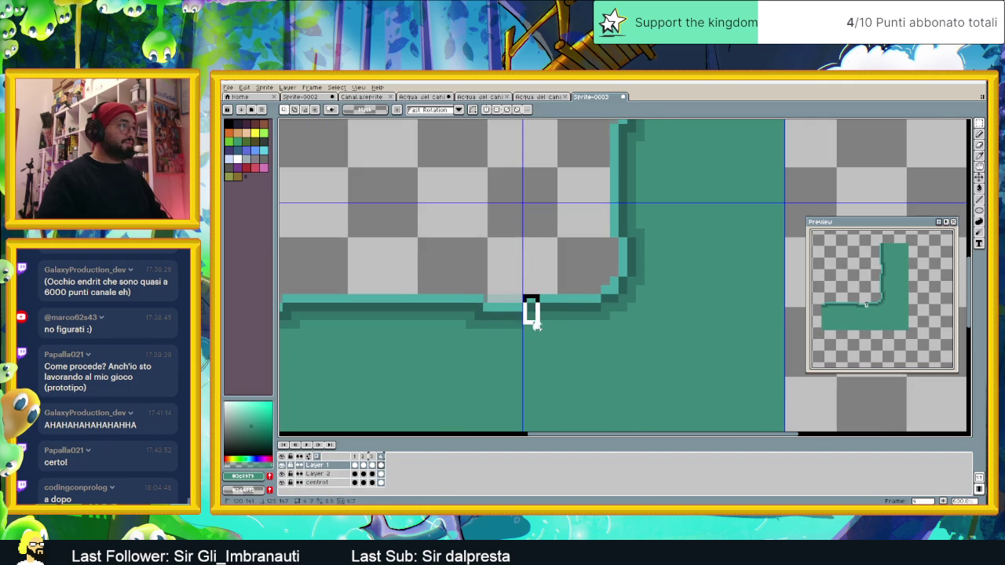
click(541, 317)
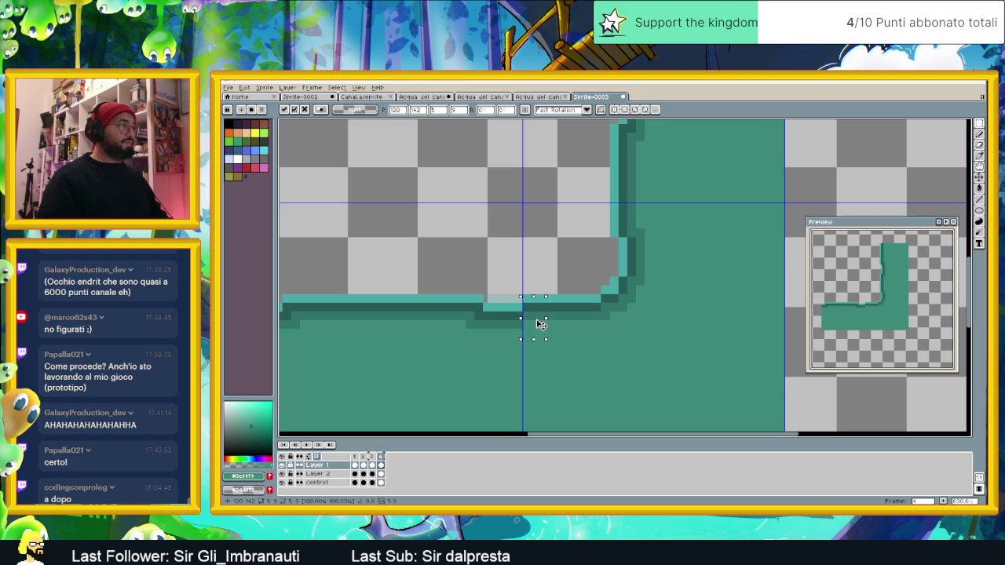
key(ctrl+d)
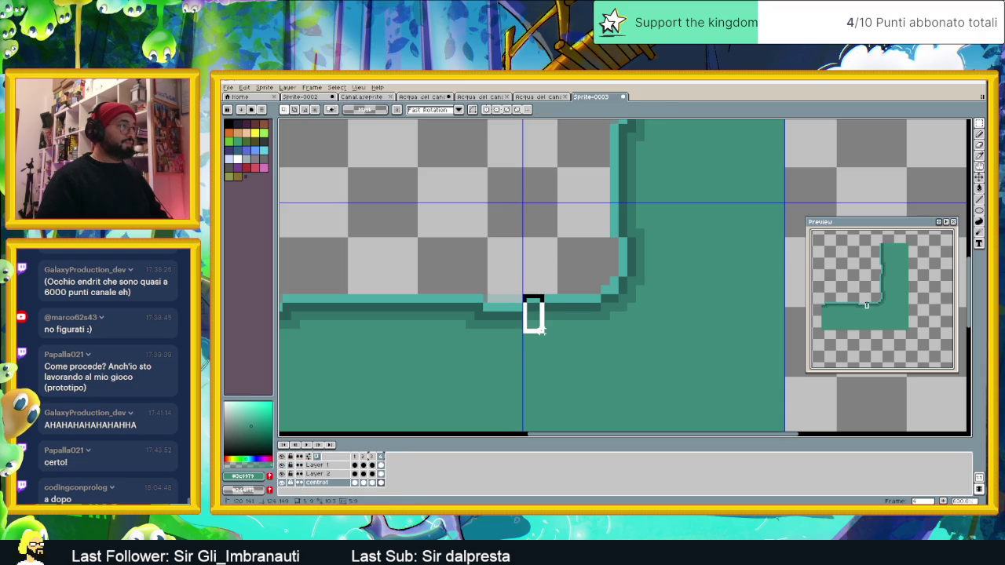
- Readjust the edge patch, then play the water animation to check it
click(540, 329)
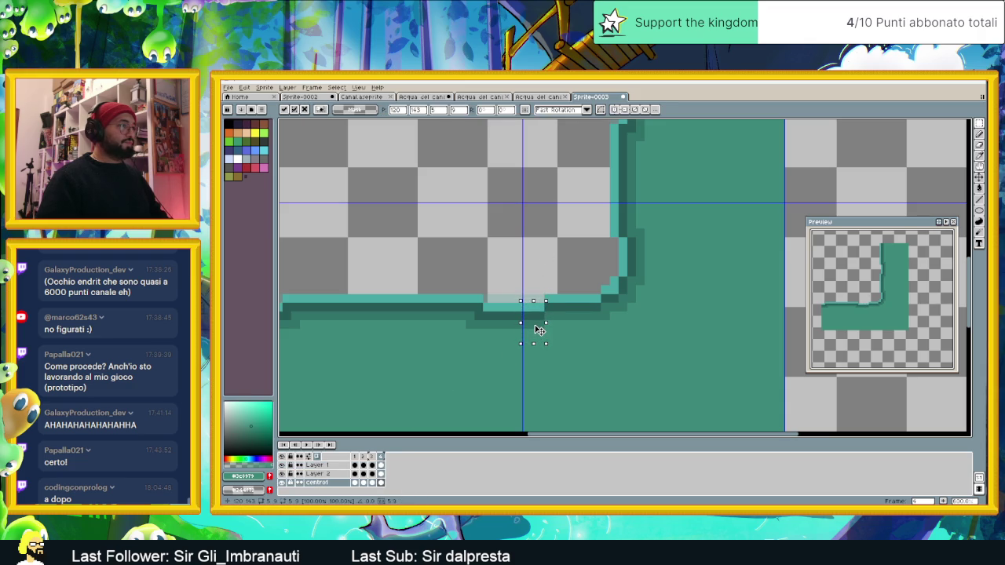
key(ctrl+d)
scroll(538, 314, down, 1)
scroll(538, 314, down, 1)
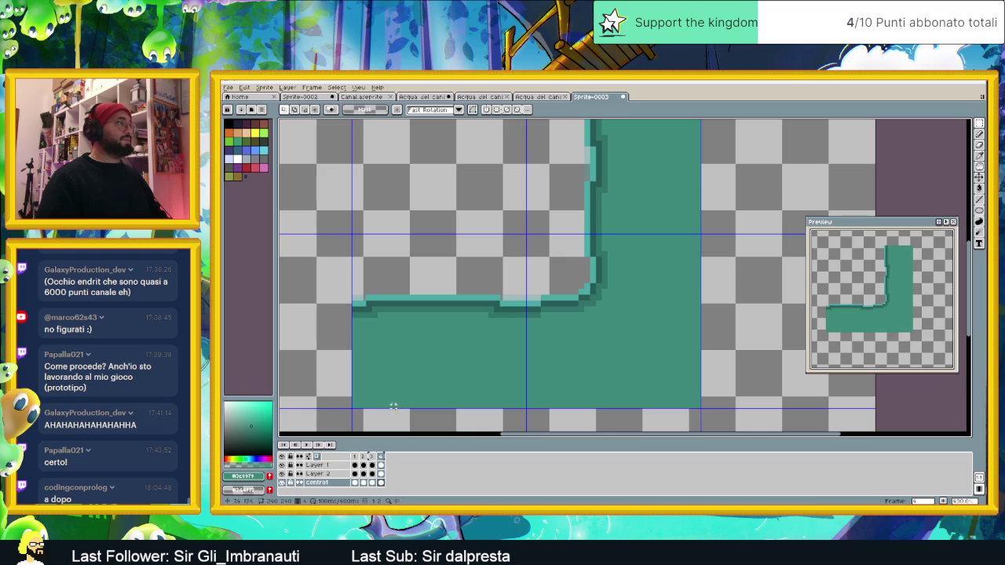
click(307, 444)
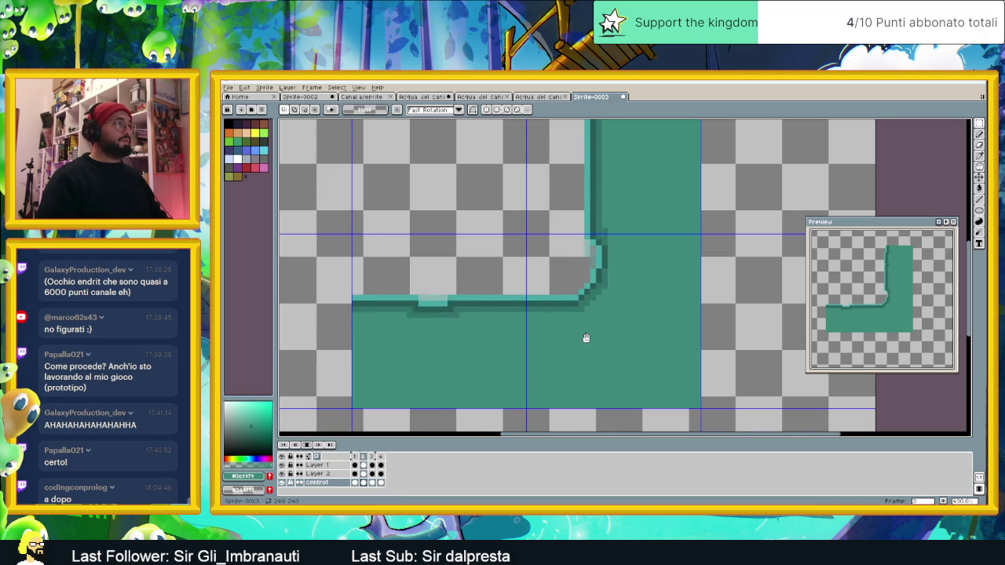
scroll(585, 339, down, 1)
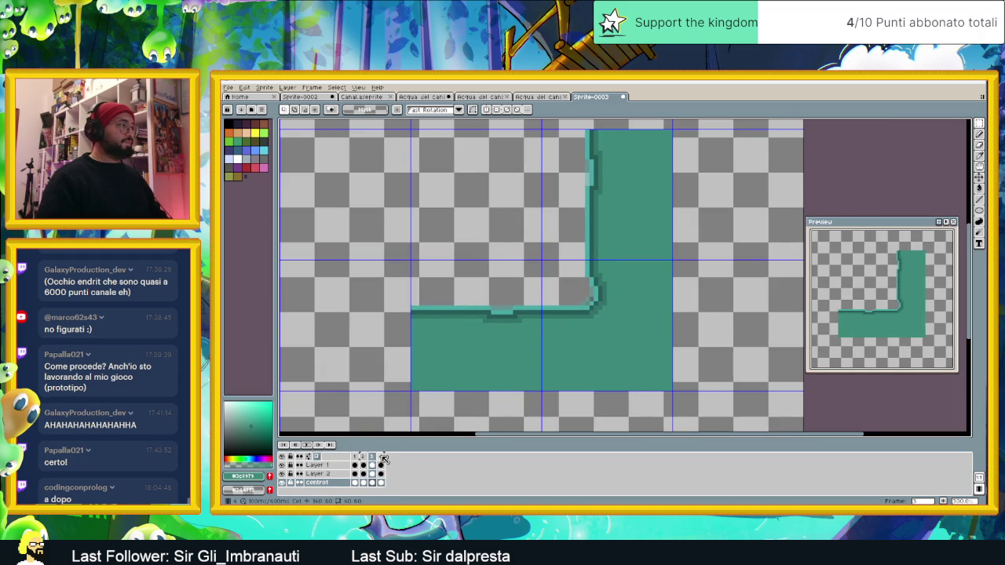
- Compare frames 4, 1 and 2, then move a block of inner-corner pixels on frame 1
click(382, 456)
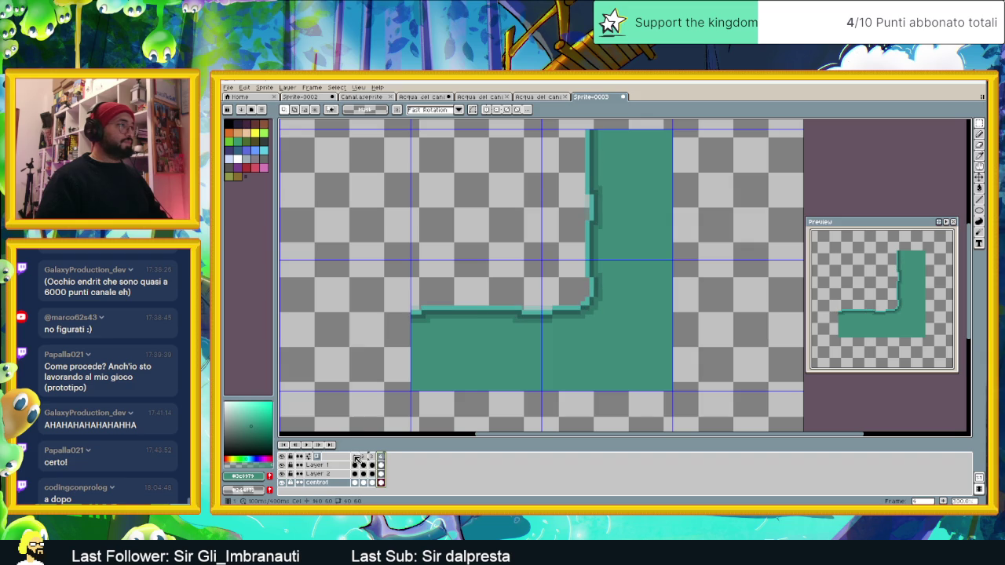
click(354, 456)
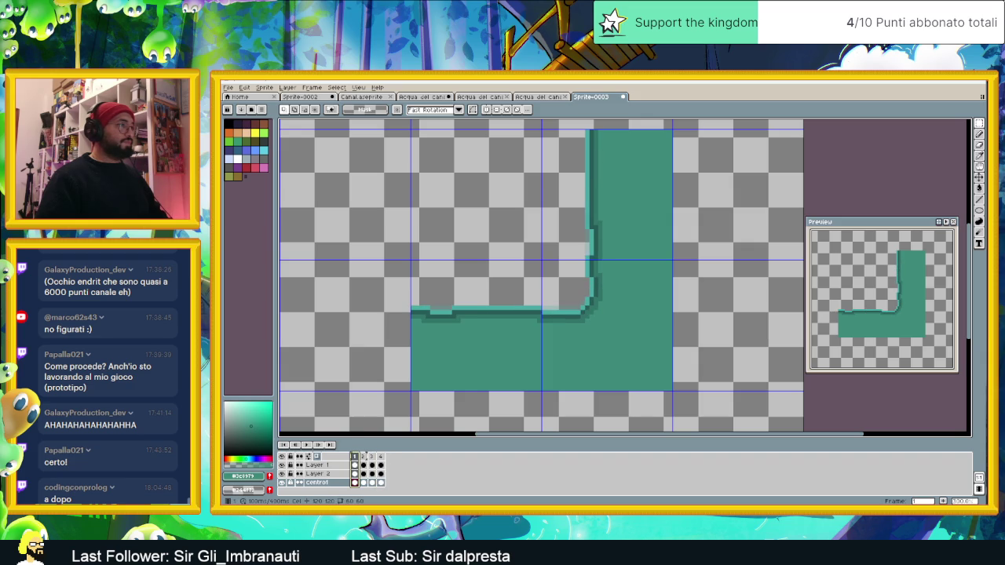
click(365, 457)
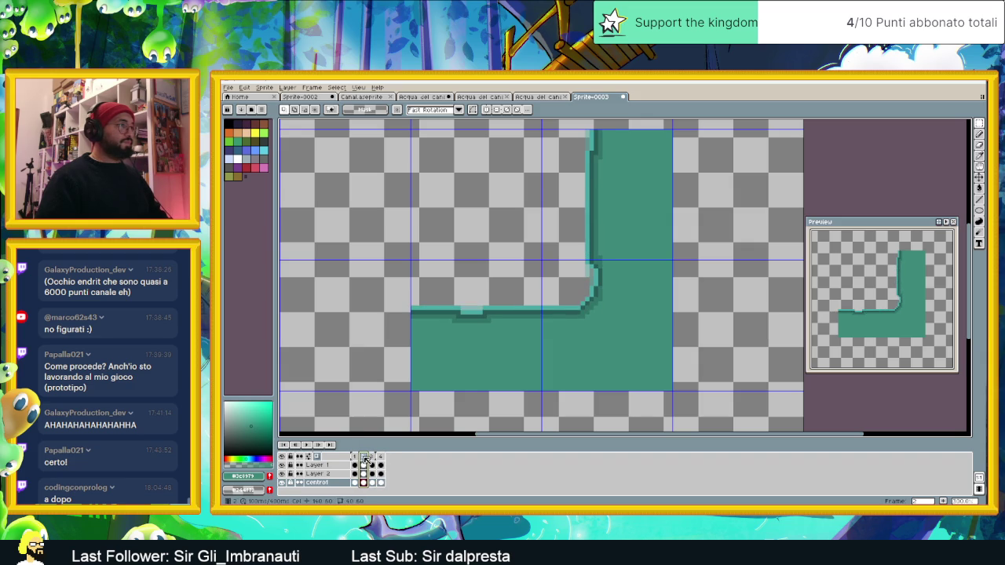
click(355, 456)
scroll(561, 317, up, 1)
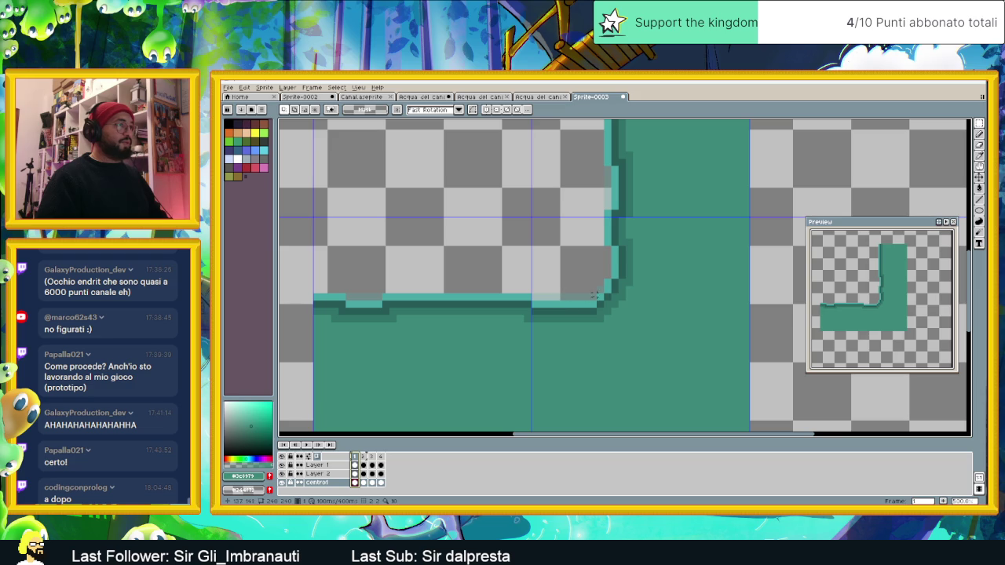
scroll(588, 298, up, 1)
scroll(586, 297, up, 1)
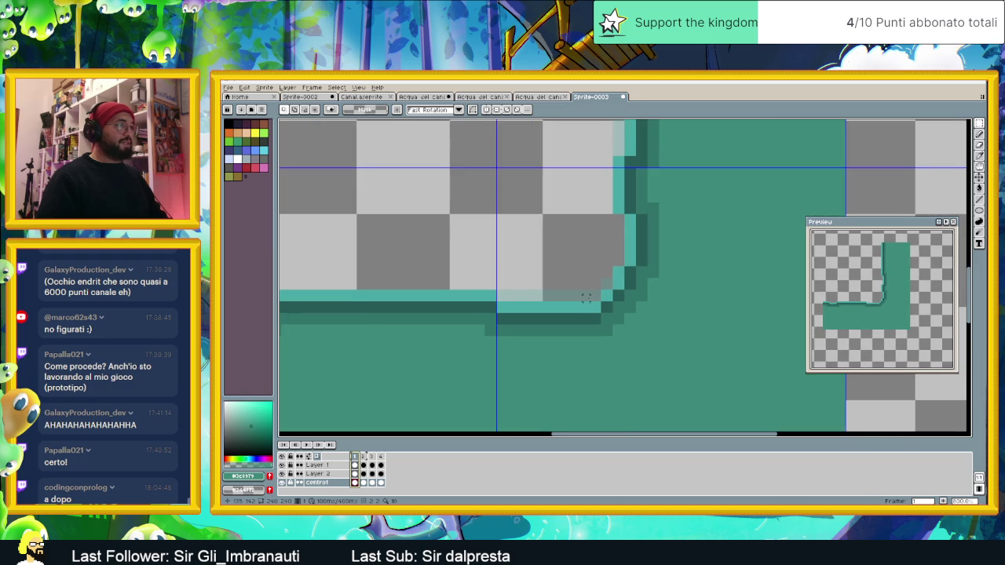
mouse_move(586, 292)
mouse_down()
mouse_move(555, 333)
mouse_move(575, 340)
mouse_move(554, 339)
mouse_move(572, 330)
mouse_up()
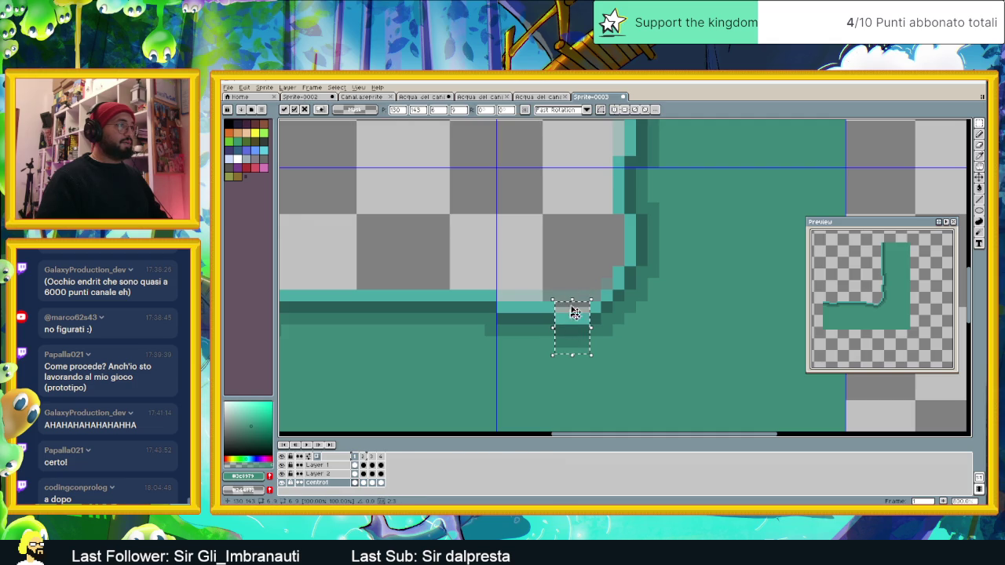
key(Return)
- Replay the animation to check the corner, then bring Discord to the front
scroll(555, 306, down, 1)
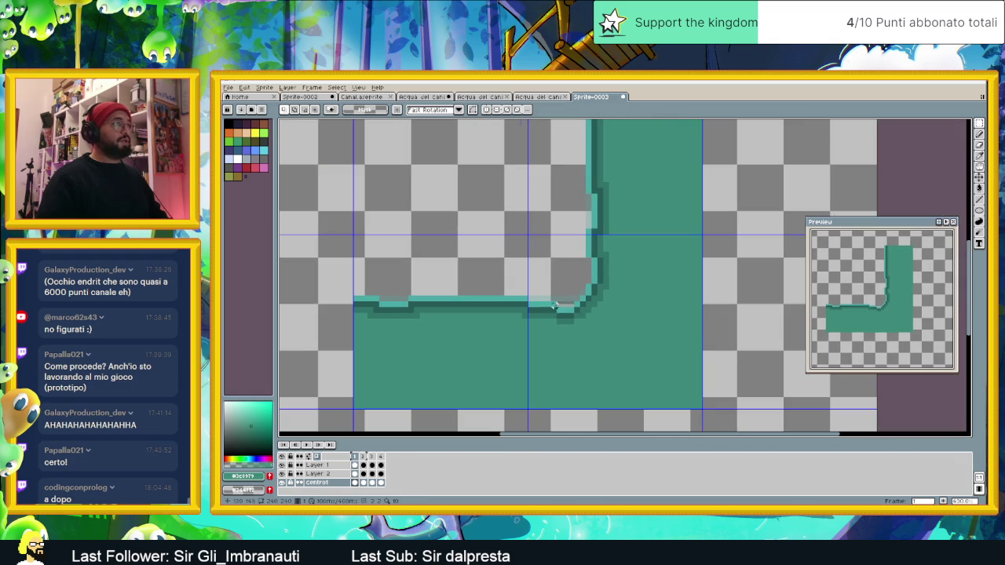
click(306, 445)
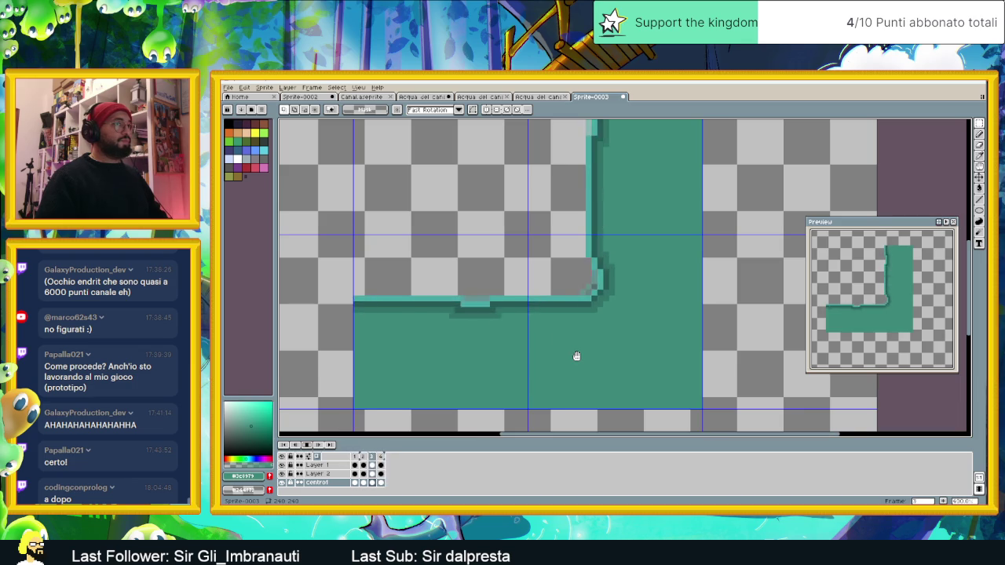
scroll(576, 356, down, 1)
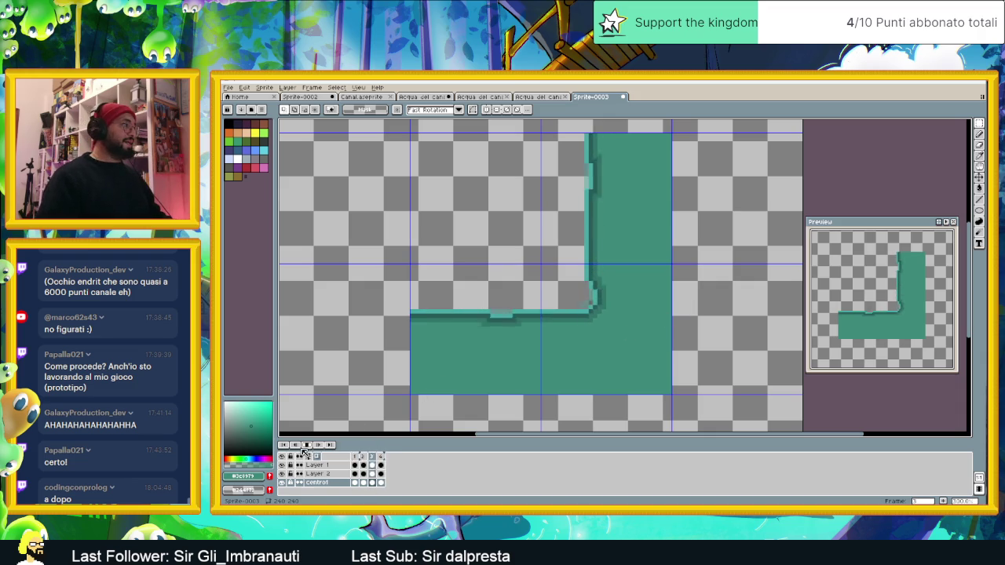
scroll(612, 336, down, 1)
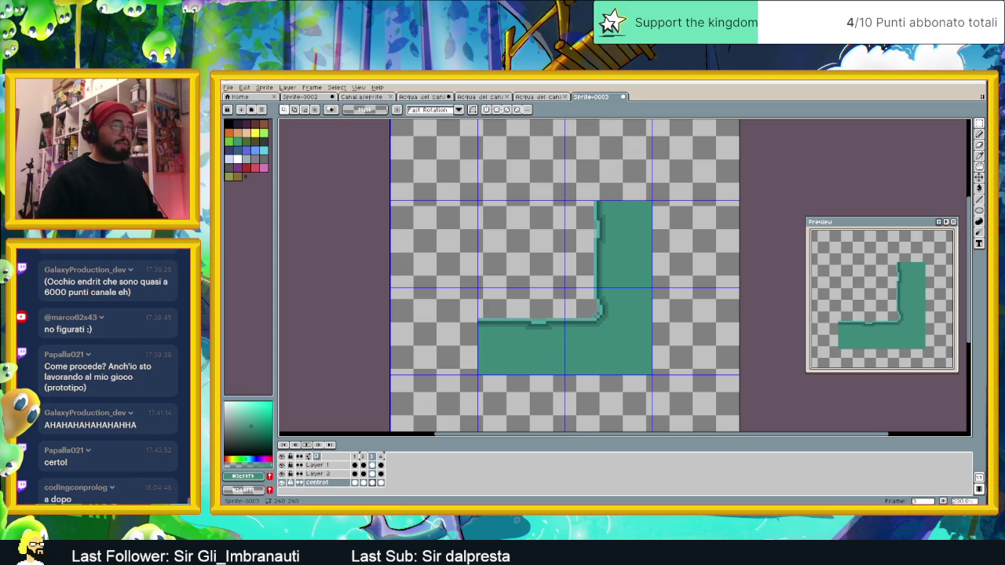
key(alt+Tab)
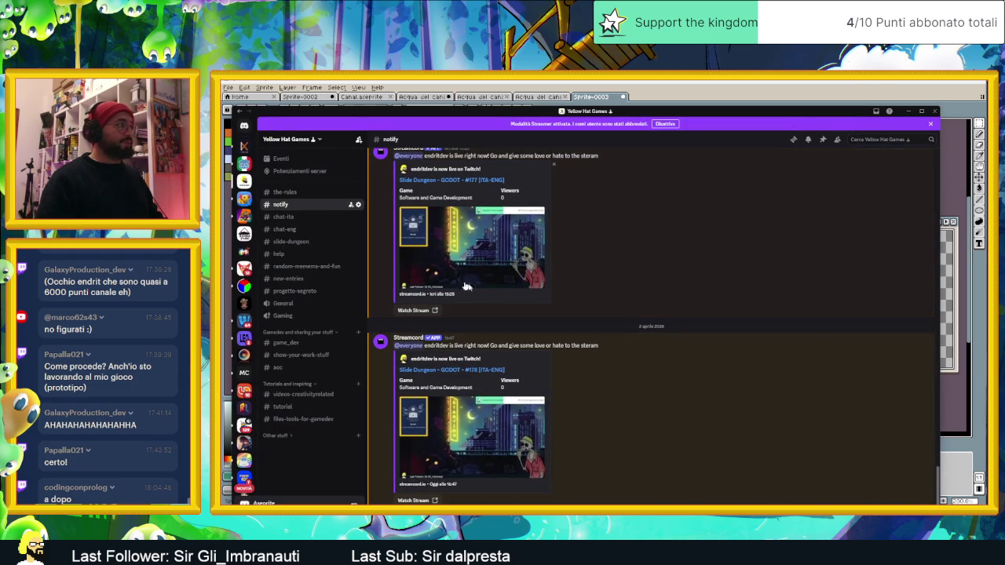
- Minimize Discord and zoom into the canal water tiles in Godot's Village scene
click(907, 114)
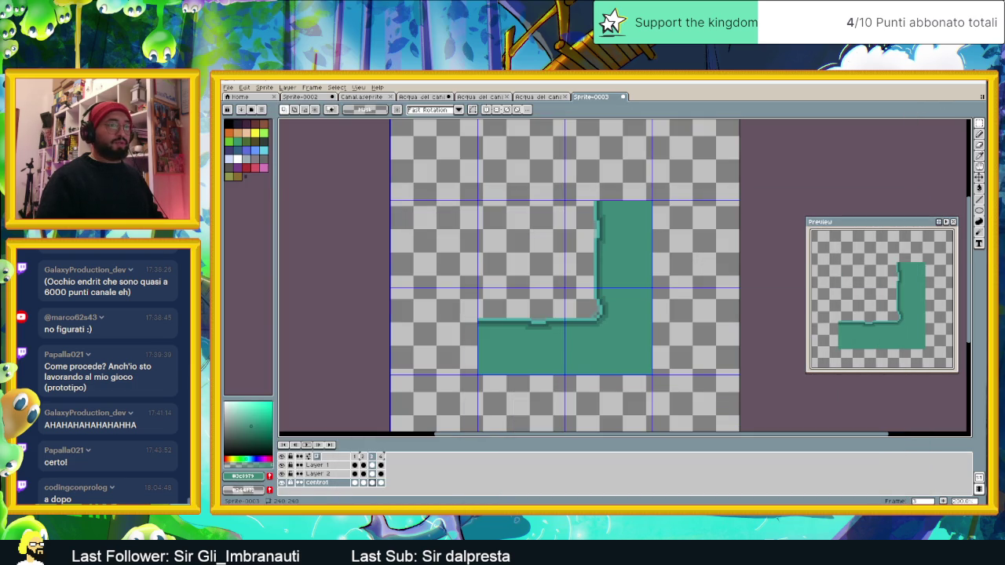
key(alt+Tab)
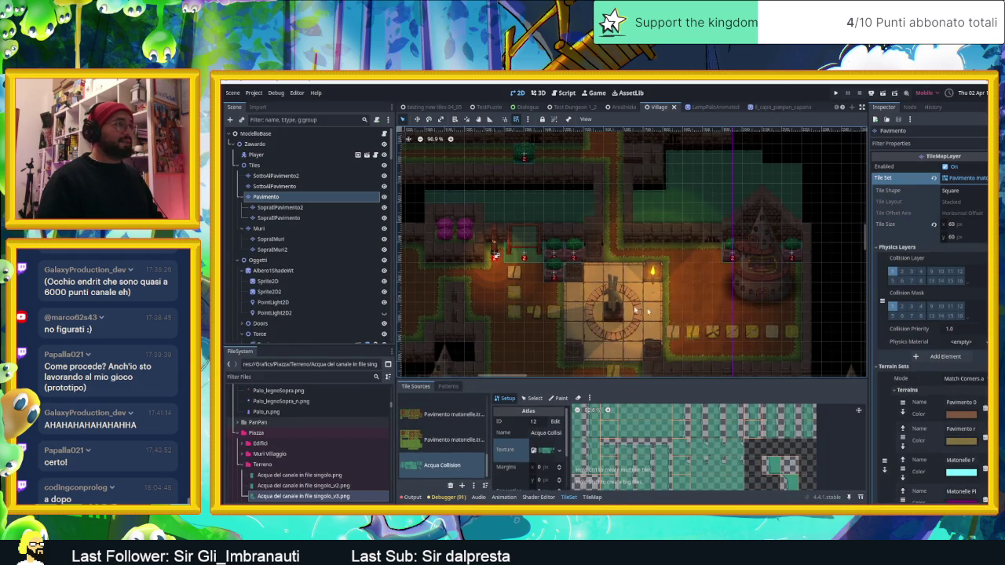
scroll(632, 295, up, 5)
scroll(660, 275, up, 5)
scroll(675, 267, up, 3)
scroll(692, 256, up, 2)
scroll(692, 255, up, 2)
scroll(680, 235, up, 2)
scroll(690, 216, up, 1)
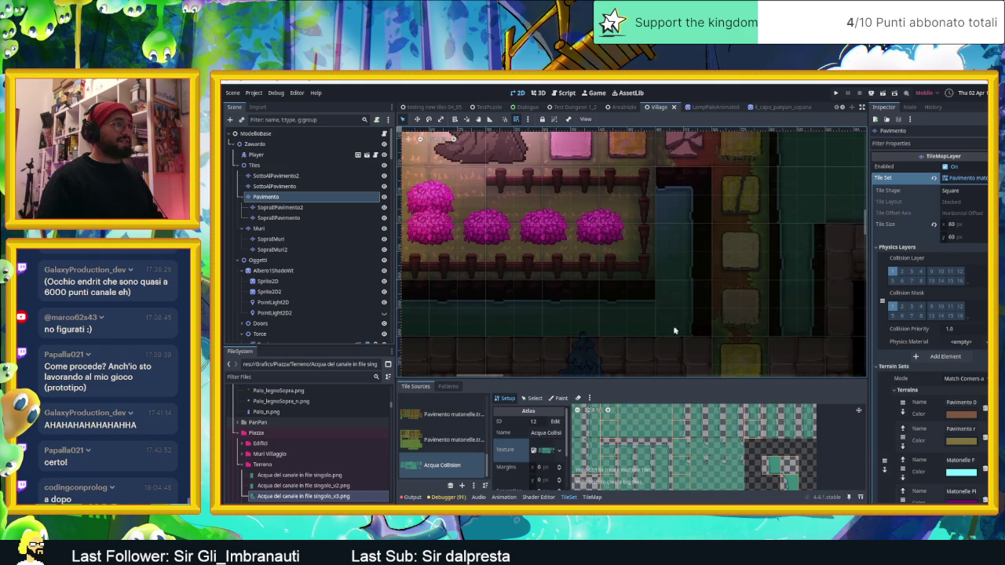
scroll(628, 314, left, 3)
scroll(550, 318, left, 2)
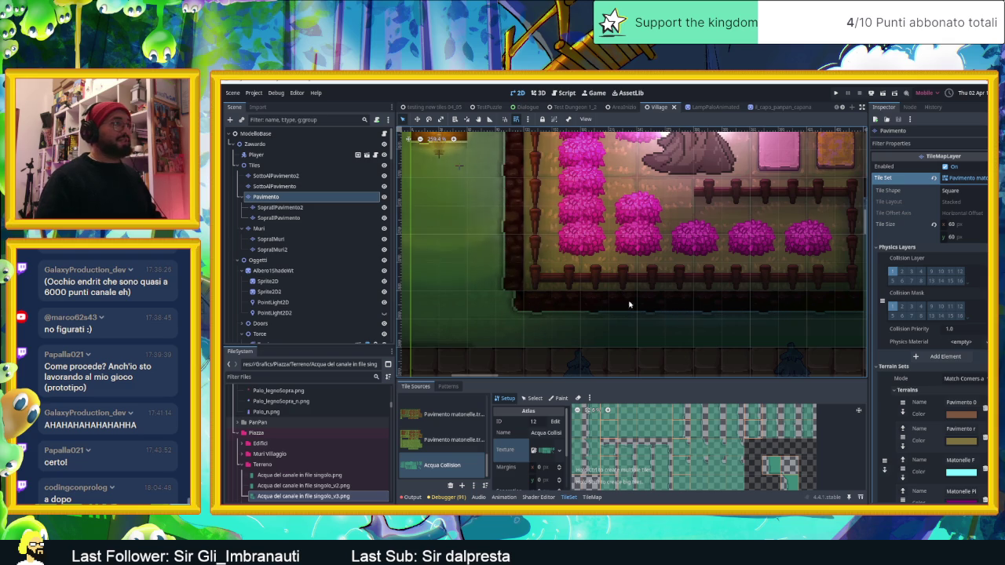
- Pan and zoom further over the canal tiles, then return to Aseprite
scroll(714, 312, right, 2)
scroll(708, 302, right, 2)
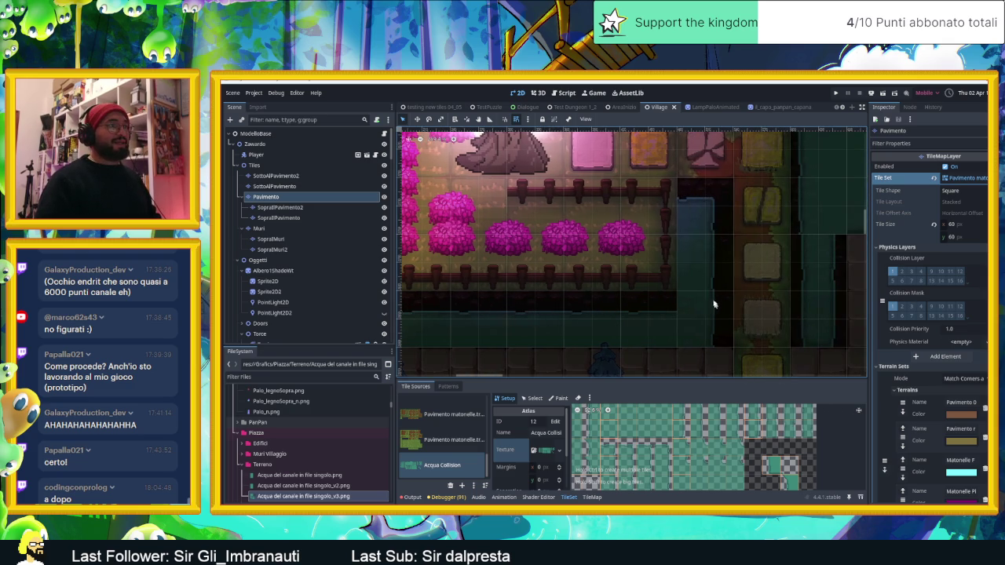
scroll(690, 322, up, 1)
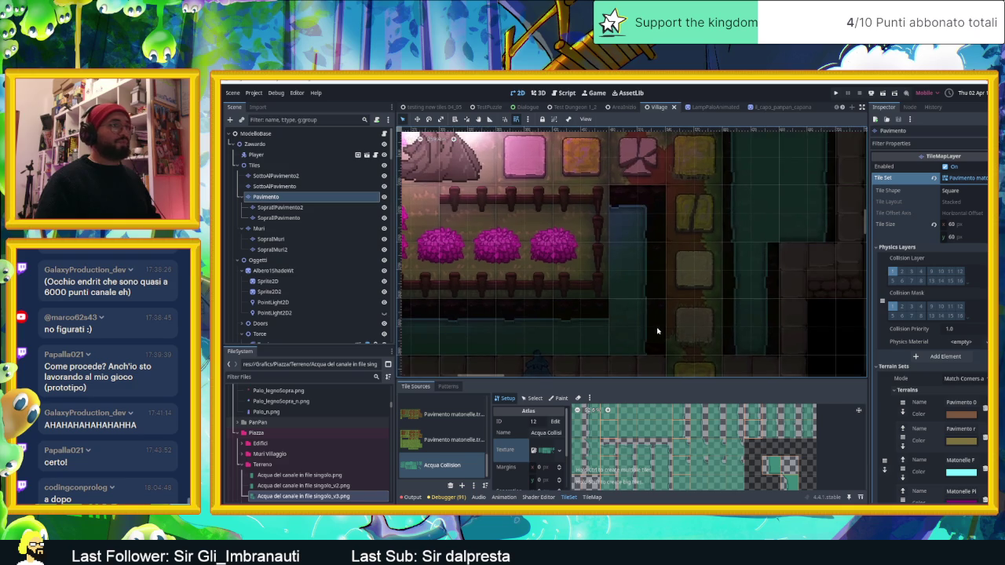
scroll(650, 310, up, 1)
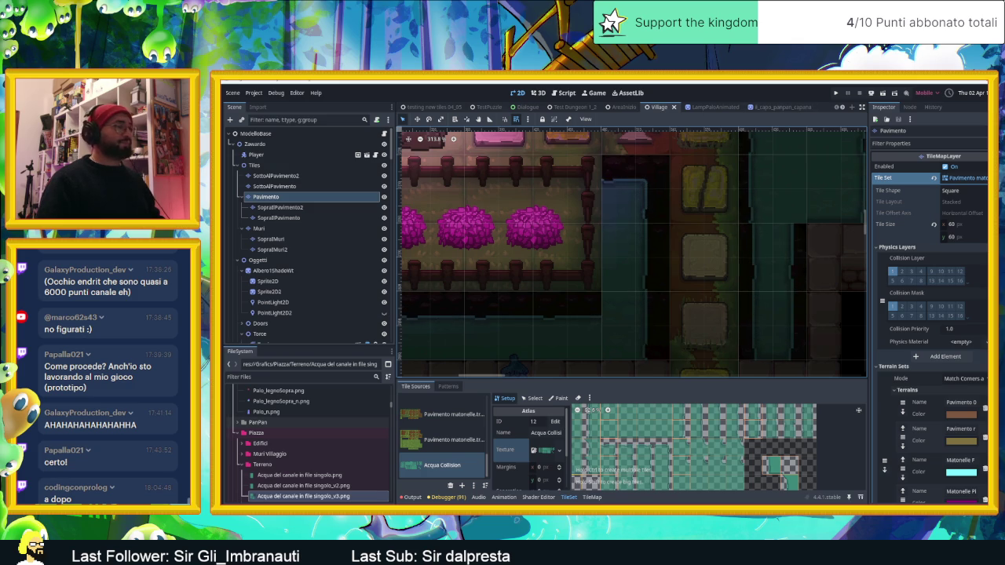
key(alt+Tab)
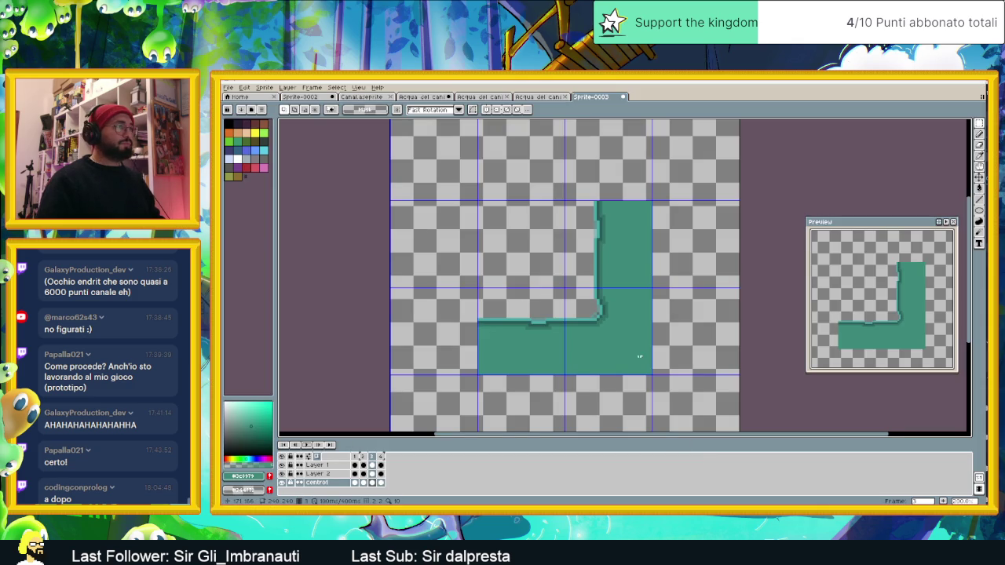
- Save the sprite in HomeTown/acqua del canal as 'Acqua del canale nuova pezzi'
scroll(629, 342, down, 3)
scroll(629, 341, up, 2)
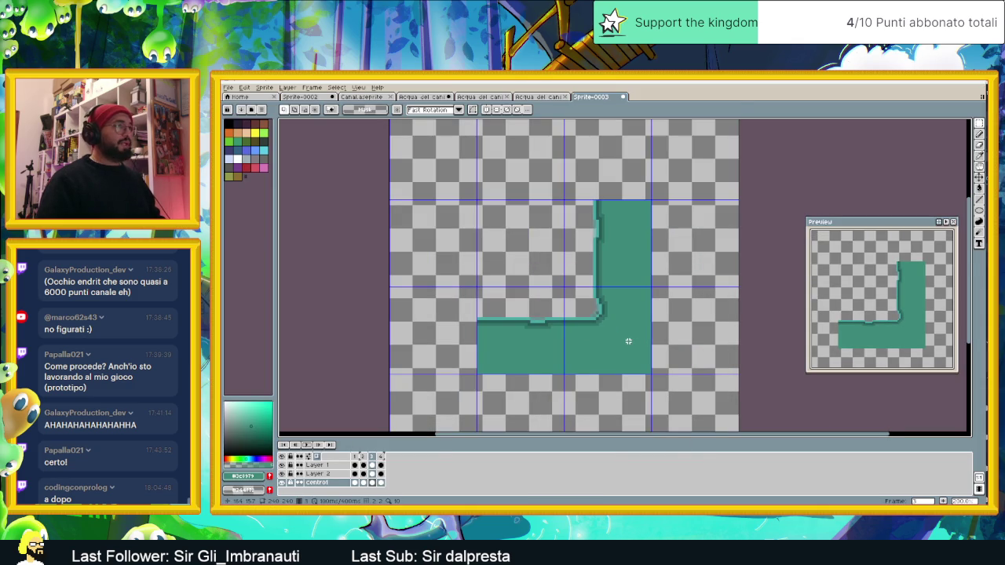
key(ctrl+s)
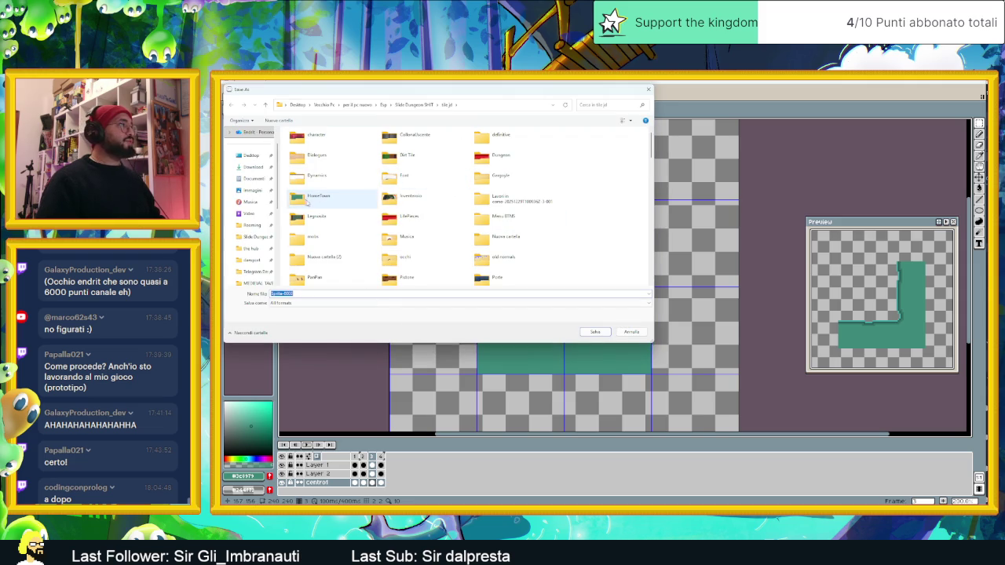
double_click(319, 202)
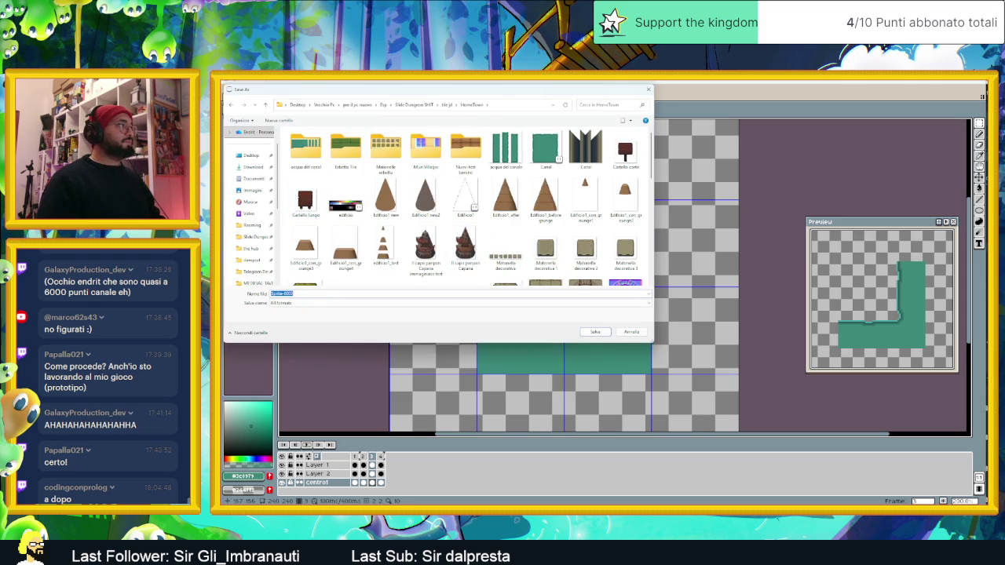
double_click(304, 150)
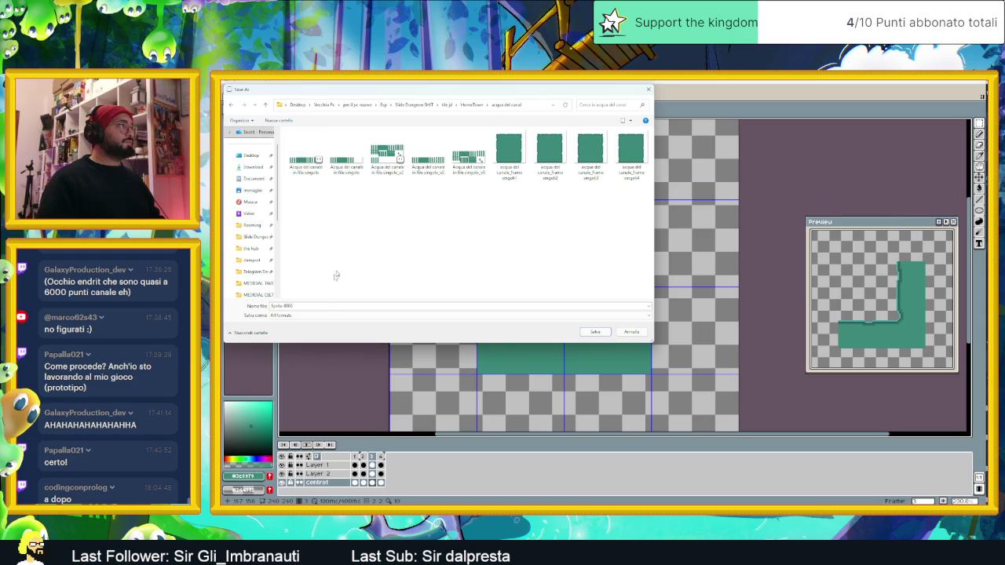
text(Acqua del ca)
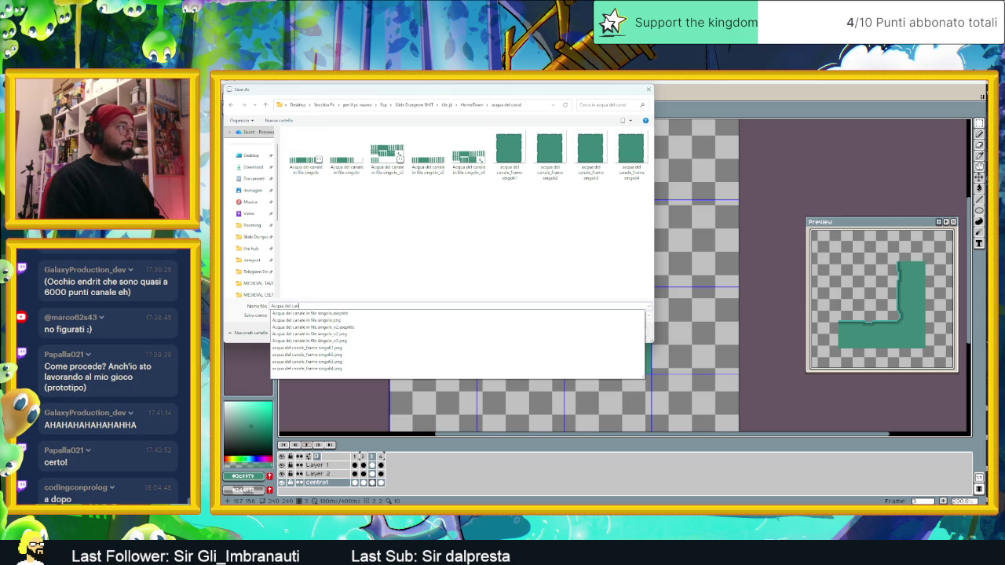
text( nuovi pezzi)
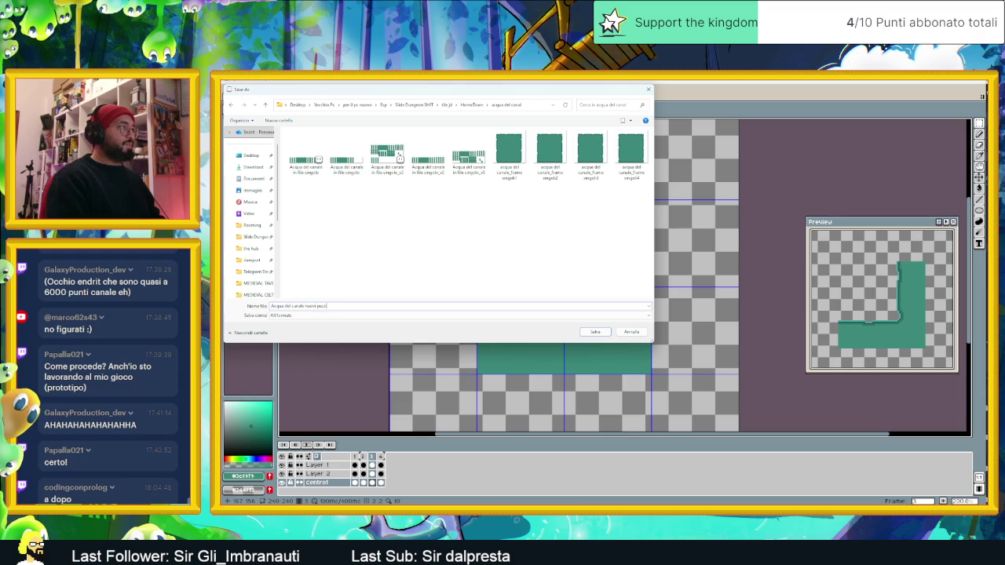
click(603, 334)
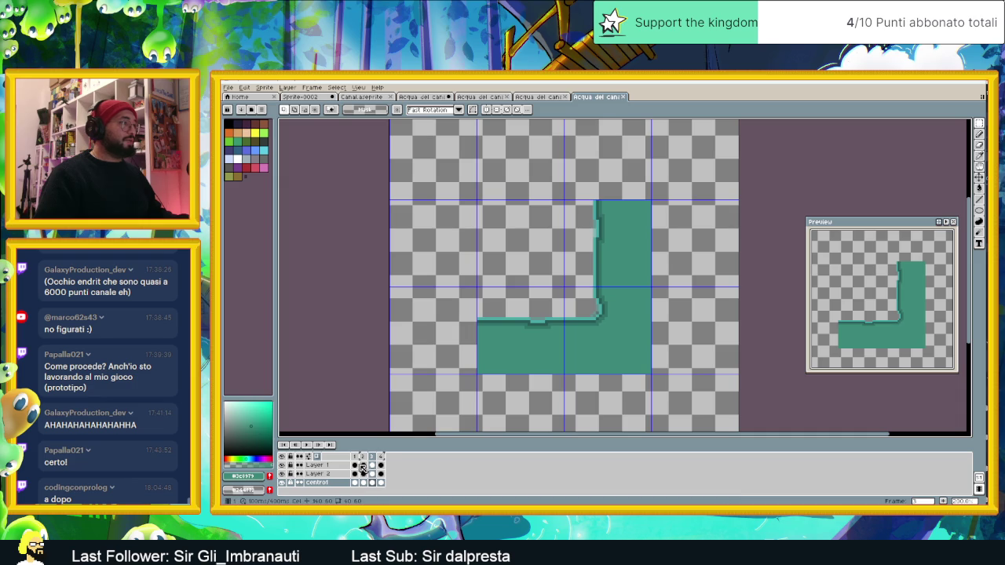
- Step through frames 1–3 to compare the inner corners, ending on frame 2
click(383, 460)
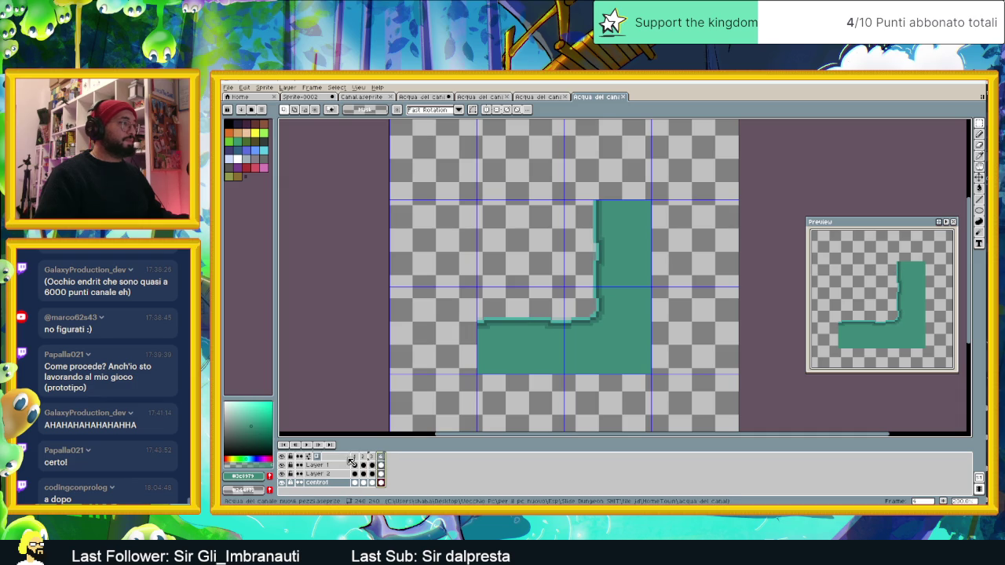
click(355, 457)
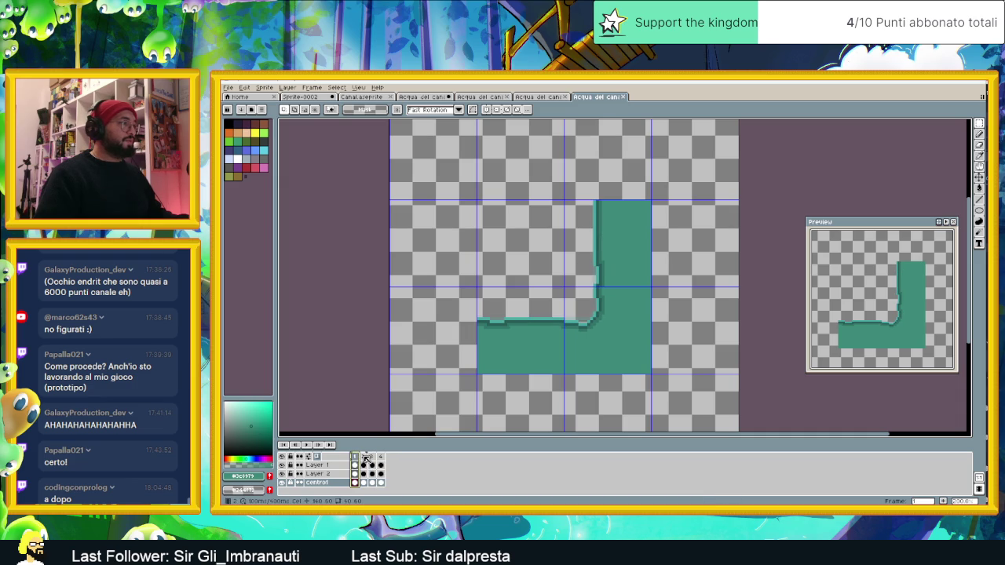
click(365, 457)
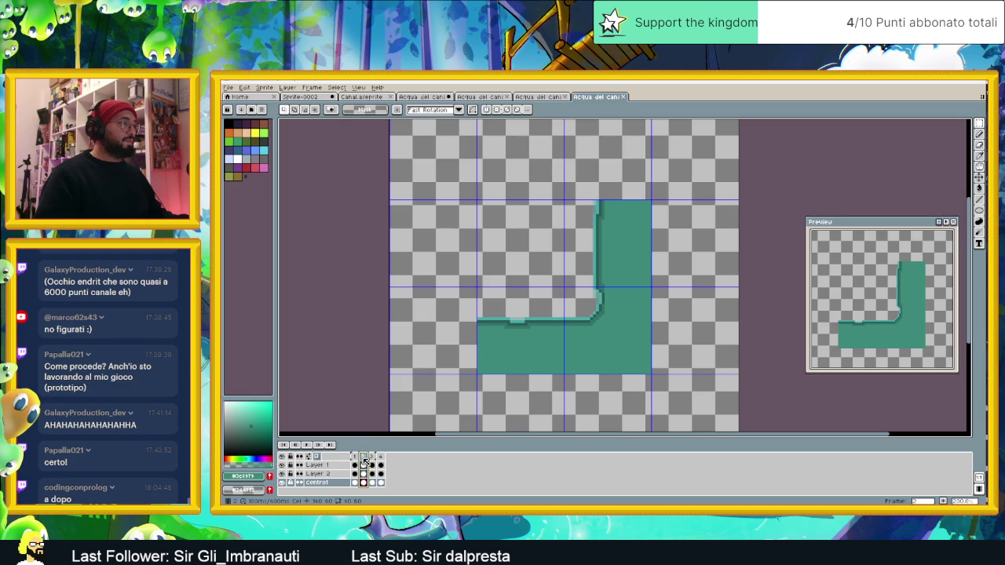
click(375, 458)
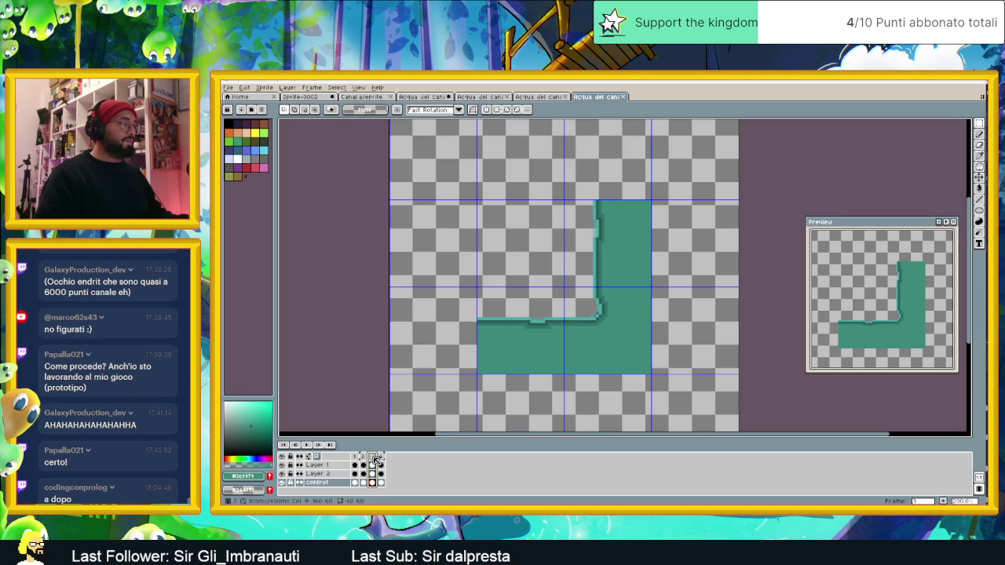
click(363, 458)
scroll(594, 323, up, 2)
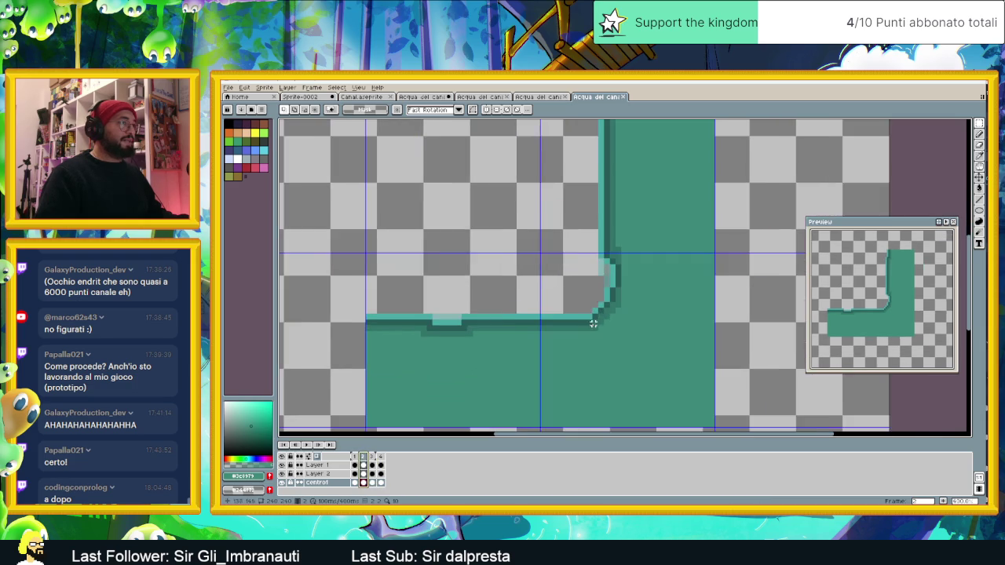
scroll(594, 323, up, 1)
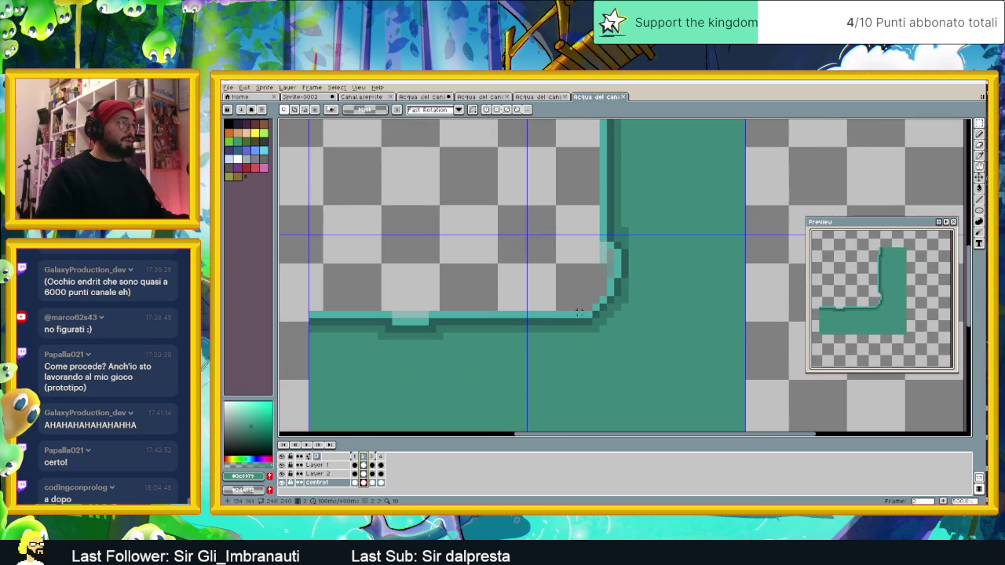
- Select a 2x2 pixel patch at the inner corner and move it into place
click(591, 313)
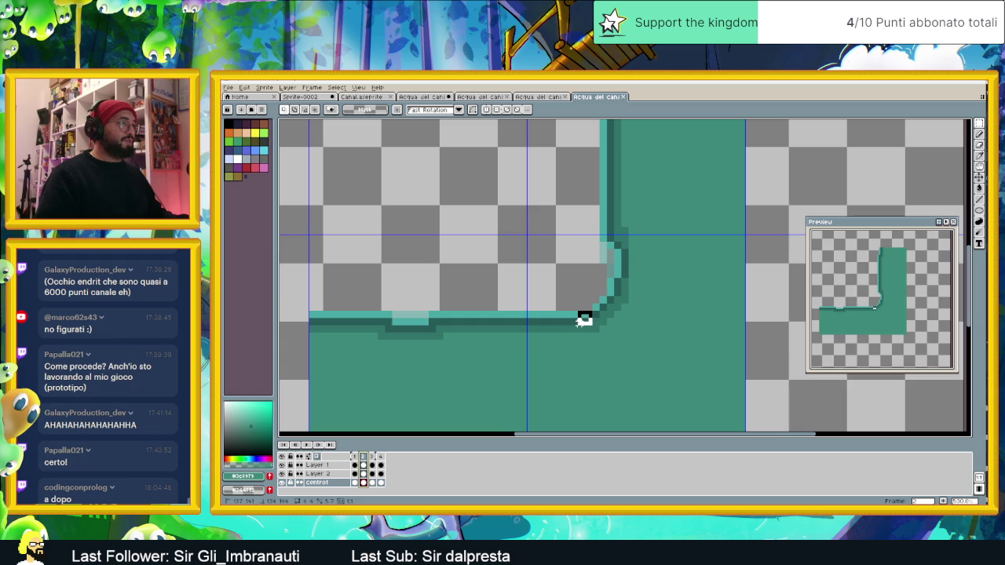
mouse_move(575, 309)
mouse_down()
mouse_move(594, 328)
mouse_move(581, 323)
mouse_up()
scroll(597, 327, up, 1)
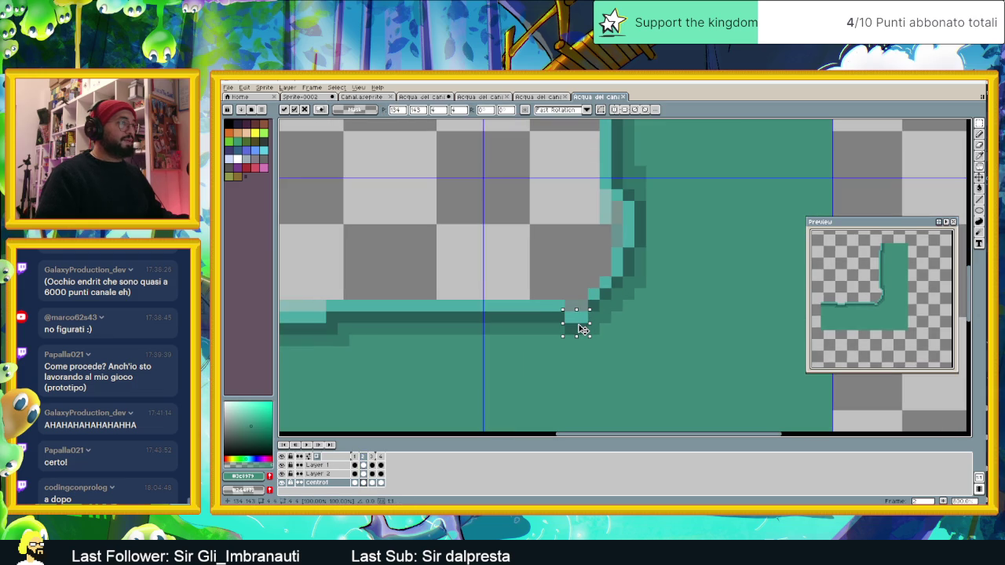
key(Return)
scroll(576, 325, down, 1)
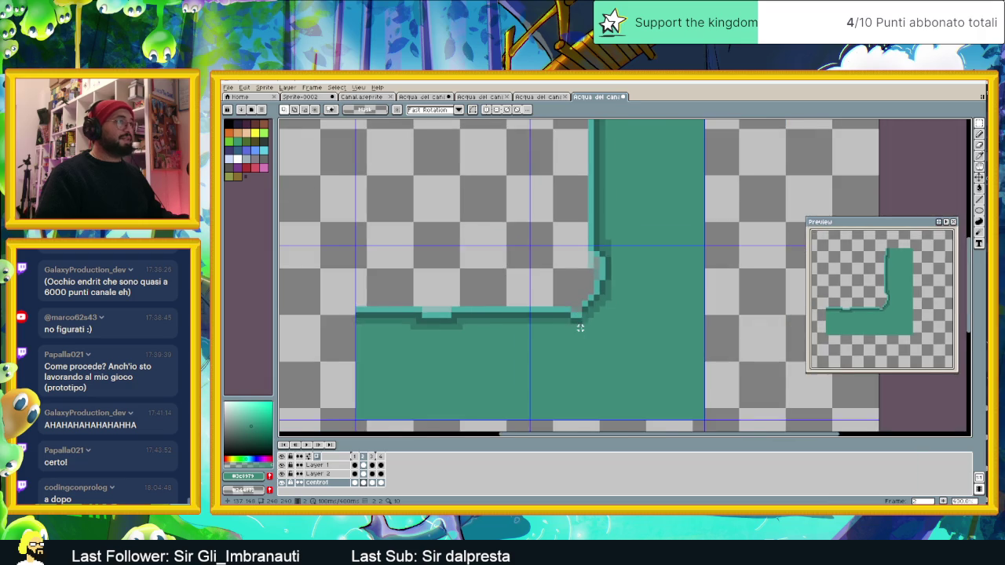
scroll(581, 338, down, 1)
scroll(577, 331, up, 1)
scroll(573, 310, up, 1)
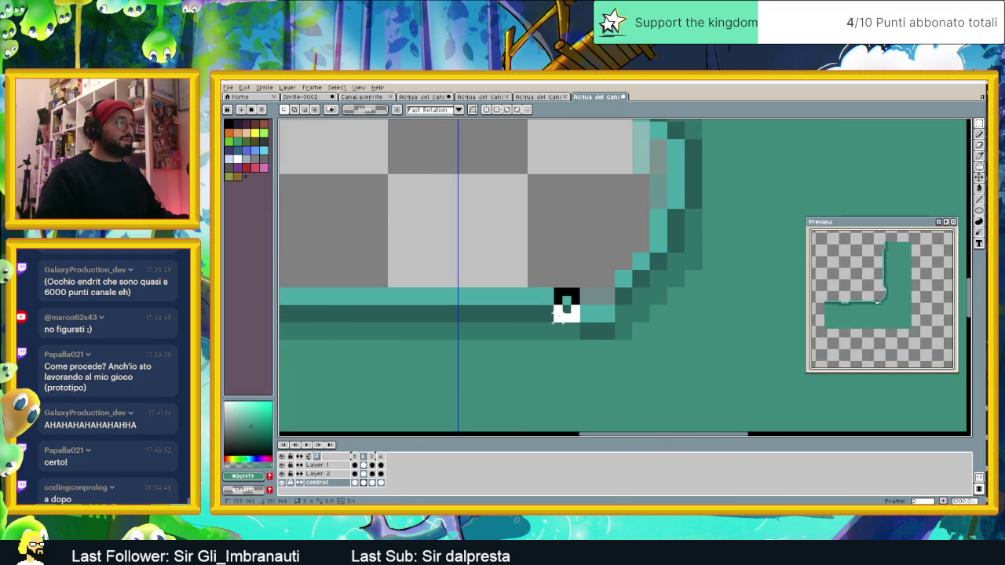
- Paste a small pixel piece at the corner, then check frames 2 and 3
key(ctrl+v)
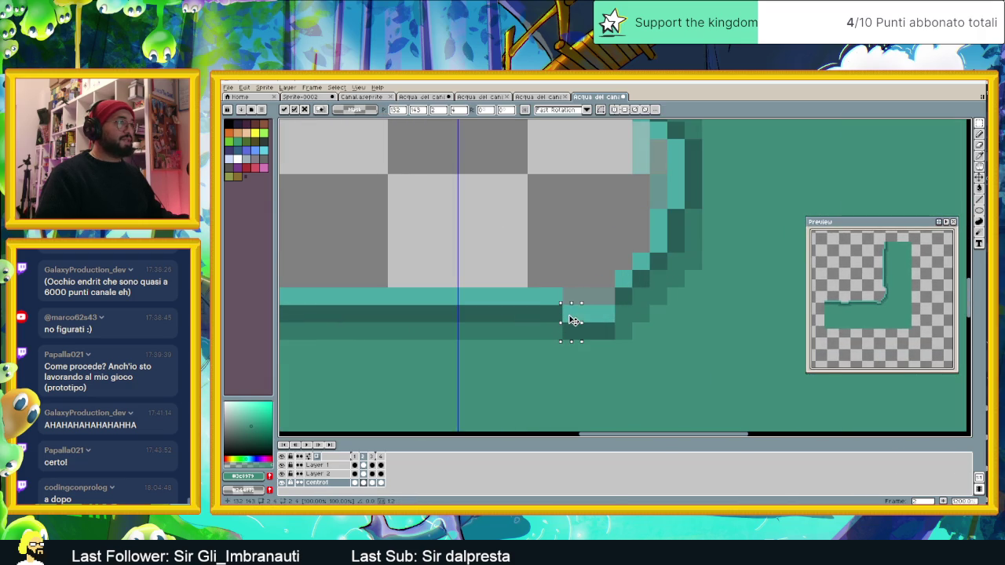
scroll(582, 300, down, 1)
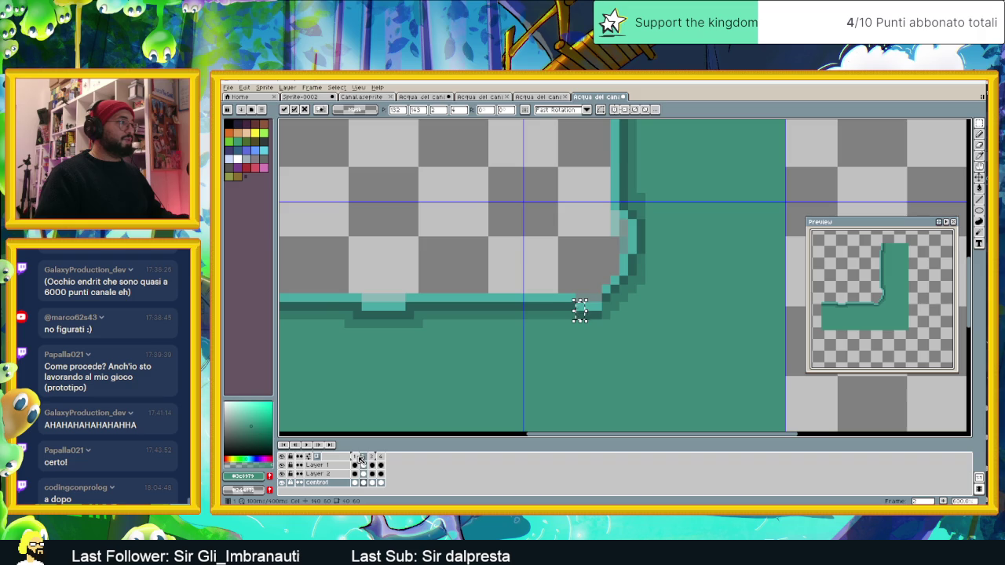
key(Left)
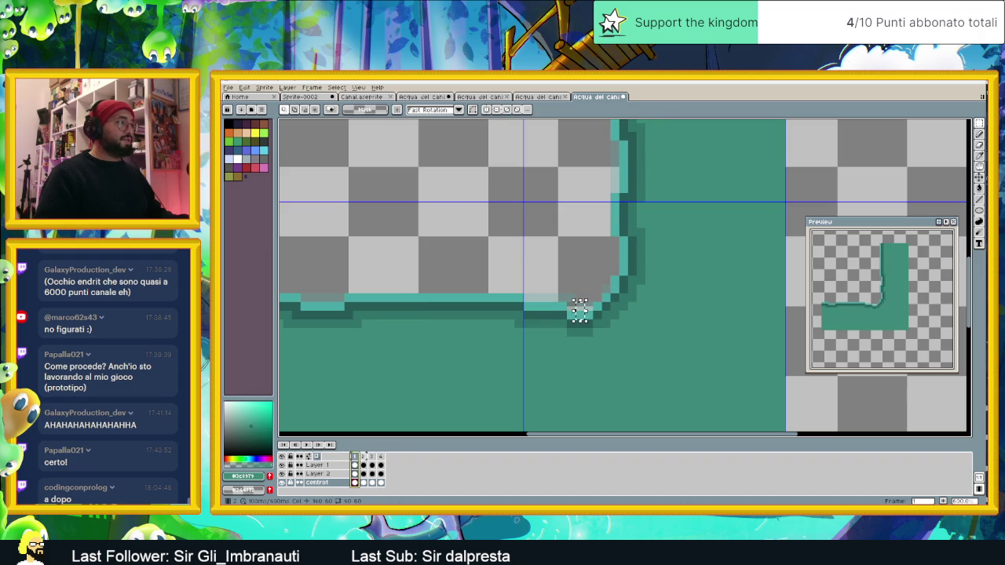
click(365, 456)
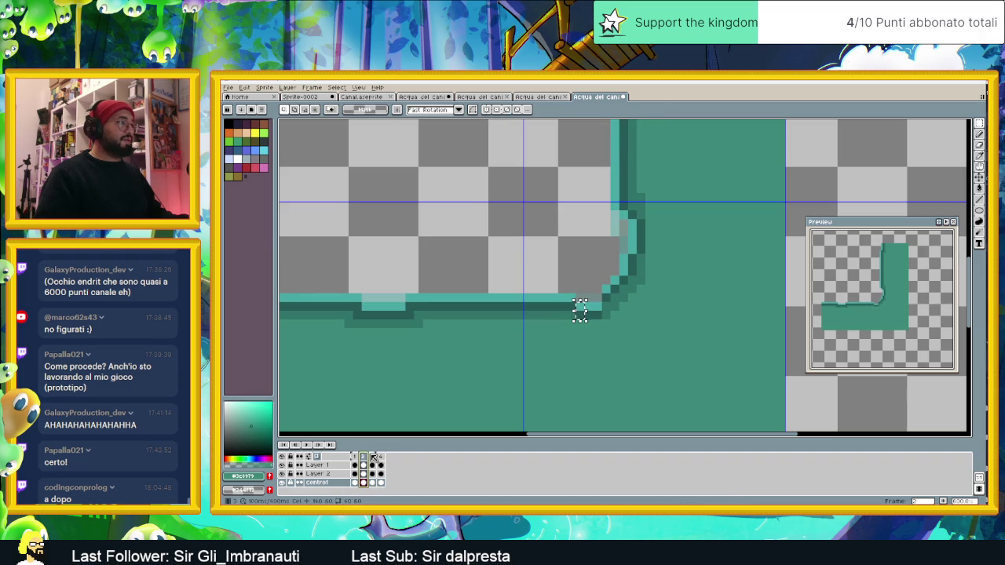
key(Right)
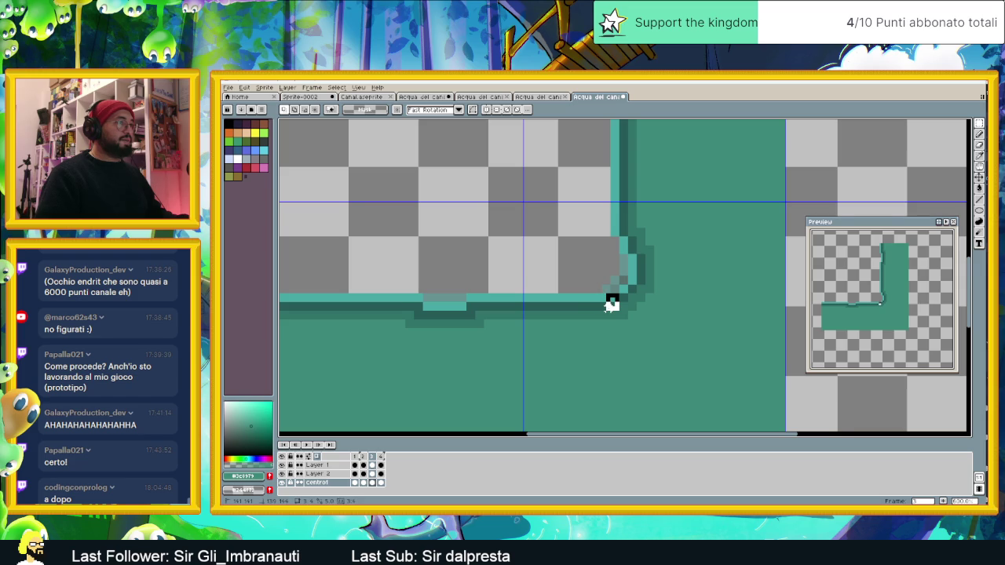
scroll(612, 305, up, 1)
scroll(611, 304, up, 1)
scroll(609, 299, up, 1)
- Paint two test pixels at the corner, undo each, and clear the selection
key(ctrl+d)
click(597, 282)
key(ctrl+z)
key(ctrl+z)
scroll(590, 302, down, 2)
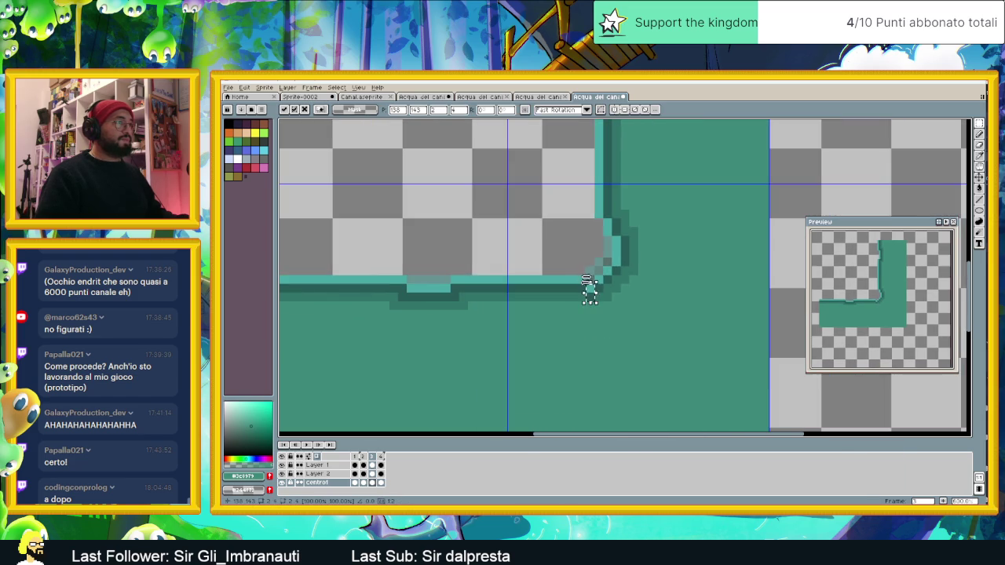
key(ctrl+d)
click(582, 281)
key(ctrl+z)
key(ctrl+z)
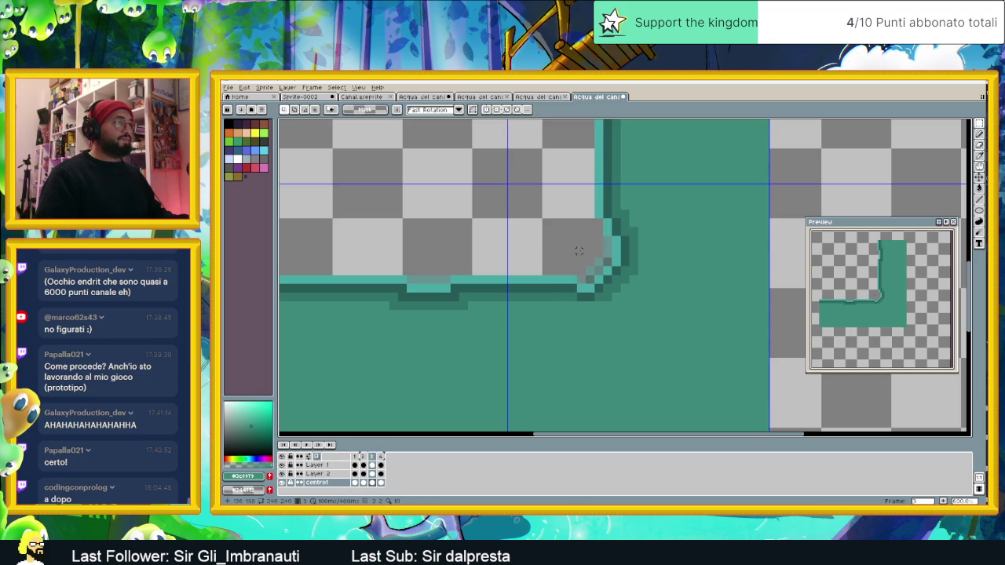
key(ctrl+d)
scroll(562, 297, down, 2)
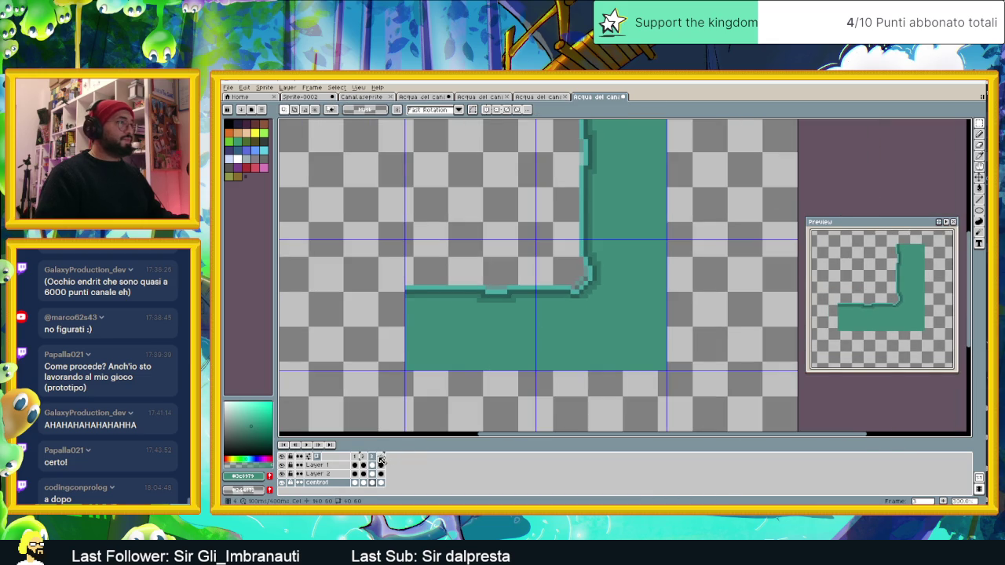
- Review frames 1–3 and the playback of the retouched corner, then save the file
click(356, 458)
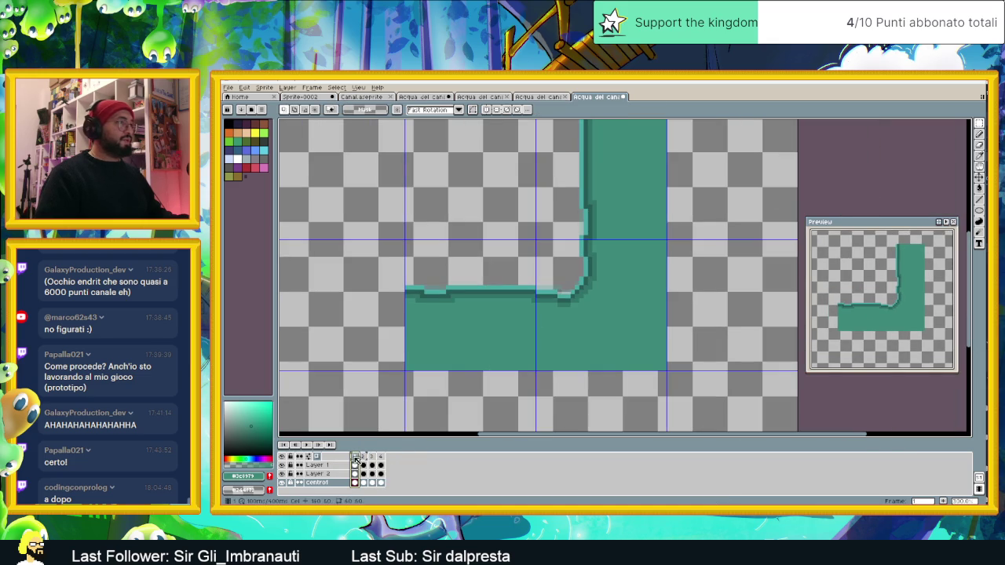
click(365, 461)
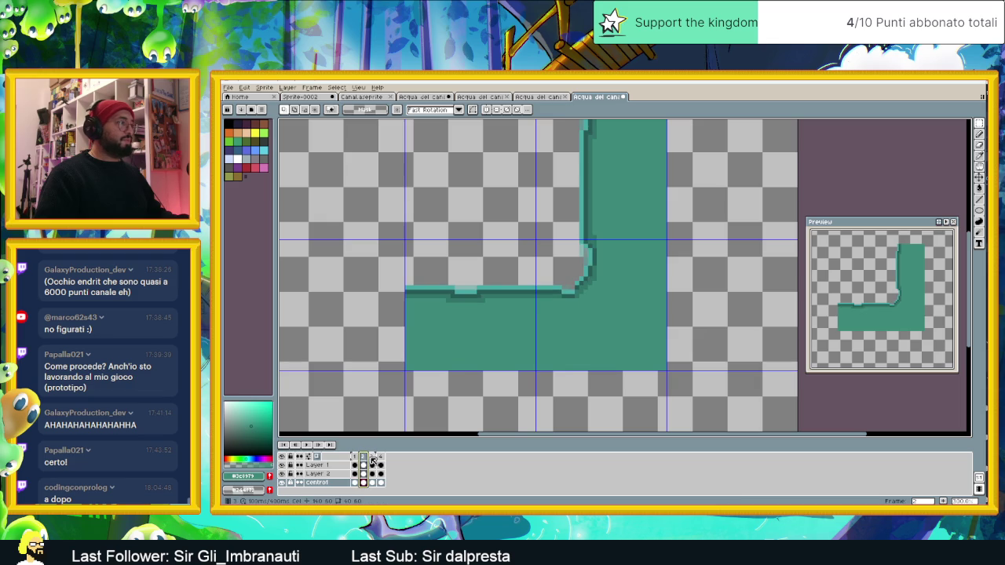
click(372, 462)
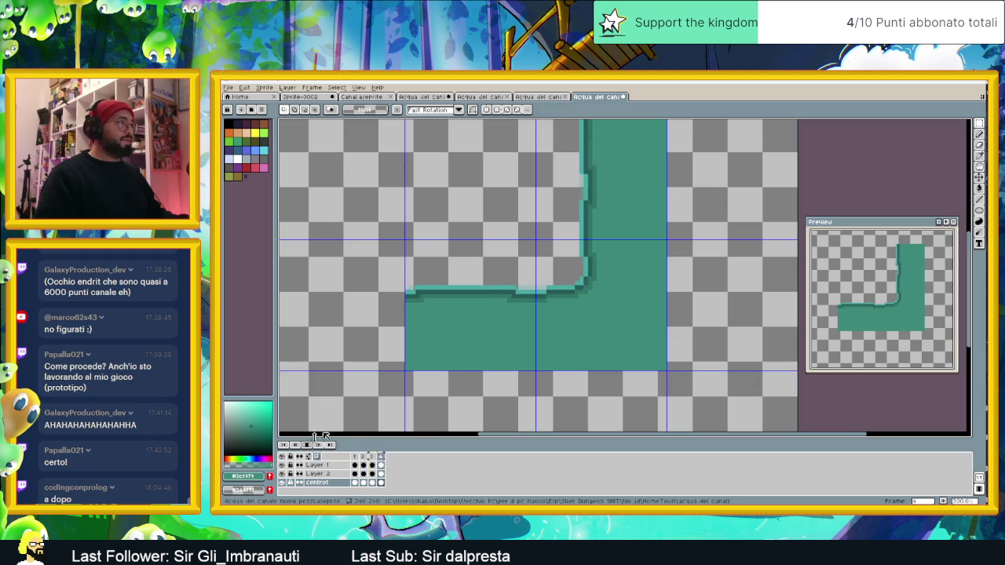
scroll(583, 361, down, 1)
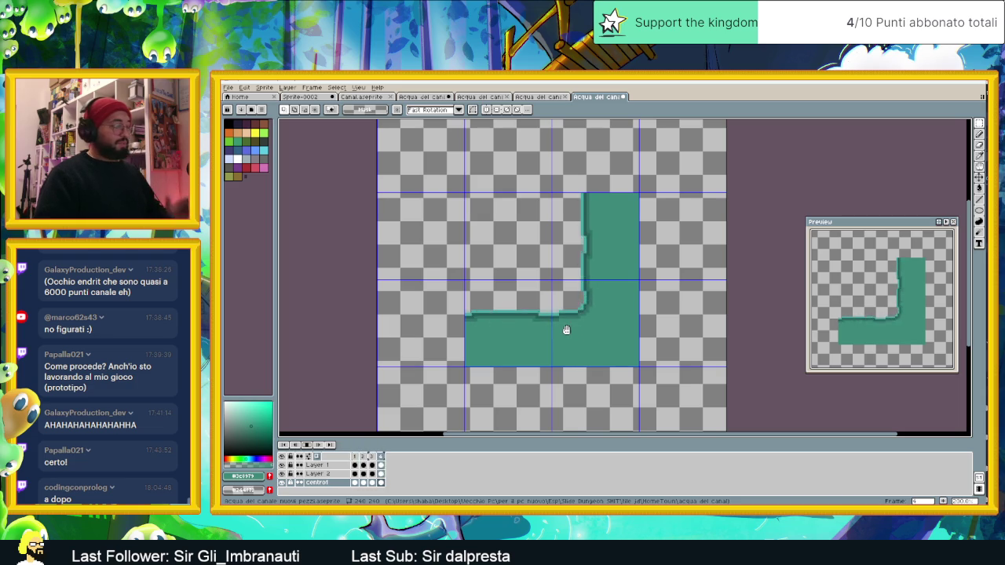
key(ctrl+s)
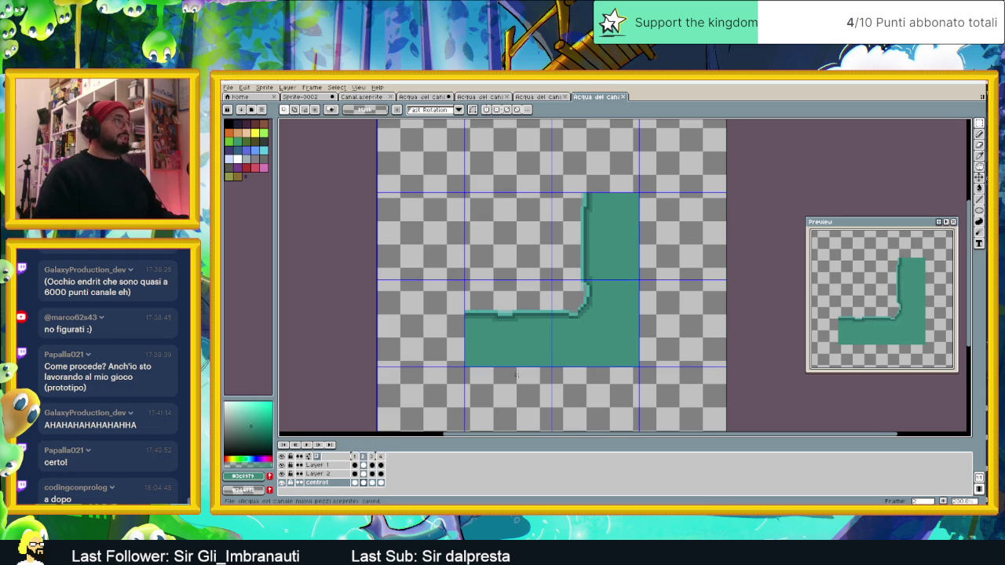
scroll(512, 377, down, 1)
scroll(548, 331, up, 1)
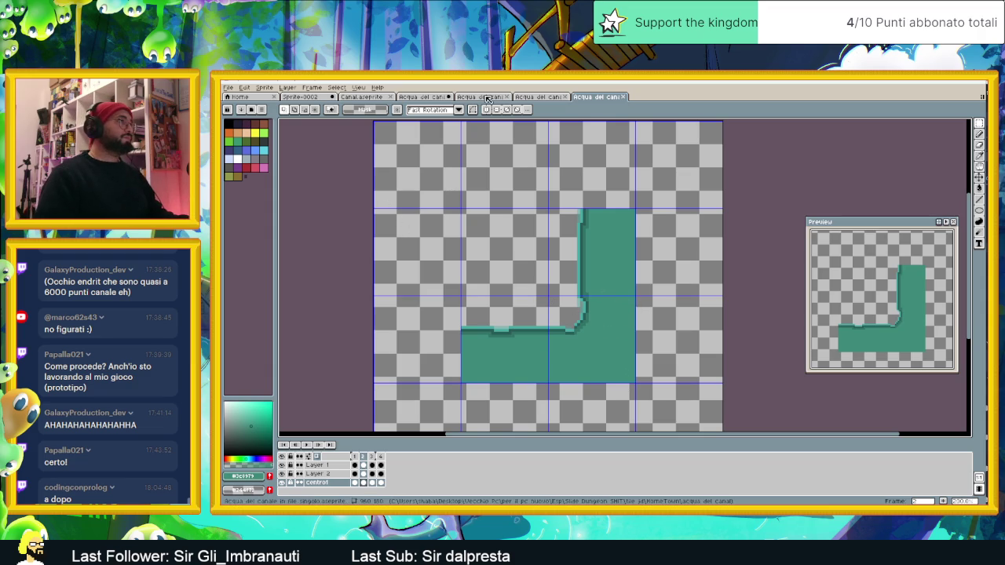
- Add a new empty Layer 3 above Layer 1 from its context menu
click(329, 467)
right_click(329, 466)
click(345, 453)
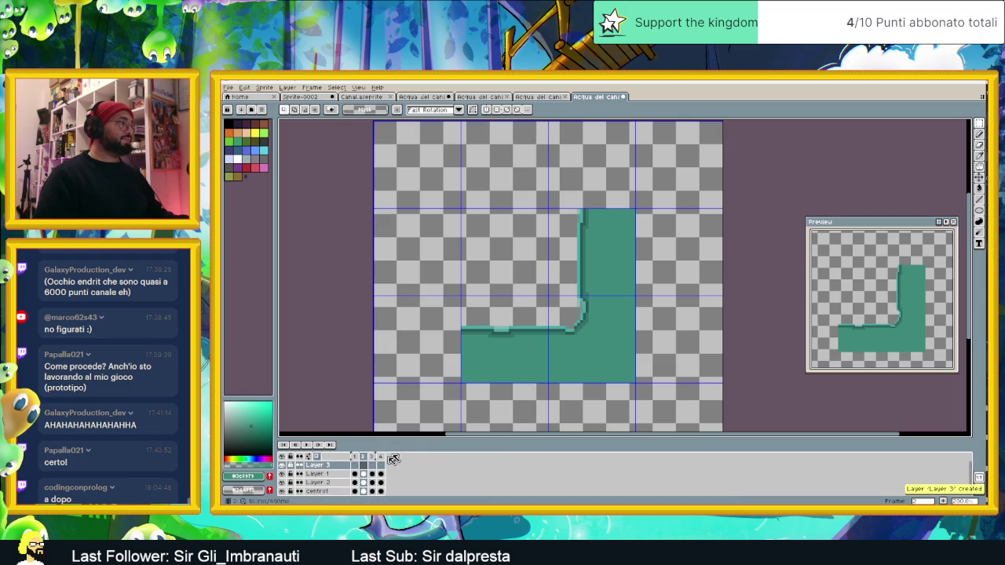
- Paste a water block from the wide canal tileset into the L-shaped sprite, moving it toward the corner
click(493, 98)
scroll(588, 279, up, 3)
mouse_move(610, 298)
mouse_down()
mouse_move(585, 249)
mouse_move(446, 410)
mouse_up()
scroll(615, 241, up, 2)
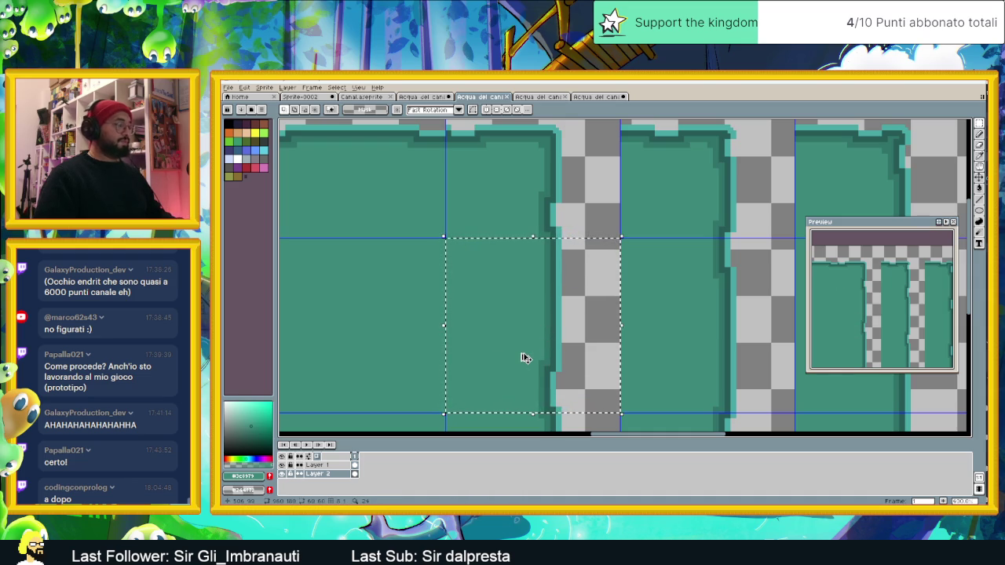
scroll(510, 280, down, 2)
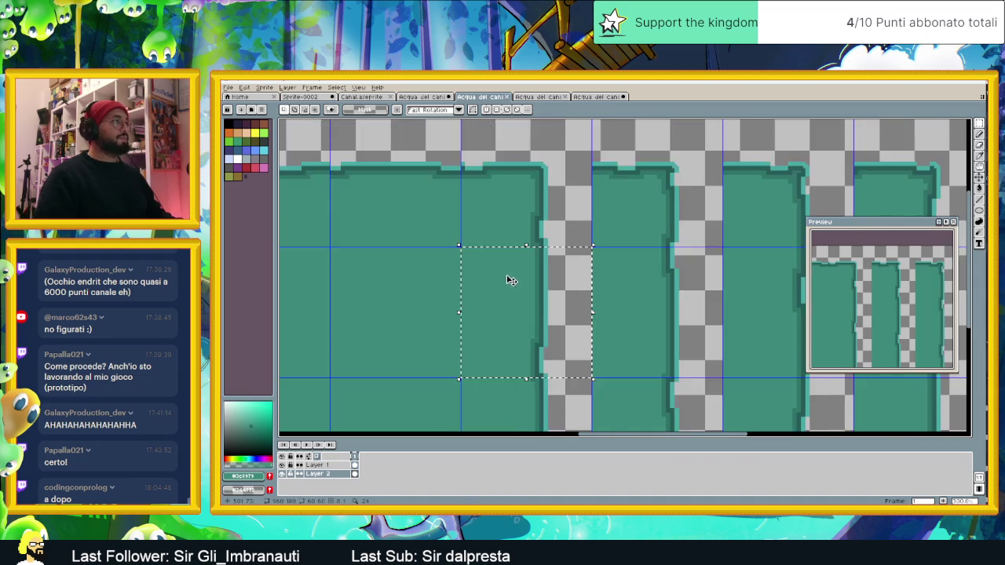
click(596, 97)
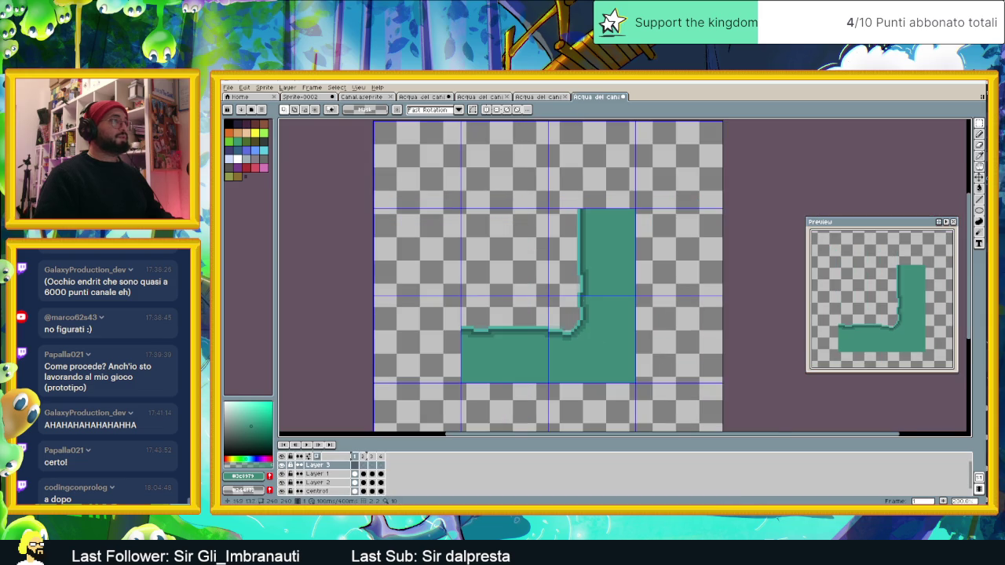
scroll(599, 343, up, 1)
key(ctrl+v)
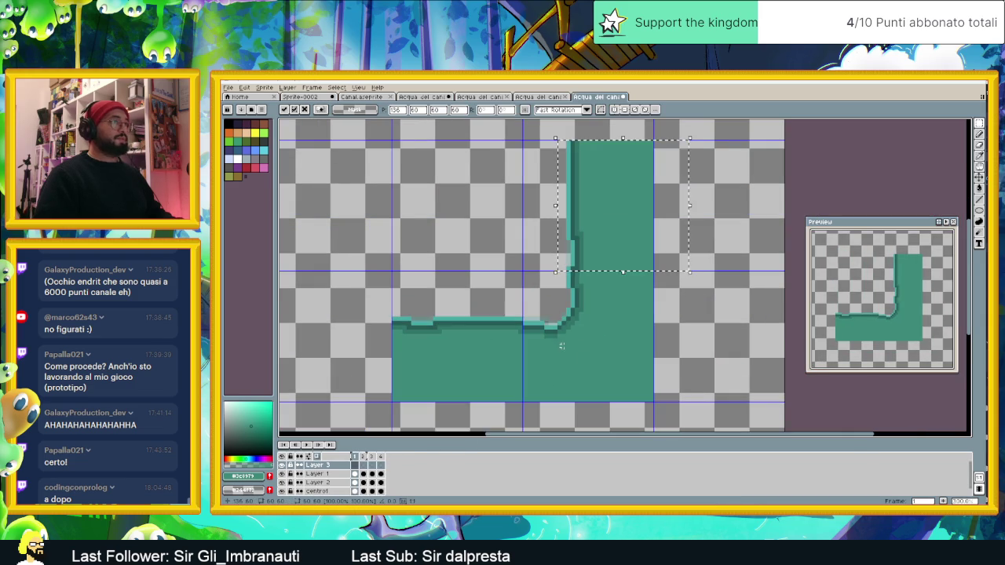
drag(625, 203, 607, 312)
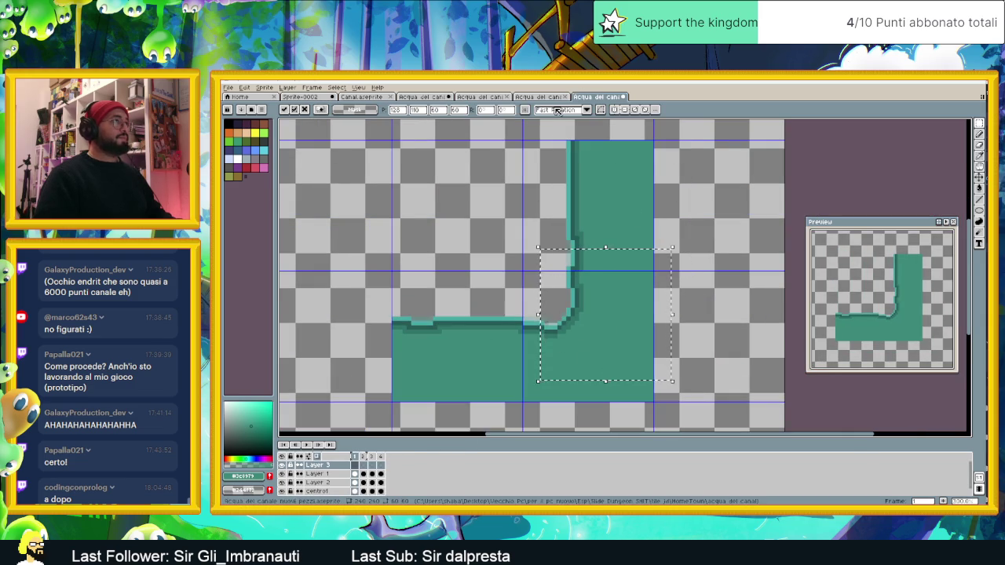
- Copy a narrow canal segment from Layer 1 of the strip sheet and paste it into the corner tile
click(482, 98)
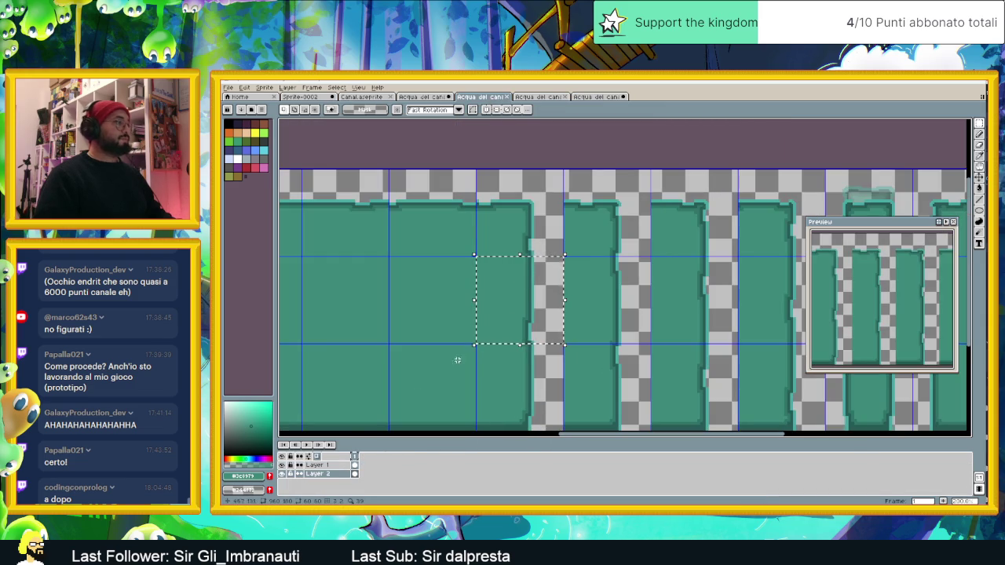
click(317, 465)
click(523, 291)
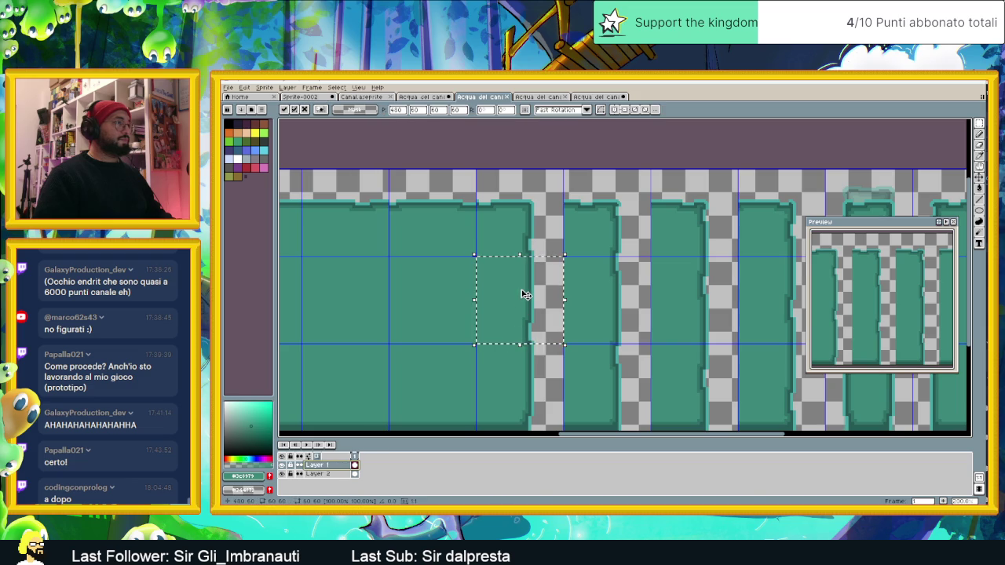
click(596, 96)
key(ctrl+v)
drag(610, 208, 575, 343)
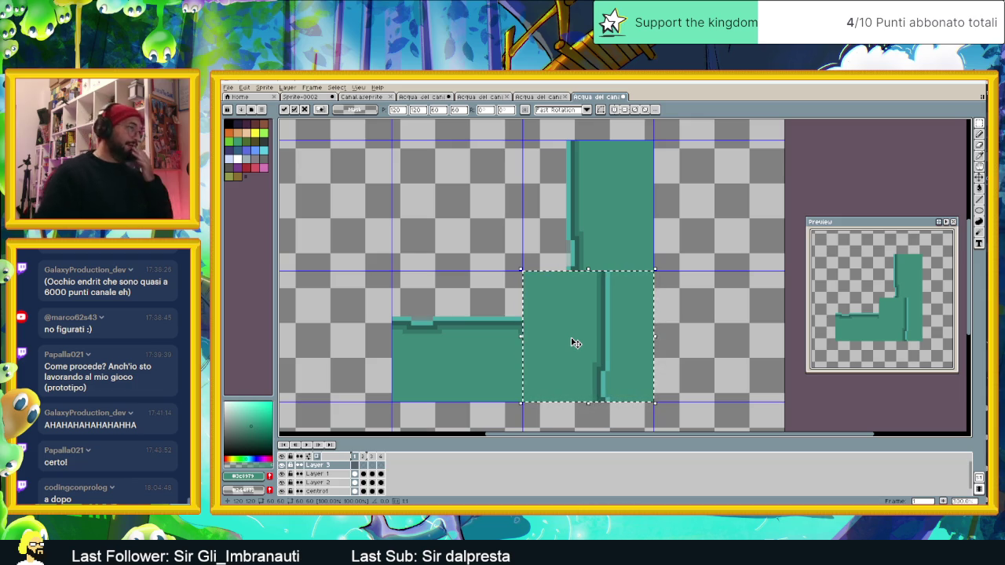
- Nudge the pasted canal block a few pixels into alignment, drop it in place, and show frame 2
drag(575, 341, 606, 341)
drag(613, 341, 578, 341)
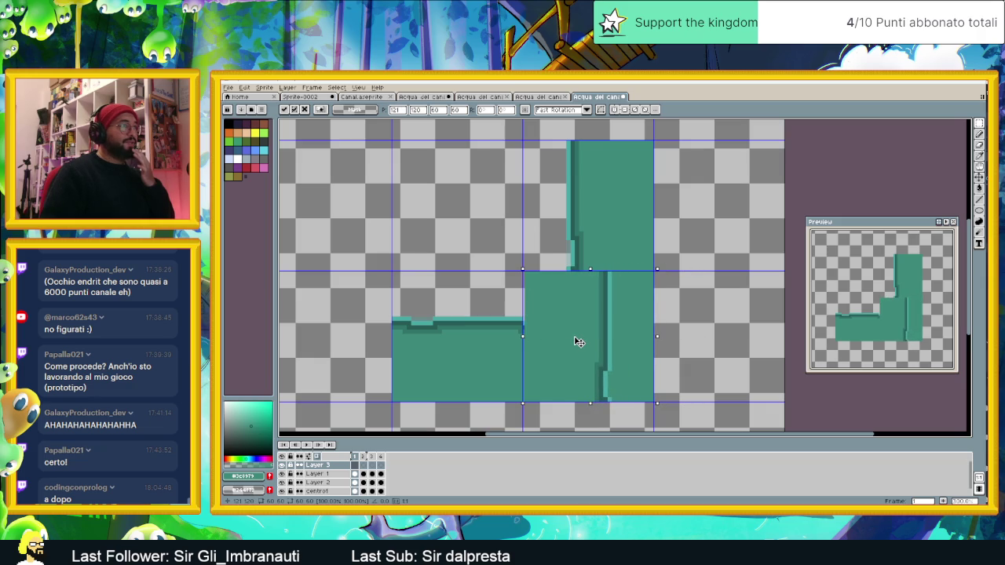
drag(577, 342, 576, 342)
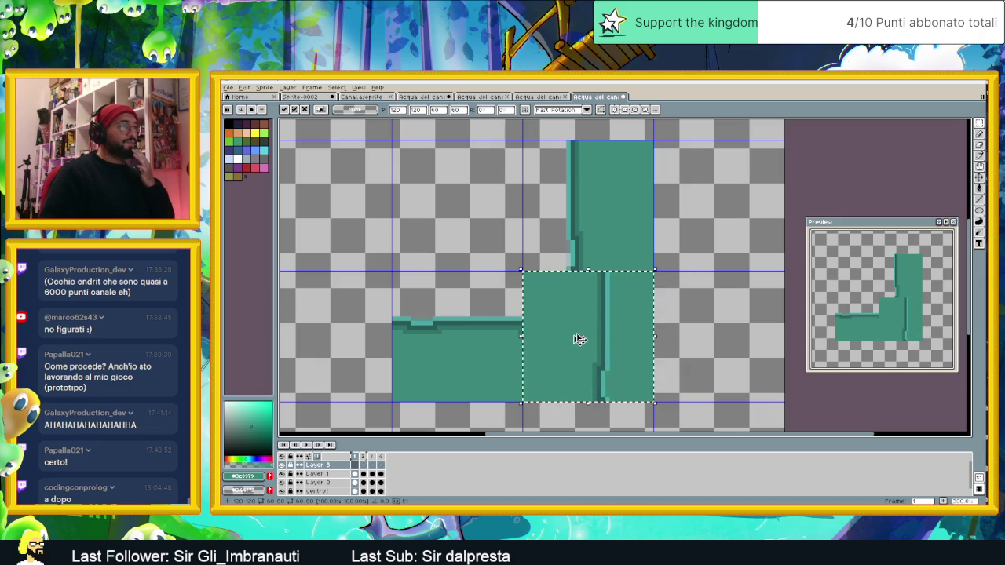
click(658, 284)
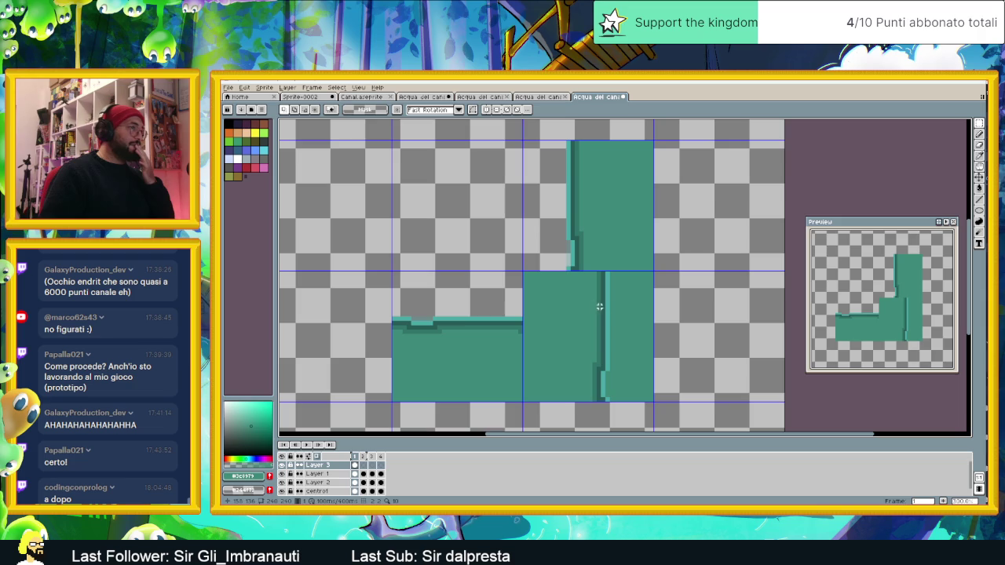
scroll(541, 292, up, 1)
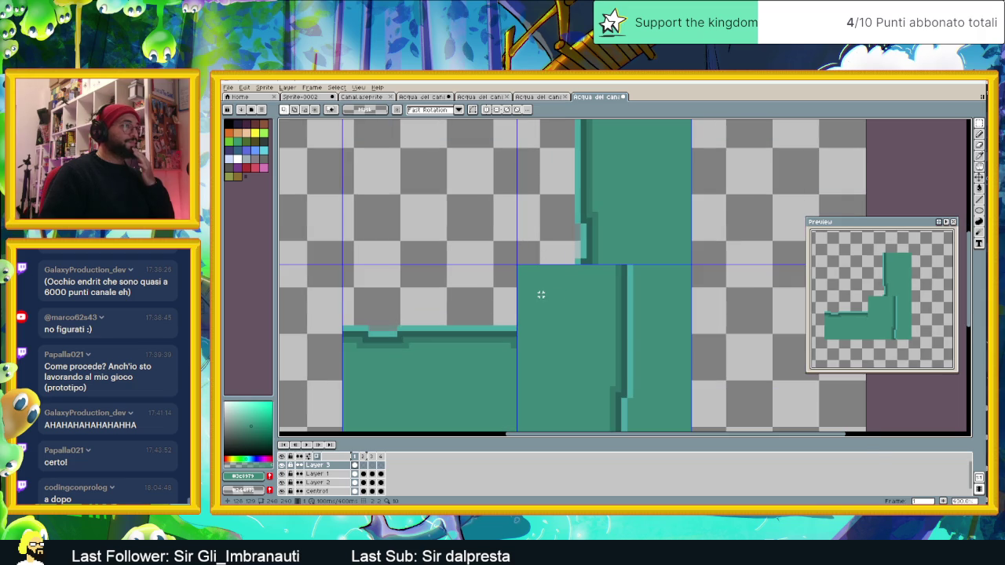
scroll(621, 276, down, 1)
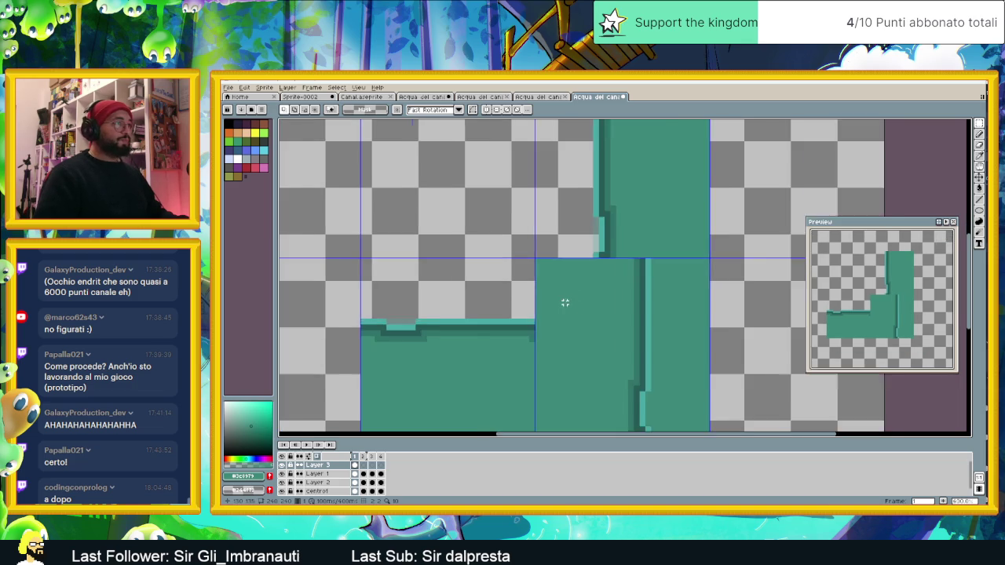
click(364, 466)
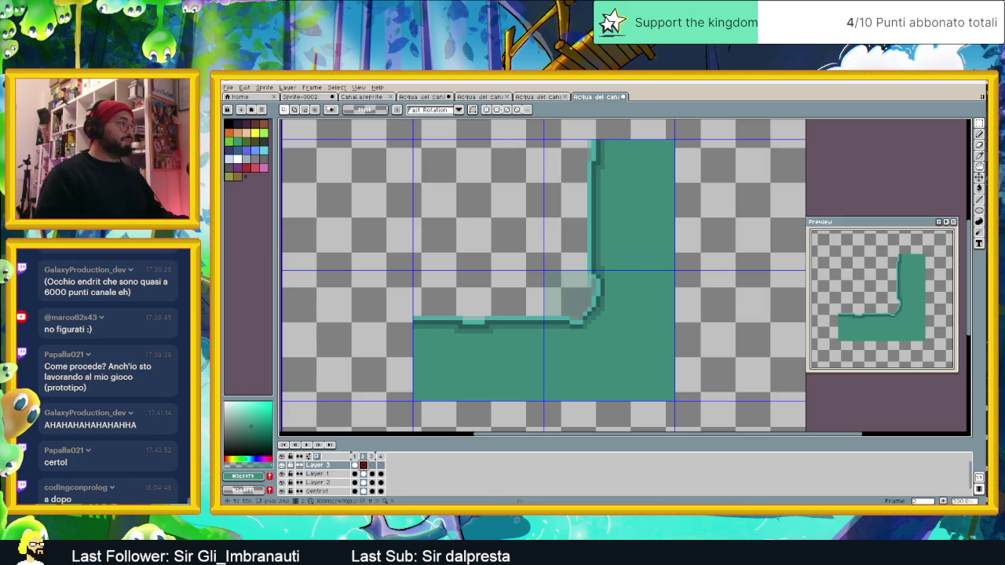
- Copy one narrow canal segment from the strip sheet and paste it into frame 2's corner tile
click(481, 97)
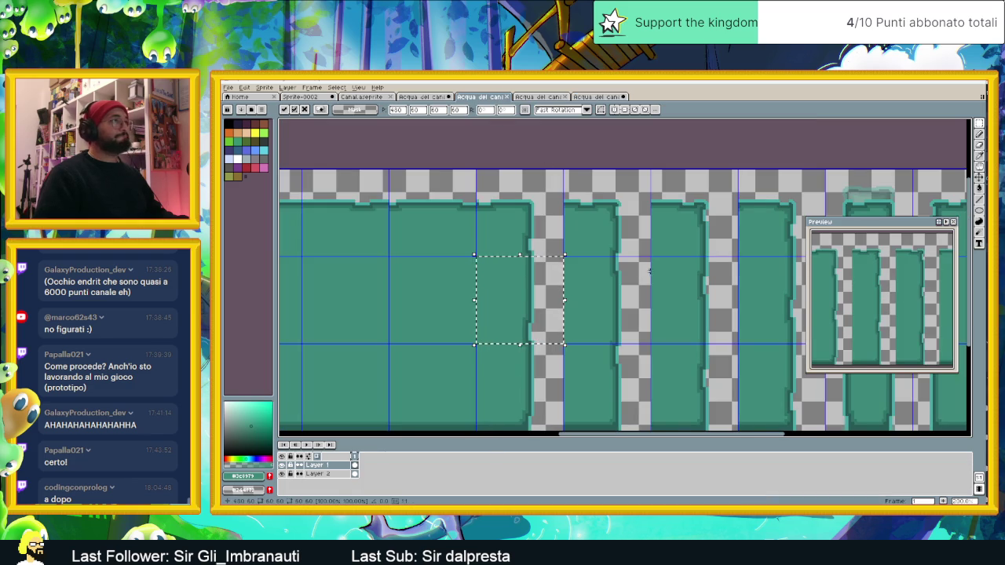
key(ctrl+z)
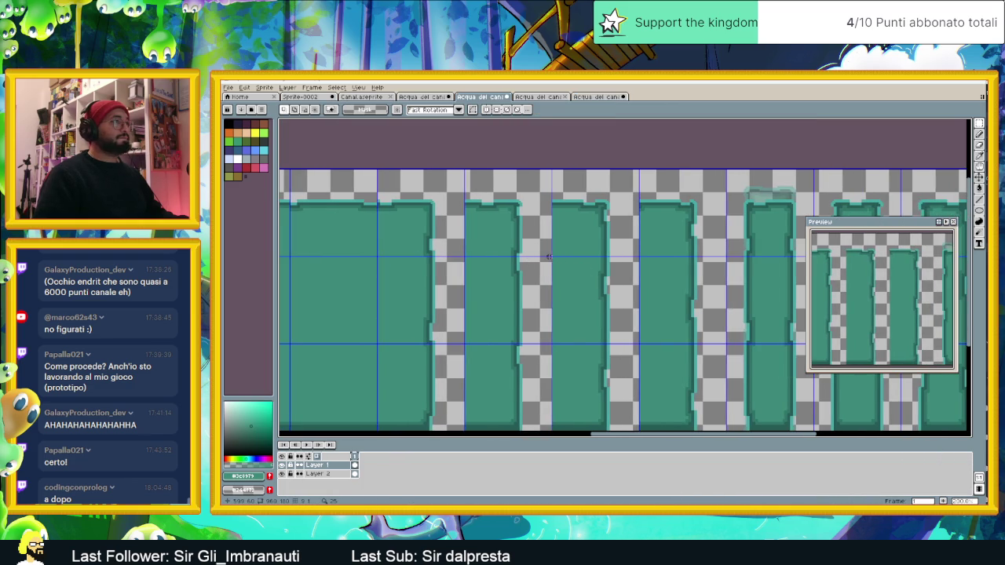
drag(550, 257, 464, 342)
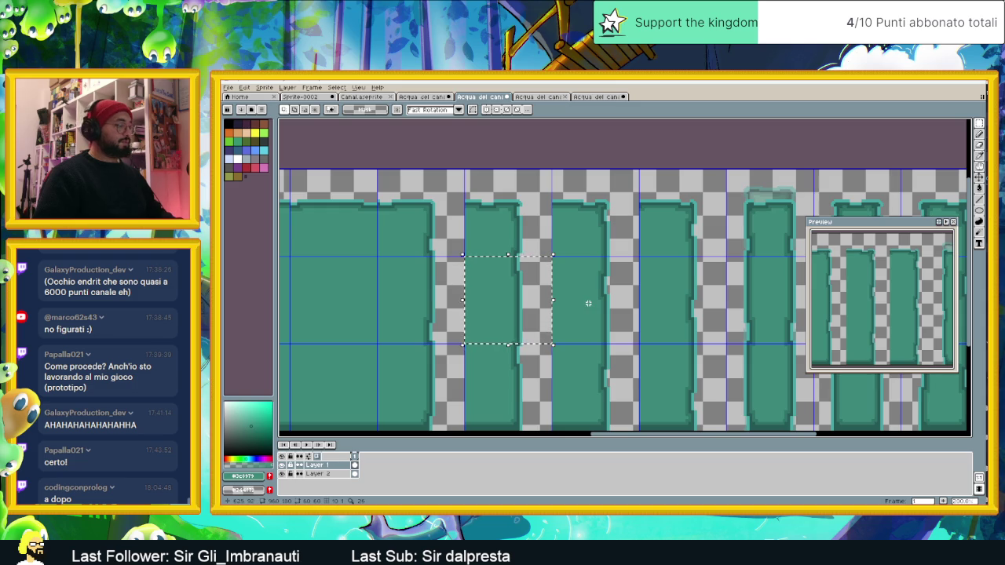
click(497, 301)
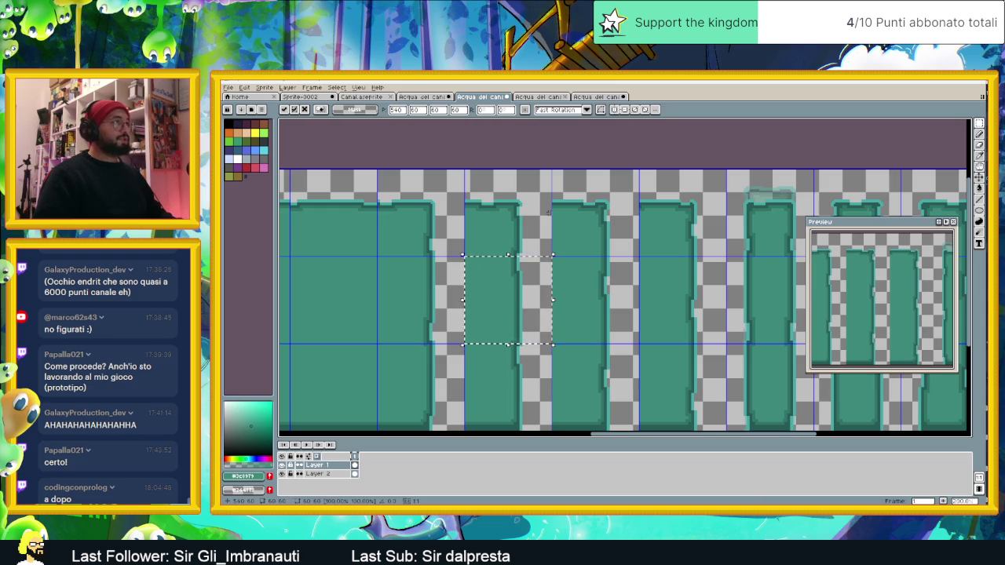
click(598, 98)
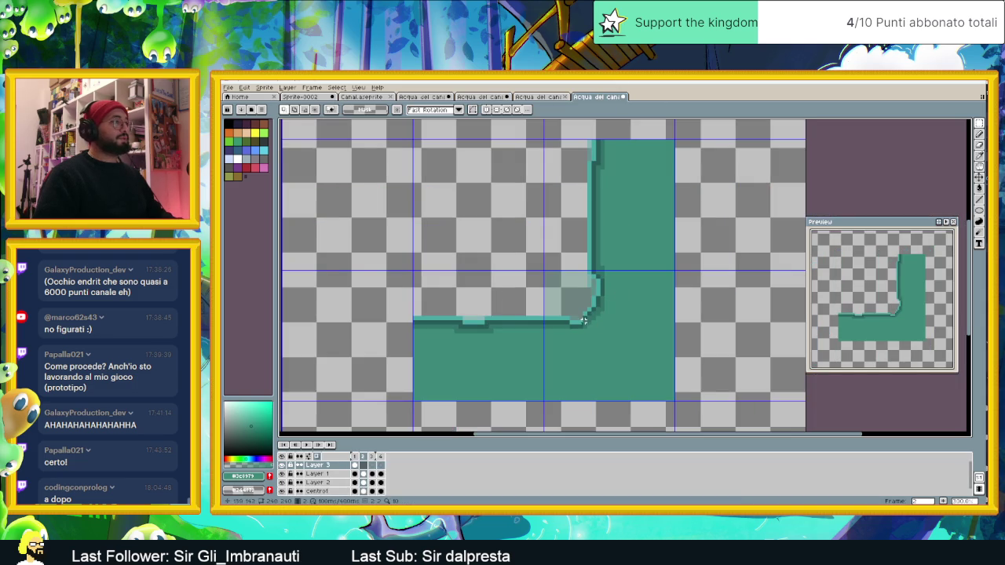
key(ctrl+v)
drag(636, 267, 609, 344)
key(ctrl+d)
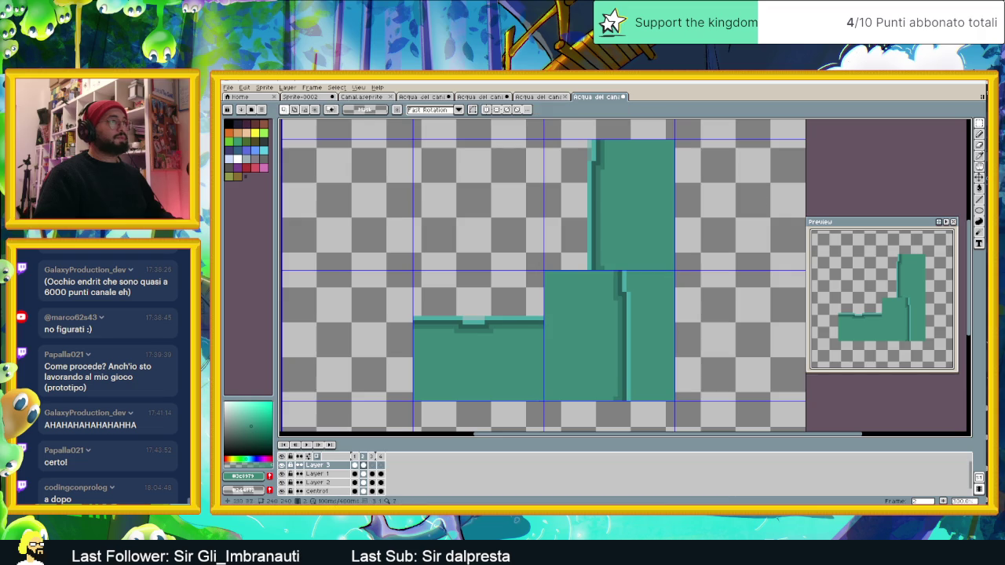
- Clear the selection in the tall water-columns document and pan across its columns
click(538, 97)
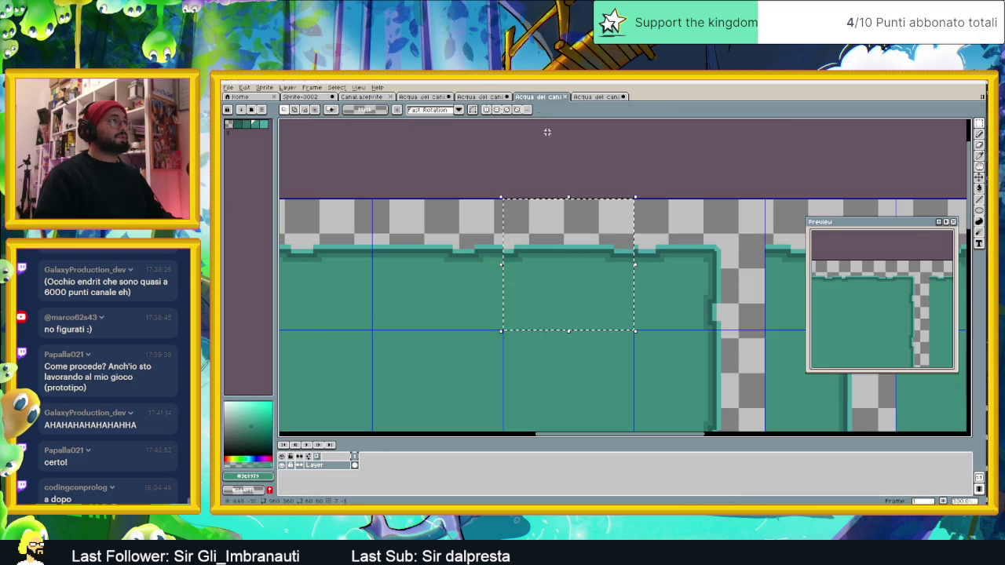
key(ctrl+d)
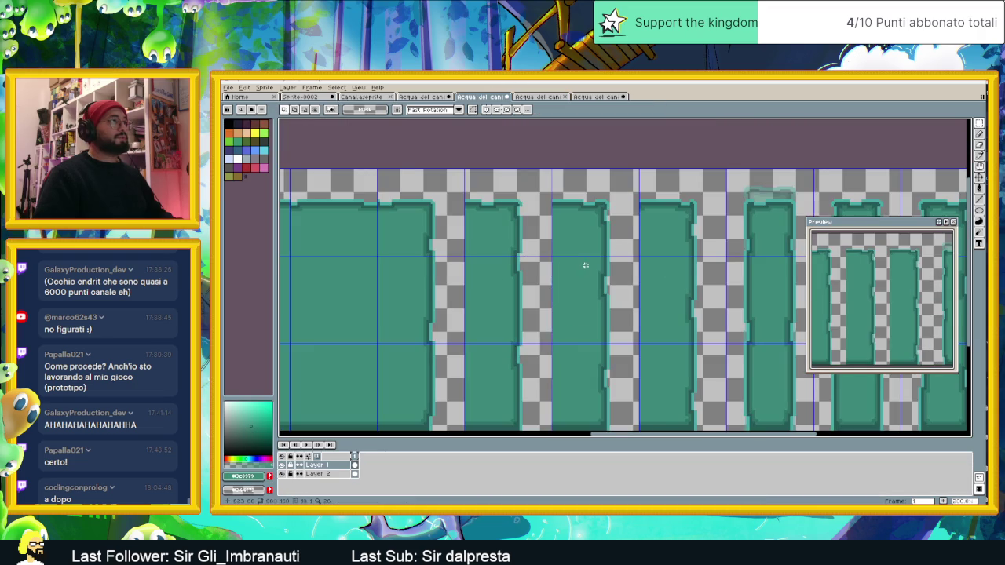
scroll(652, 281, up, 1)
mouse_move(652, 283)
mouse_down()
mouse_move(538, 259)
mouse_move(421, 368)
mouse_up()
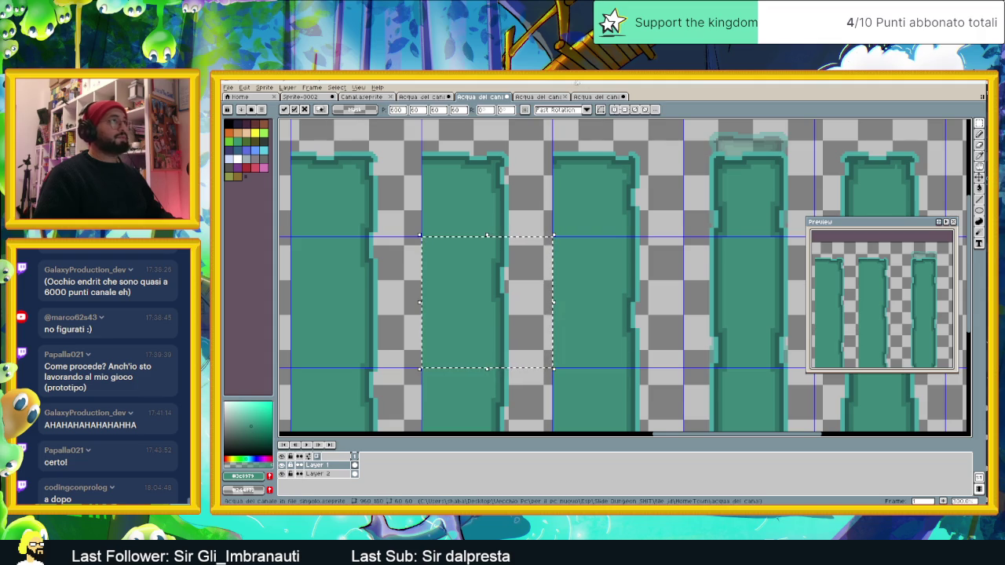
click(602, 96)
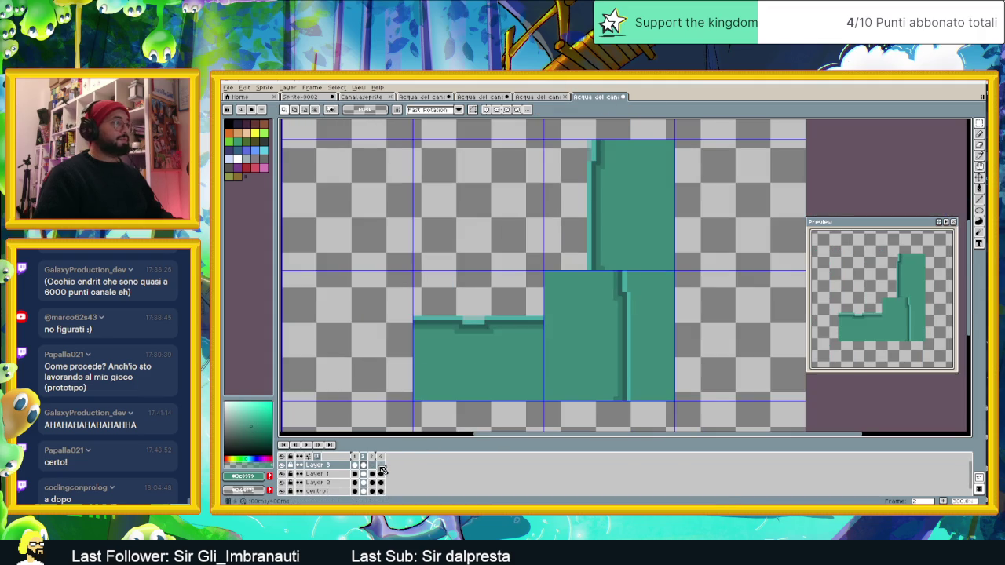
- Paste the water block into the next frame's corner tile and commit it
click(374, 466)
key(ctrl+v)
drag(616, 218, 615, 353)
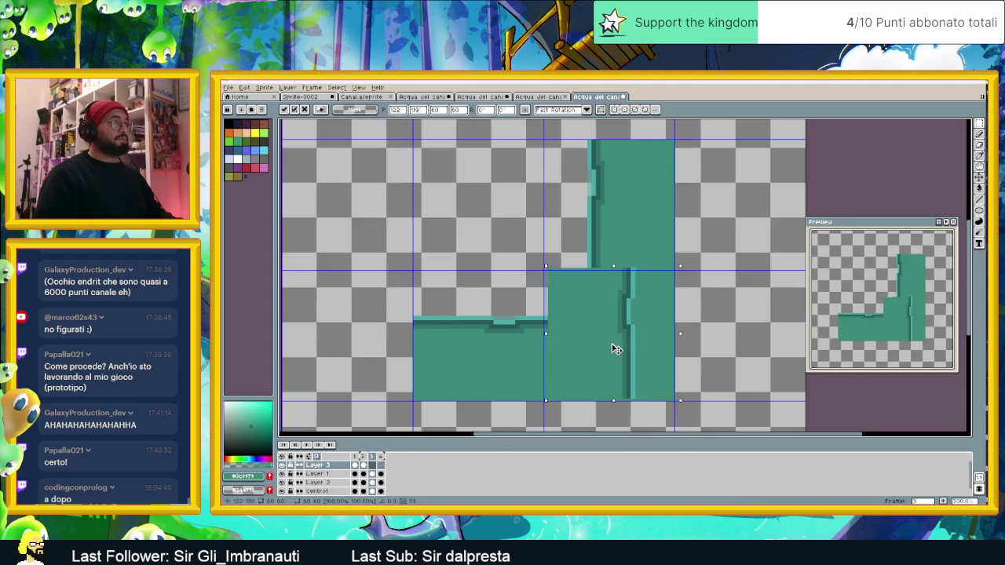
key(Return)
key(ctrl+d)
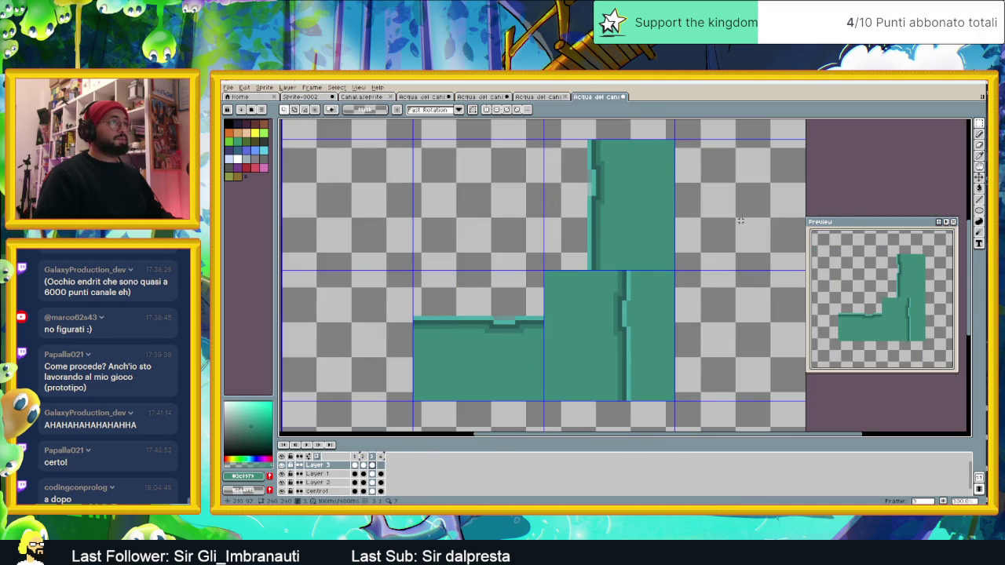
- Copy a section of a tall water column and set it below the upper arm on the next frame
click(538, 96)
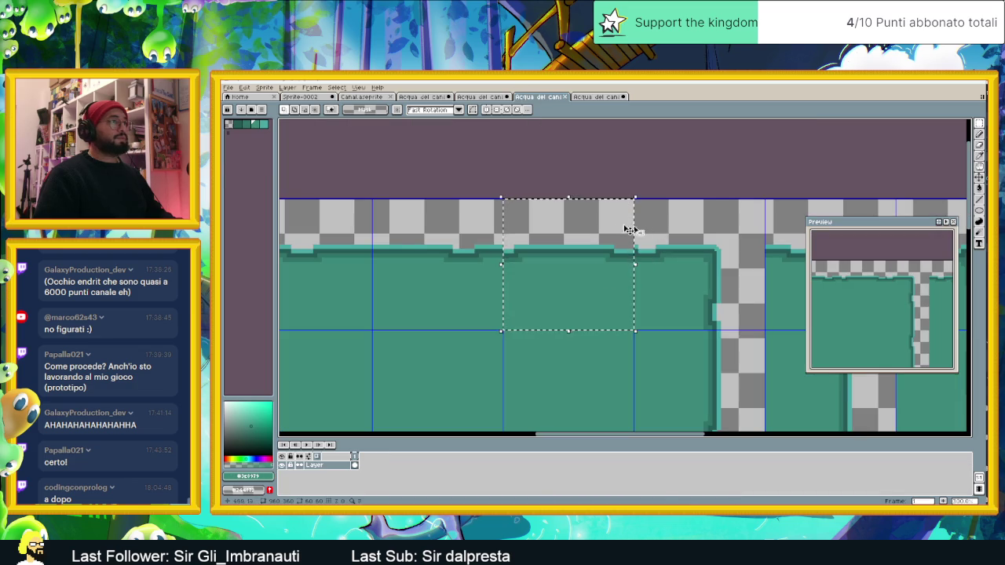
key(ctrl+shift+Tab)
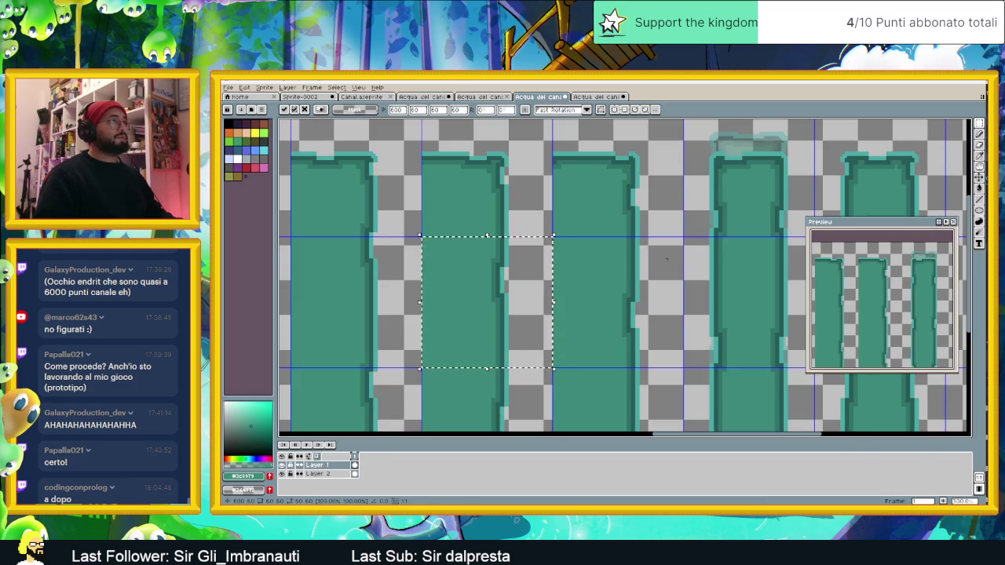
drag(682, 236, 552, 369)
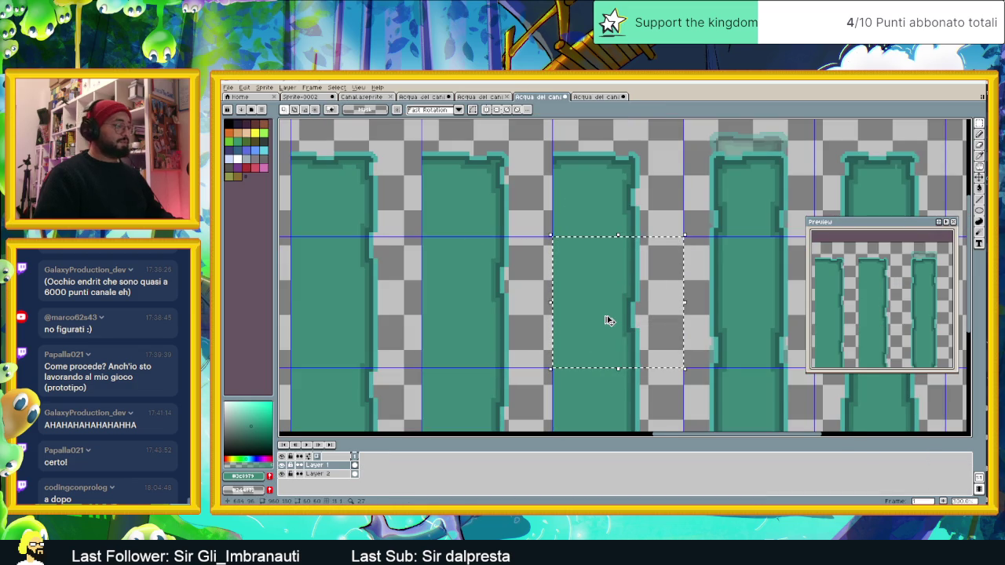
click(597, 97)
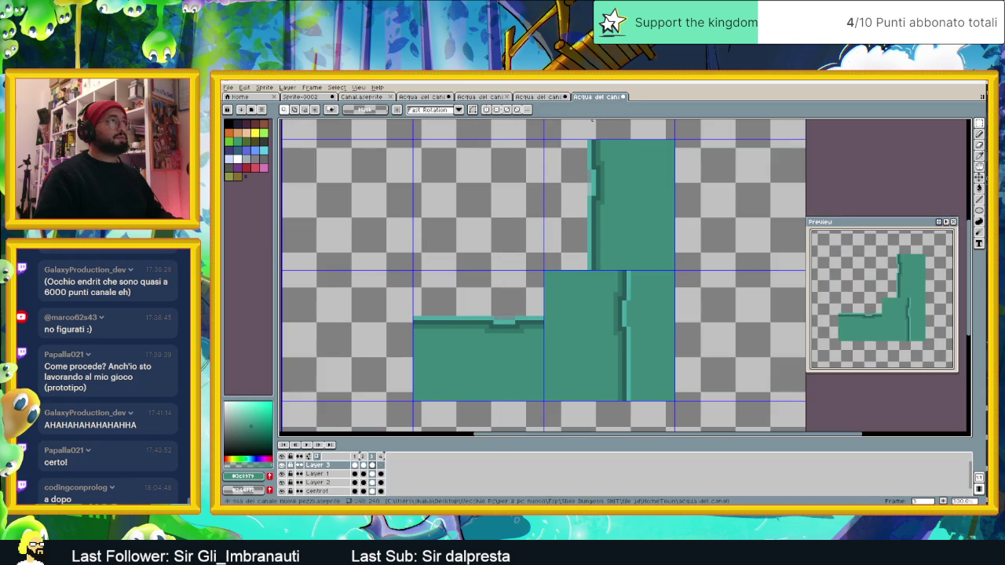
click(383, 466)
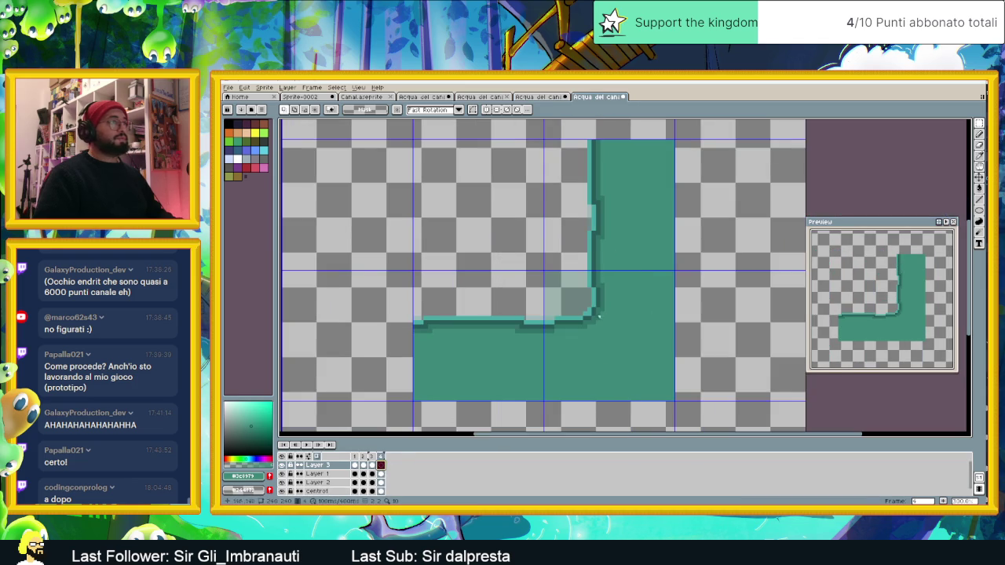
key(ctrl+v)
drag(605, 262, 620, 324)
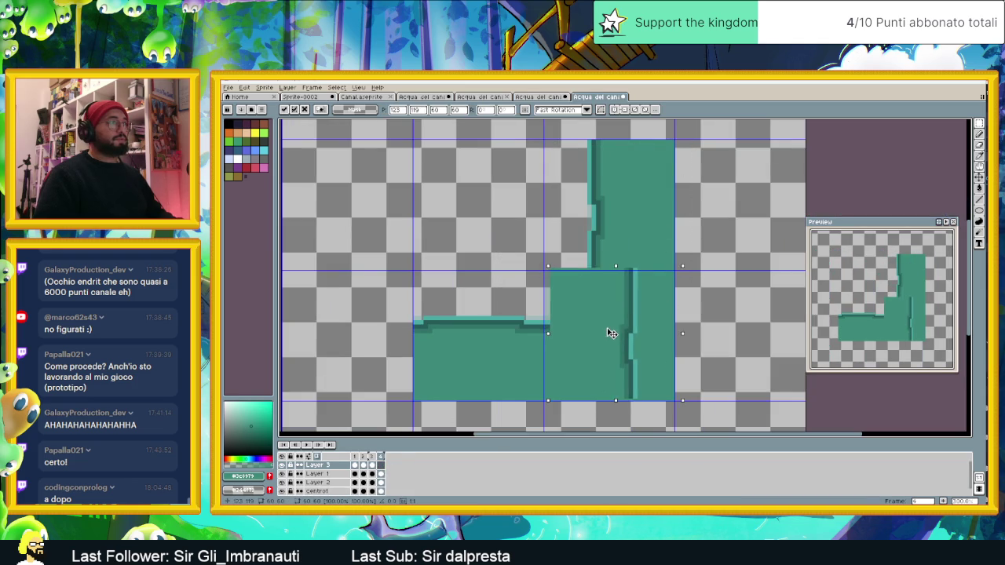
click(738, 219)
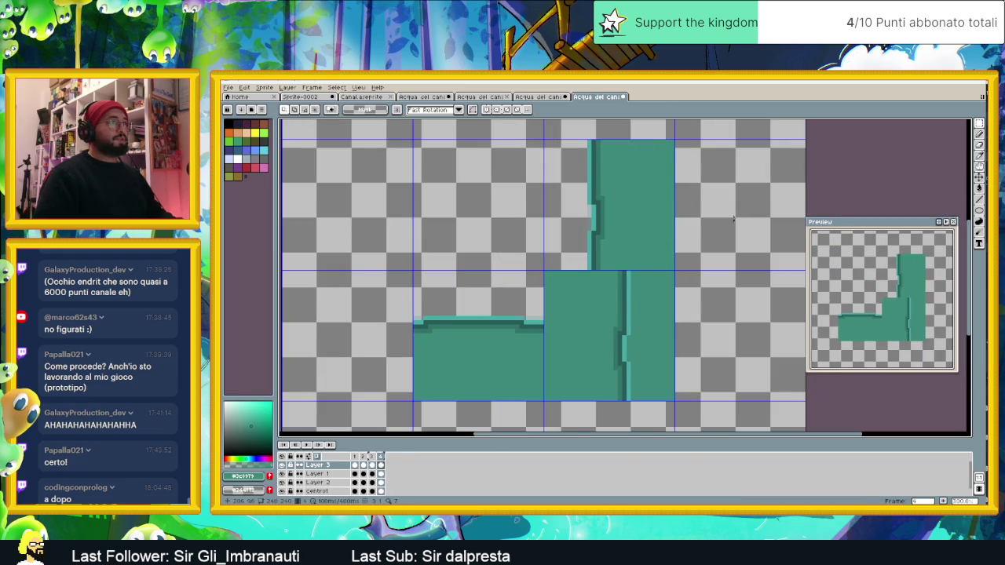
scroll(659, 285, up, 1)
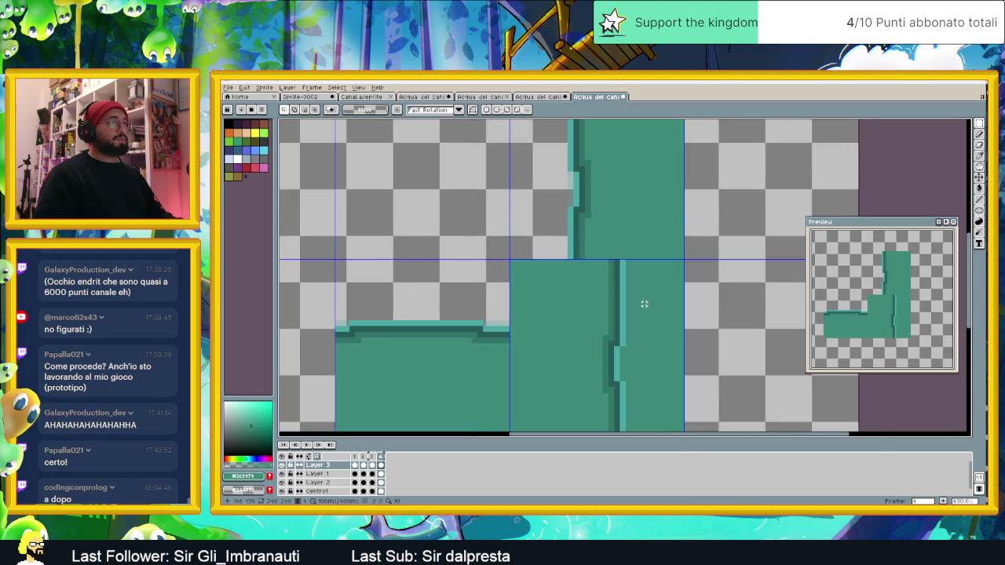
drag(648, 314, 623, 265)
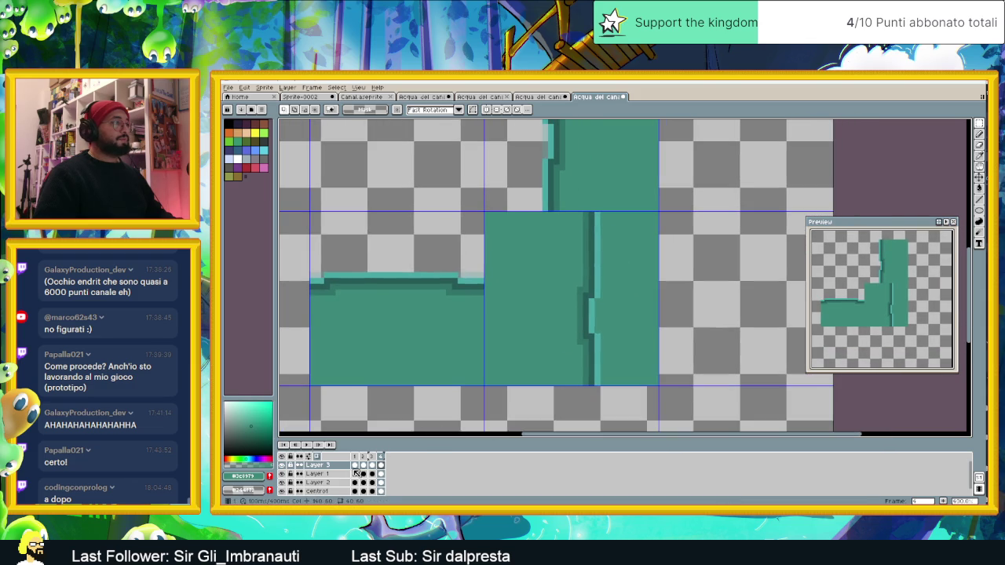
- Select Layer 3's frame 1 cel, switch to the Eraser, and zoom in on the canvas
click(355, 465)
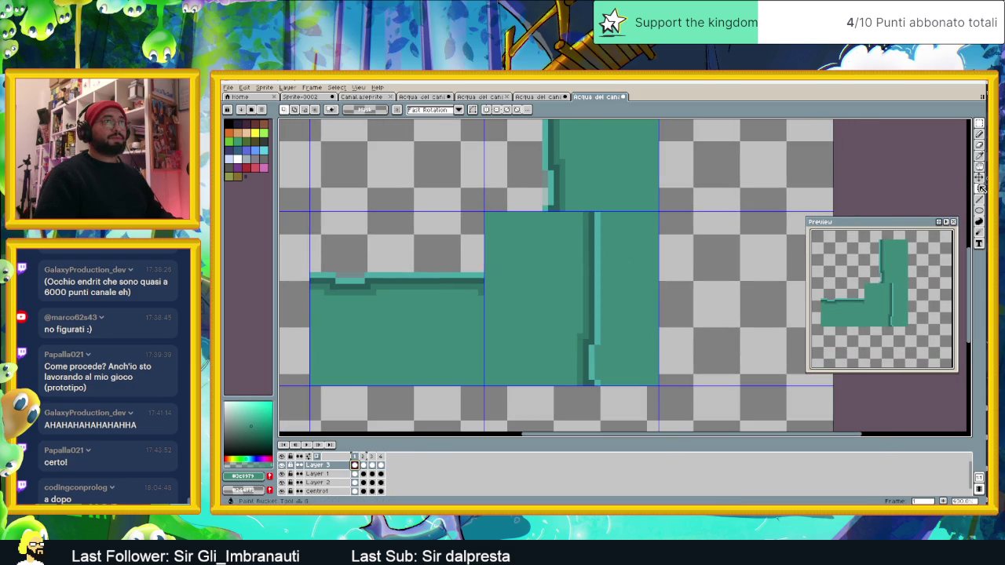
click(981, 146)
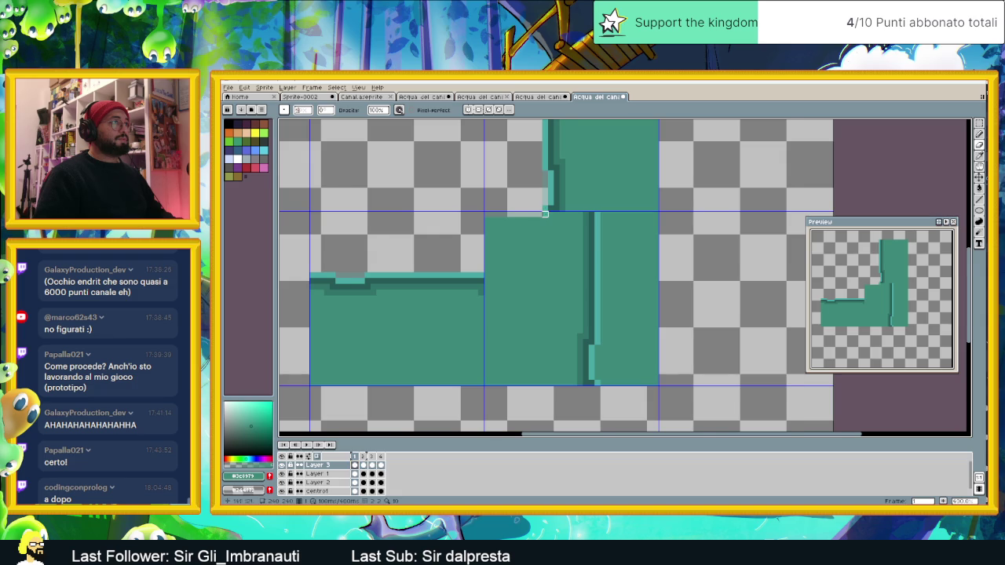
scroll(533, 226, up, 1)
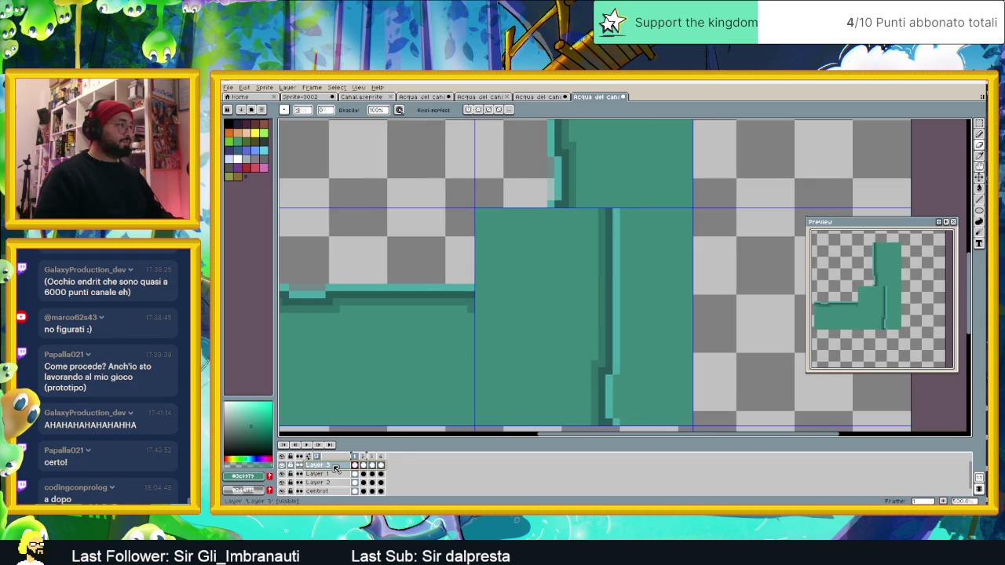
- Duplicate Layer 3 as a hidden backup named Layer 3 Copy, keeping Layer 3 active
right_click(336, 468)
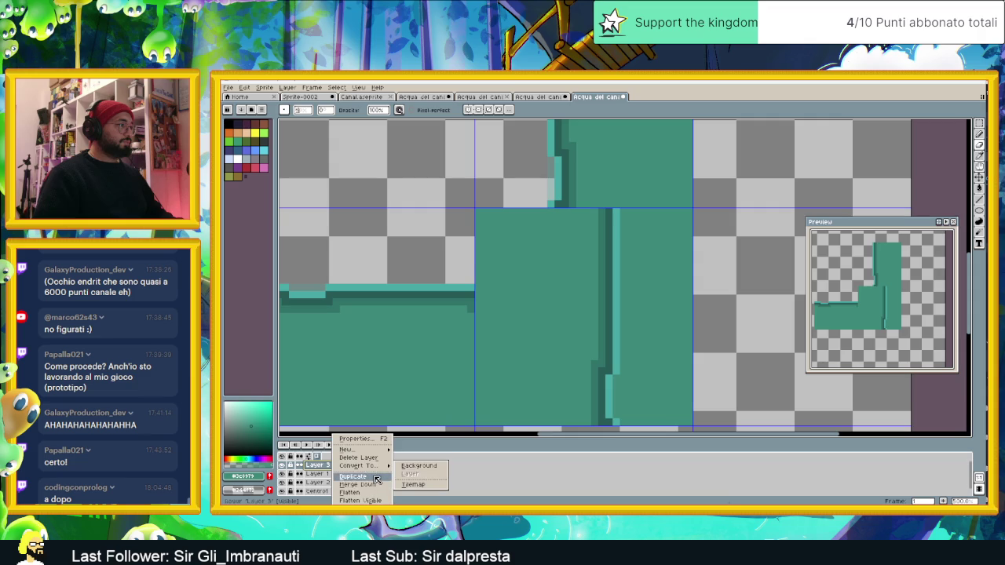
click(353, 476)
click(283, 465)
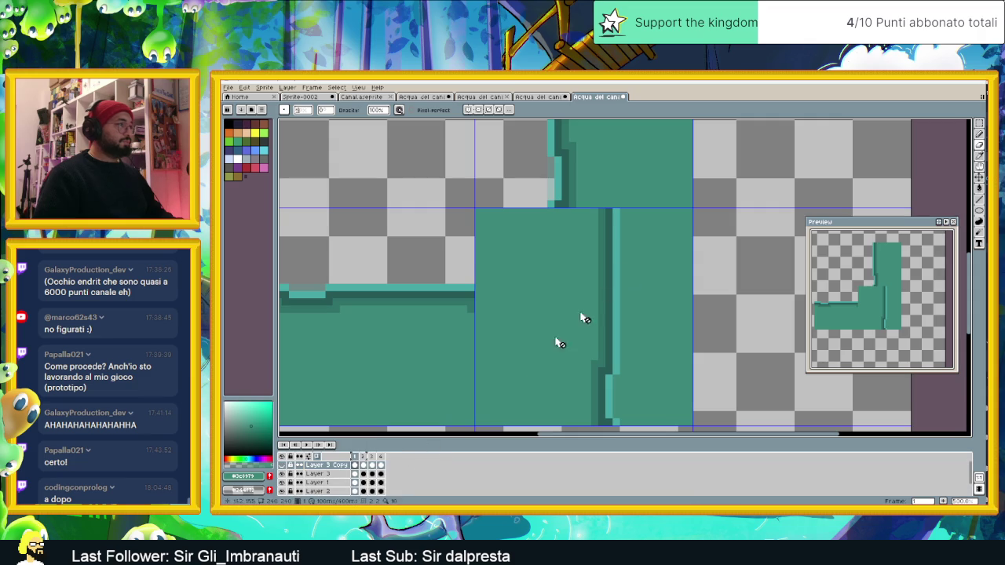
click(343, 475)
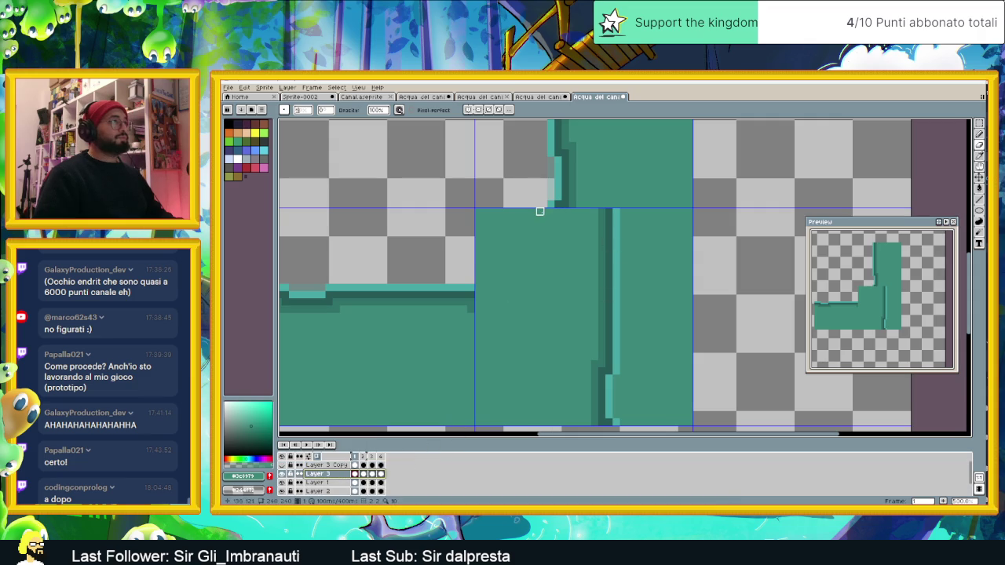
- Erase a strip along the corner's top edge and set Layer 3's opacity to 56%
mouse_move(543, 211)
mouse_down()
mouse_move(506, 211)
mouse_move(542, 221)
mouse_move(508, 219)
mouse_move(540, 230)
mouse_up()
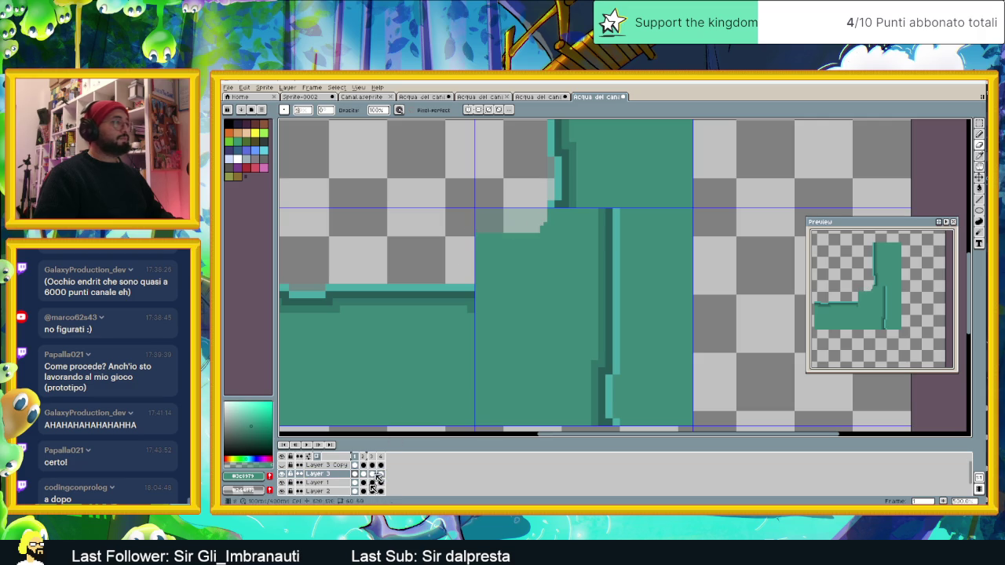
double_click(335, 478)
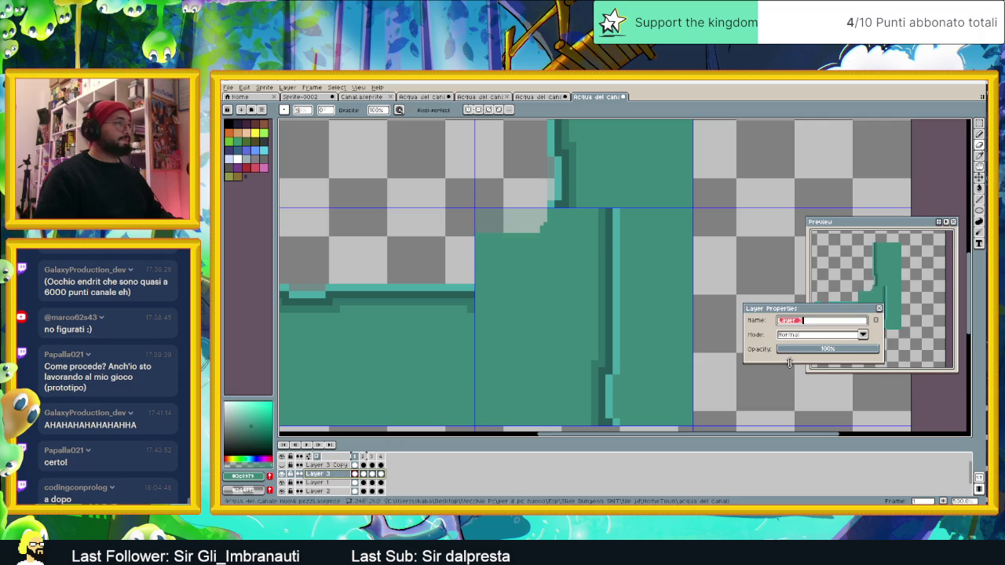
click(833, 349)
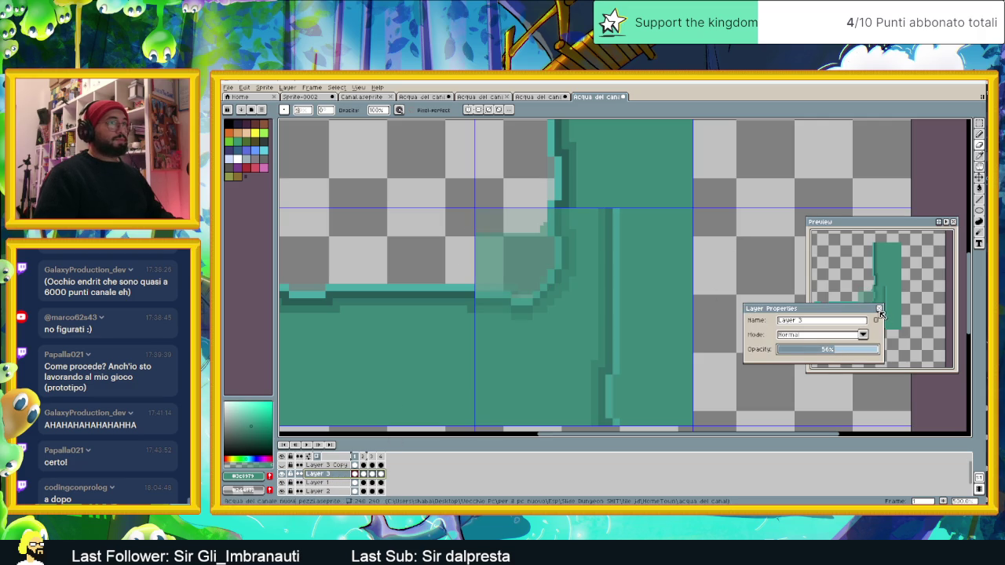
- Paint darker teal along the inner corner, shaping the patch into a diagonal staircase
click(879, 308)
scroll(579, 241, up, 2)
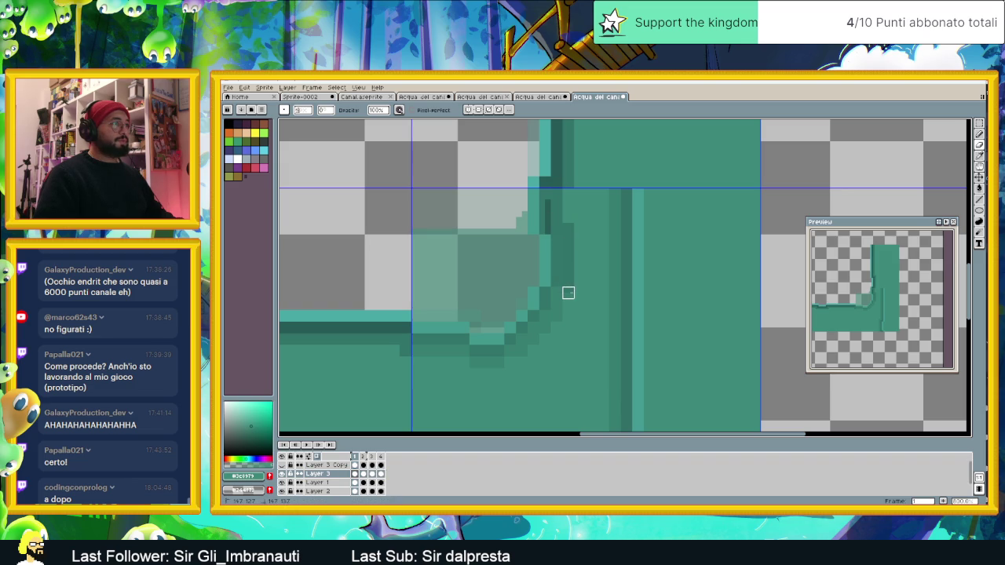
mouse_move(544, 293)
mouse_down()
mouse_move(545, 188)
mouse_move(534, 223)
mouse_move(545, 293)
mouse_up()
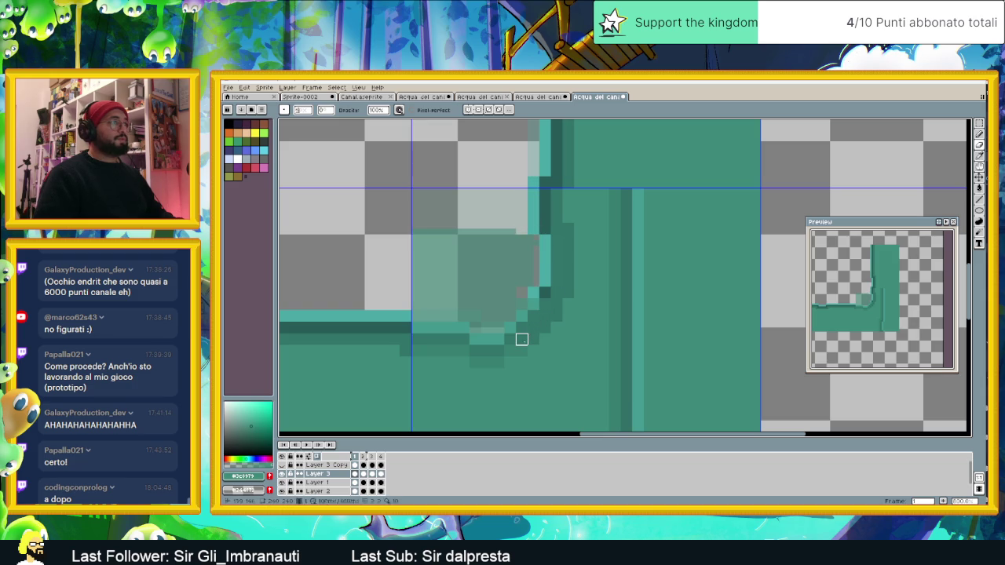
mouse_move(504, 351)
mouse_down()
mouse_move(435, 351)
mouse_move(417, 298)
mouse_move(417, 228)
mouse_up()
mouse_move(412, 293)
mouse_down()
mouse_move(432, 231)
mouse_move(447, 222)
mouse_move(419, 280)
mouse_move(504, 234)
mouse_up()
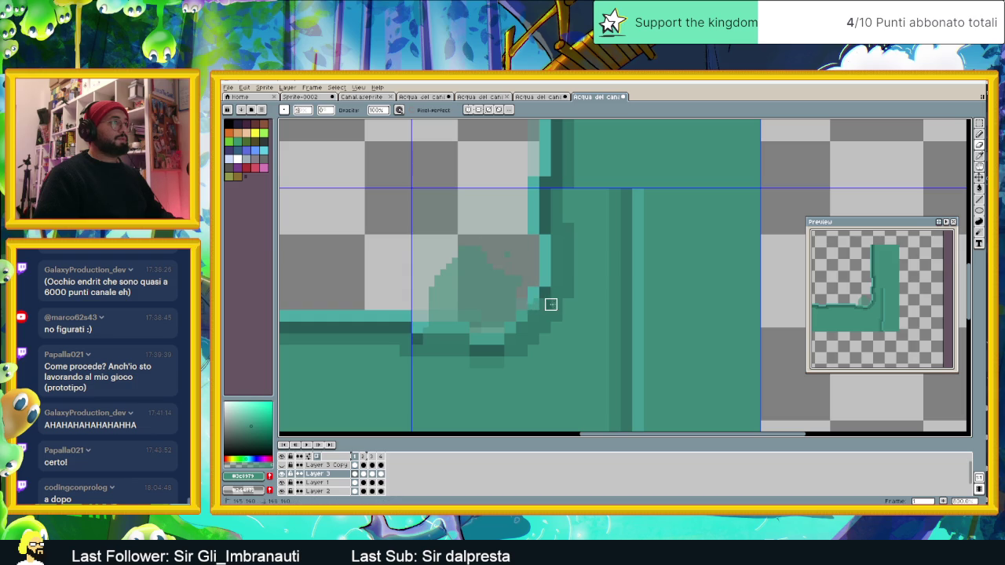
- Add dark teal outline pixels and a light teal highlight to the stair-step edge, erasing the excess blob
drag(543, 321, 528, 304)
click(518, 323)
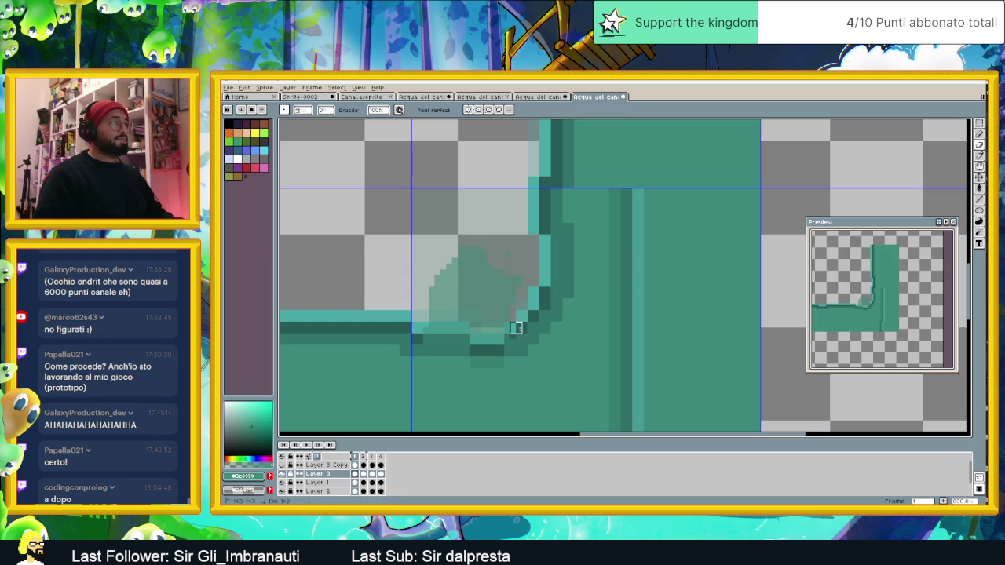
mouse_move(510, 344)
mouse_down()
mouse_move(510, 315)
mouse_move(476, 362)
mouse_move(463, 339)
mouse_up()
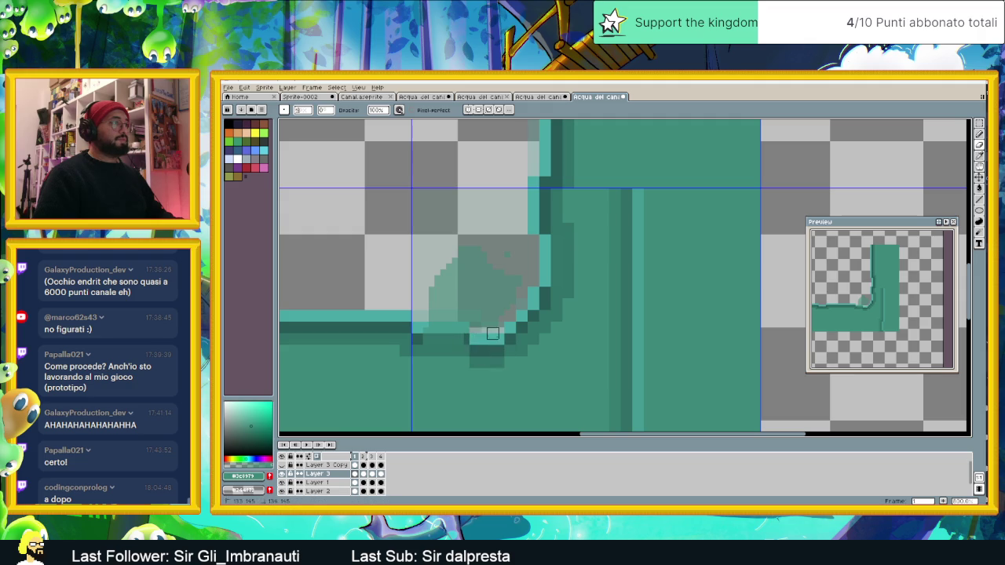
drag(426, 343, 469, 338)
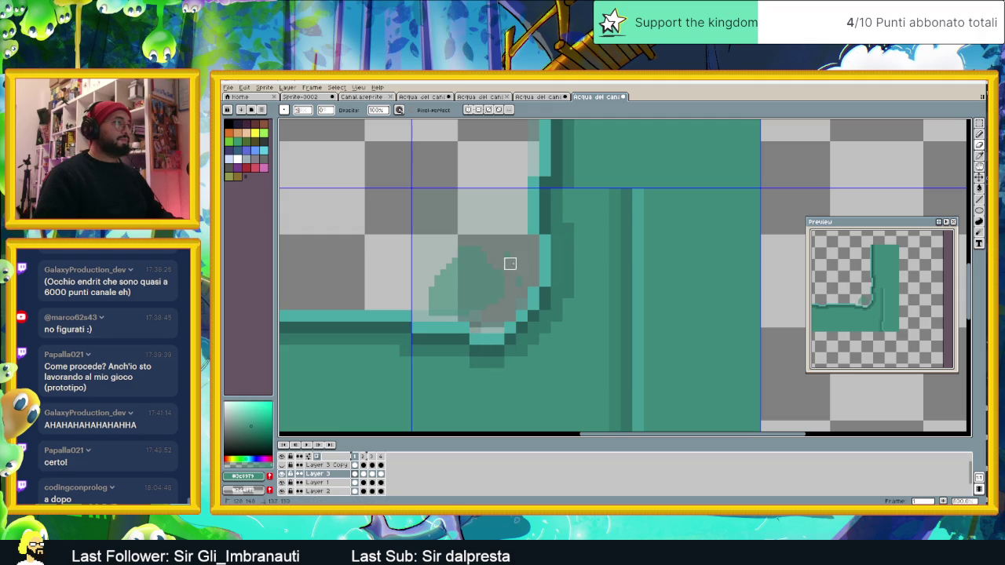
mouse_move(521, 287)
mouse_down()
mouse_move(419, 293)
mouse_move(475, 315)
mouse_move(475, 258)
mouse_up()
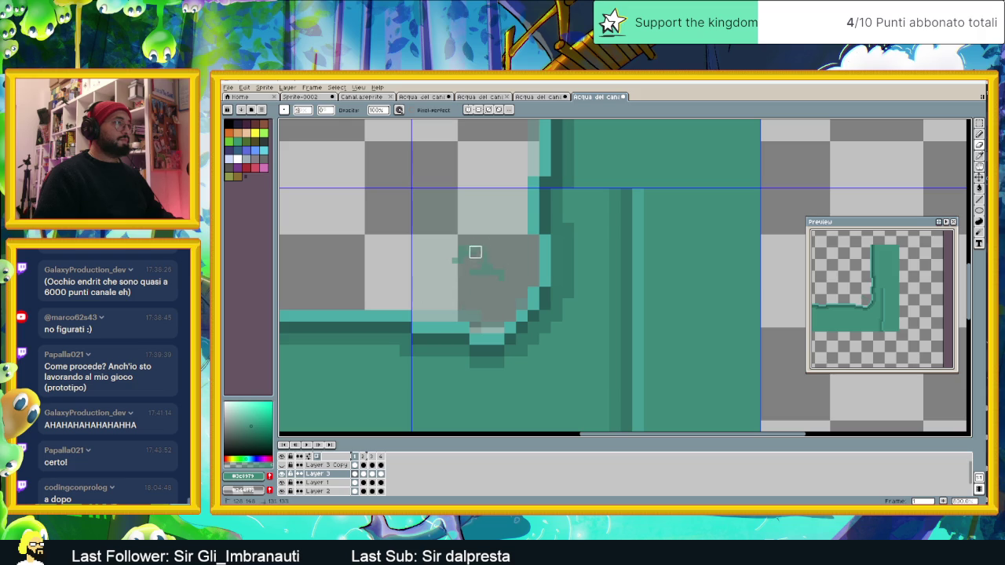
scroll(494, 271, down, 1)
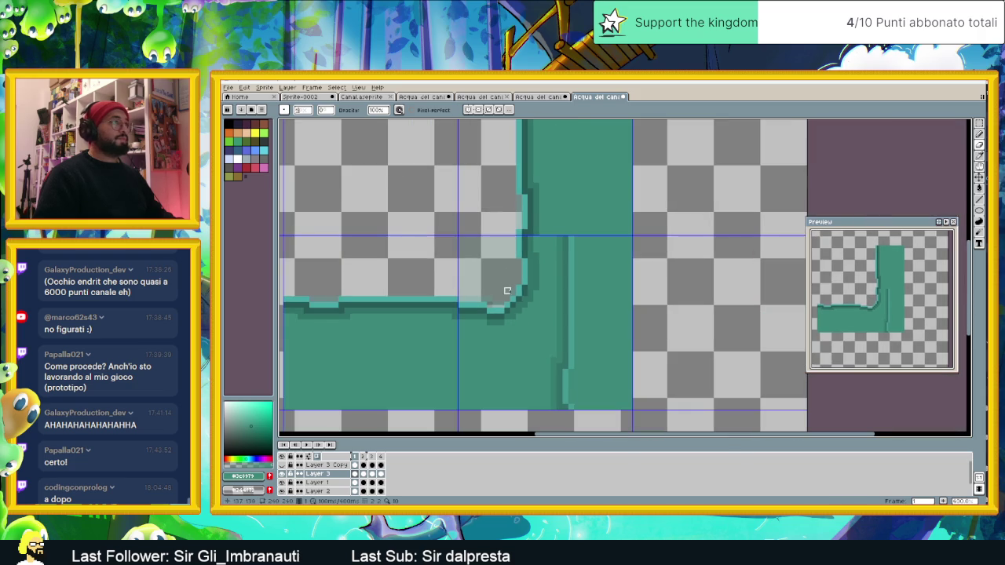
- Select and delete the leftover pixels inside the canal's inner corner on Layer 3
click(363, 475)
scroll(534, 259, up, 1)
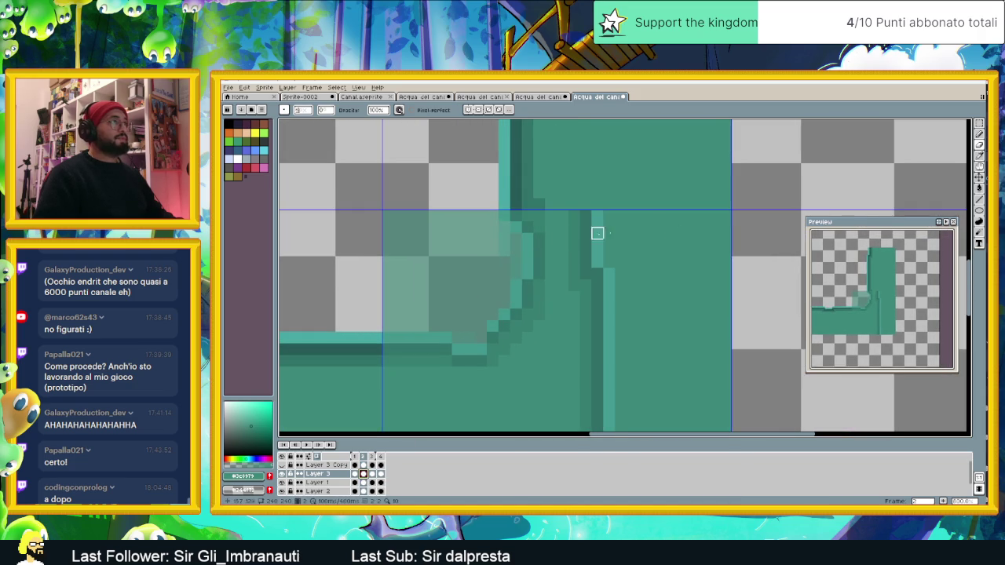
key(q)
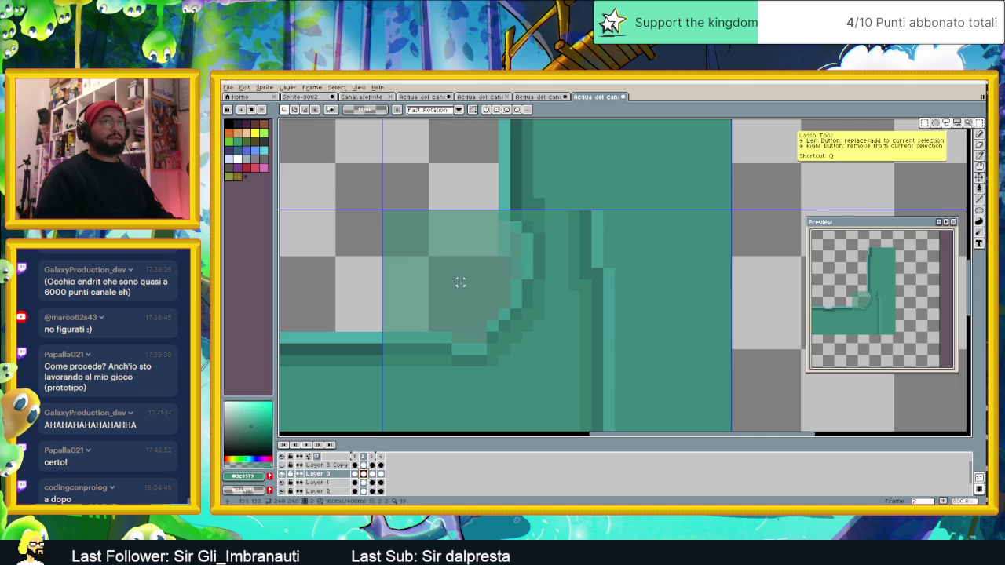
drag(542, 212, 381, 320)
key(Delete)
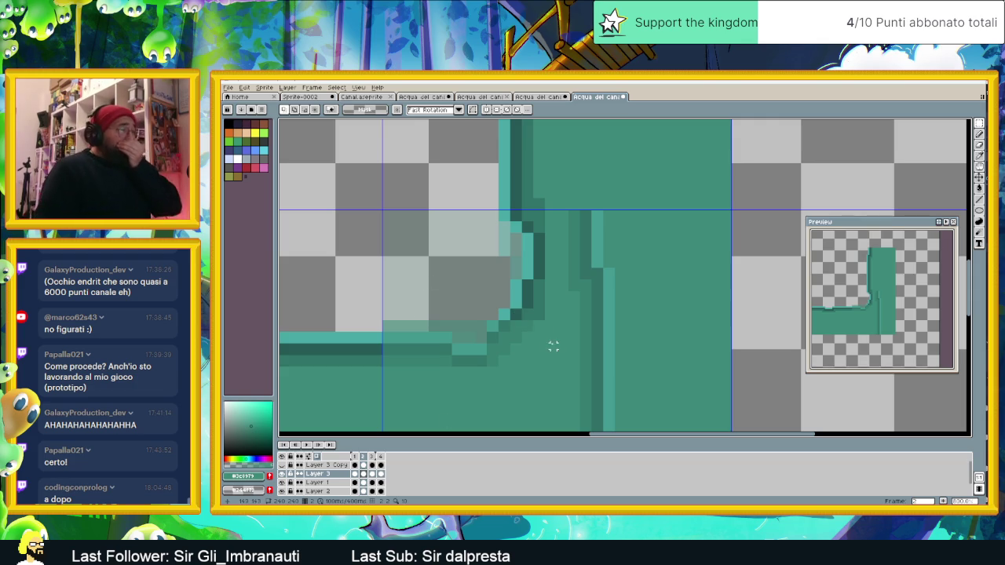
- Shift the corner's dark edge pixels down, then move to frame 3 of Layer 3
mouse_move(381, 366)
mouse_down()
mouse_move(495, 297)
mouse_move(500, 340)
mouse_move(482, 294)
mouse_up()
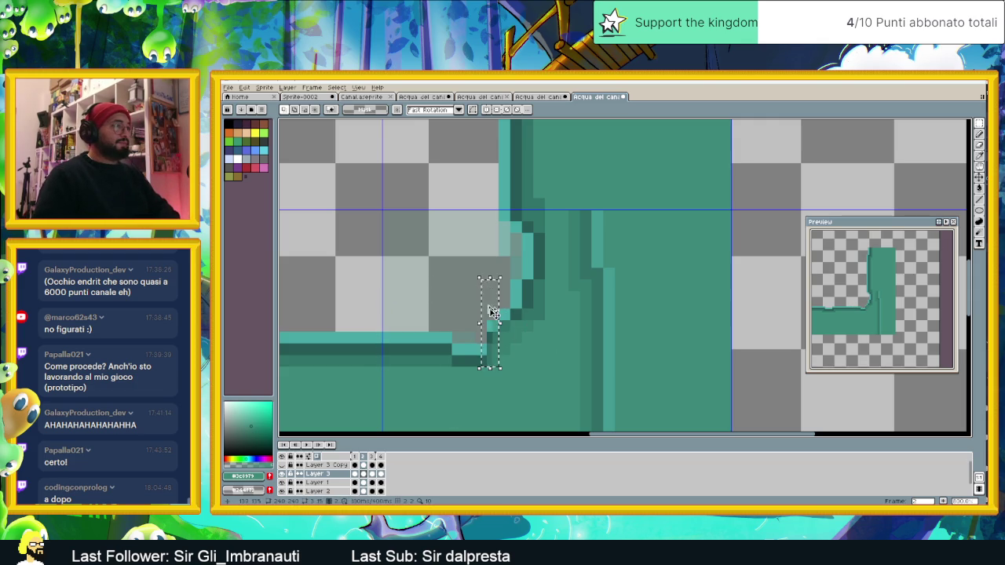
drag(507, 353, 487, 266)
mouse_move(519, 318)
mouse_down()
mouse_move(519, 330)
mouse_move(501, 265)
mouse_up()
click(530, 322)
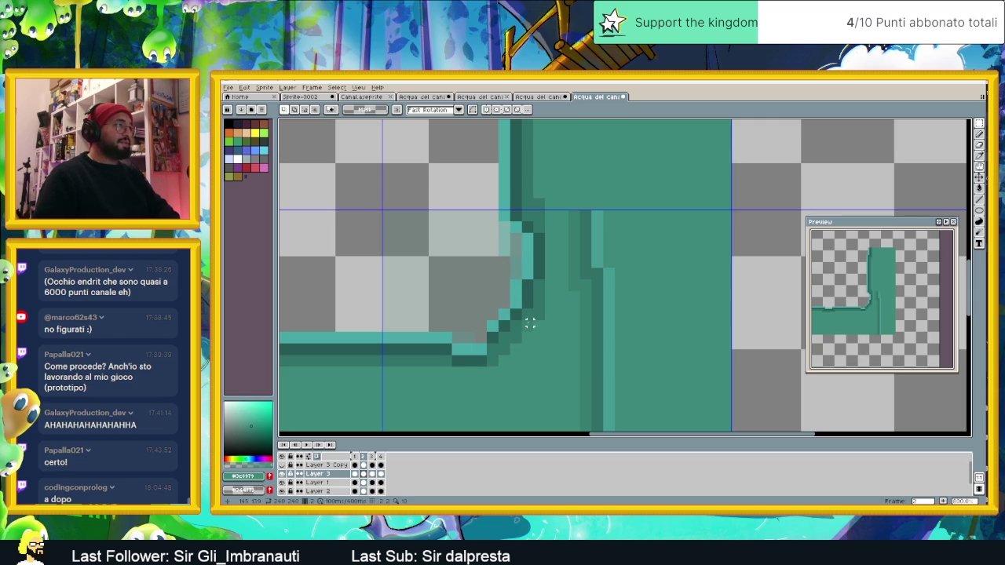
drag(530, 329, 477, 259)
click(477, 352)
scroll(476, 352, down, 1)
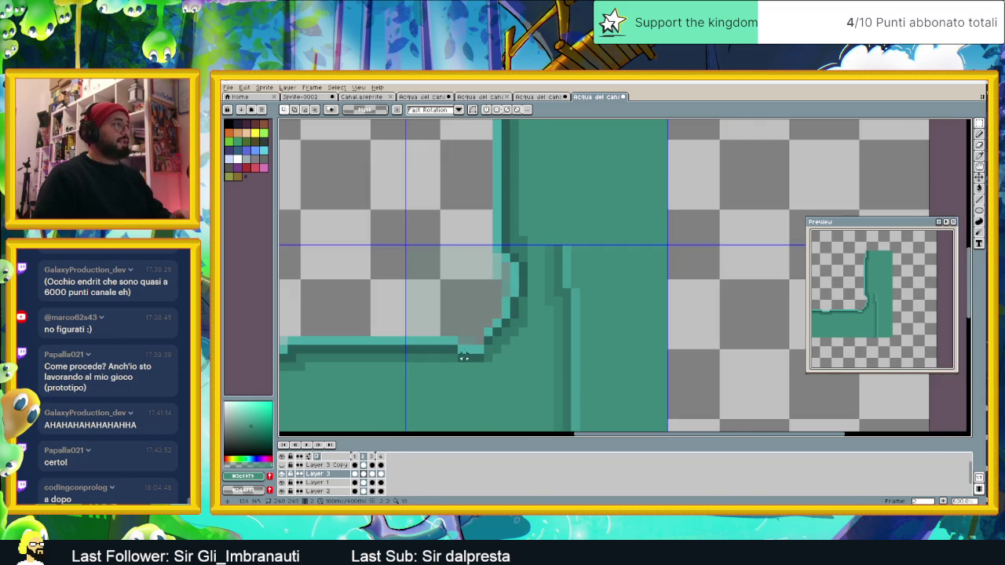
click(372, 473)
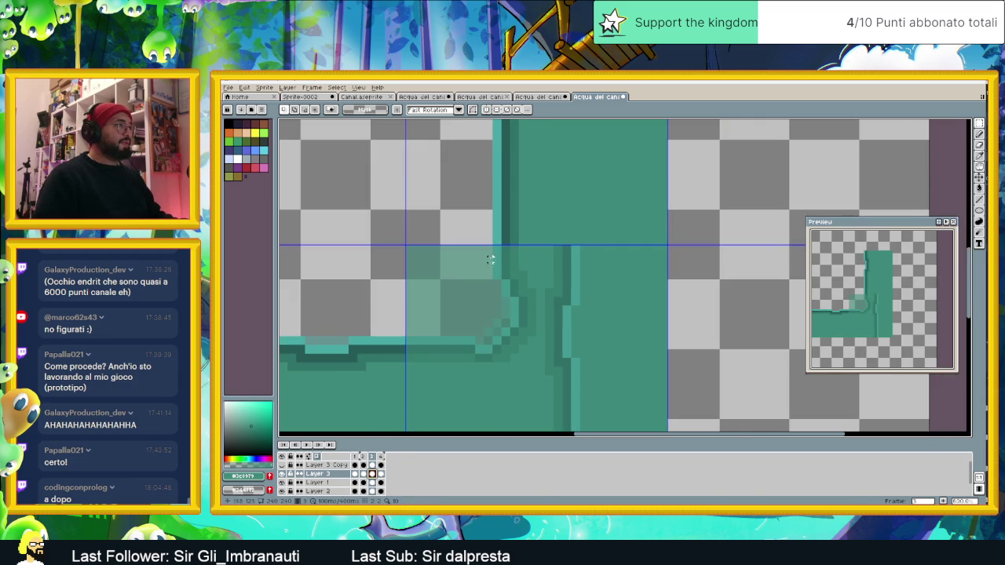
- Select and nudge the pixel blocks along the corner's lower edge in frame 3
mouse_move(520, 244)
mouse_down()
mouse_move(391, 316)
mouse_move(506, 286)
mouse_move(459, 320)
mouse_up()
drag(537, 287, 394, 337)
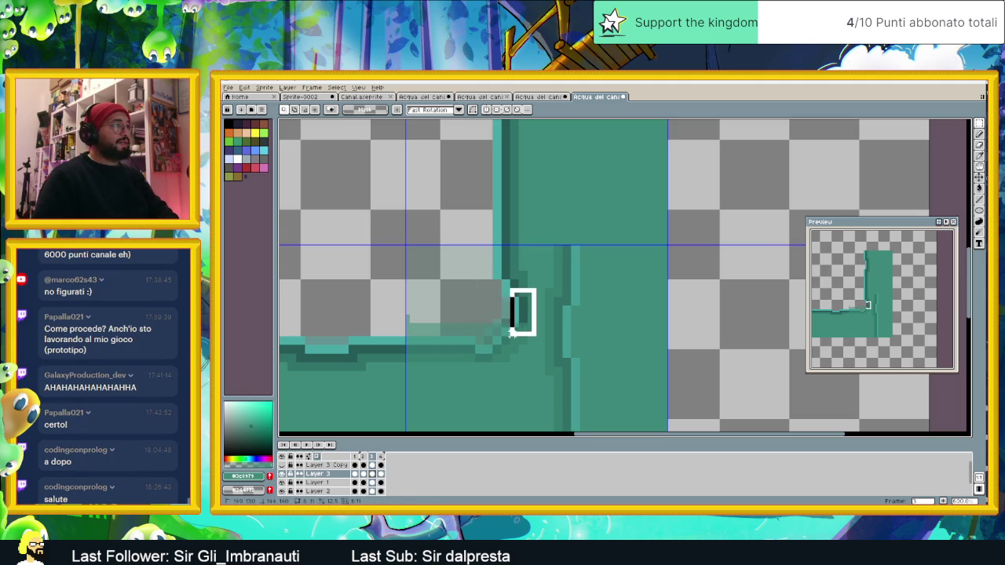
drag(459, 347, 476, 356)
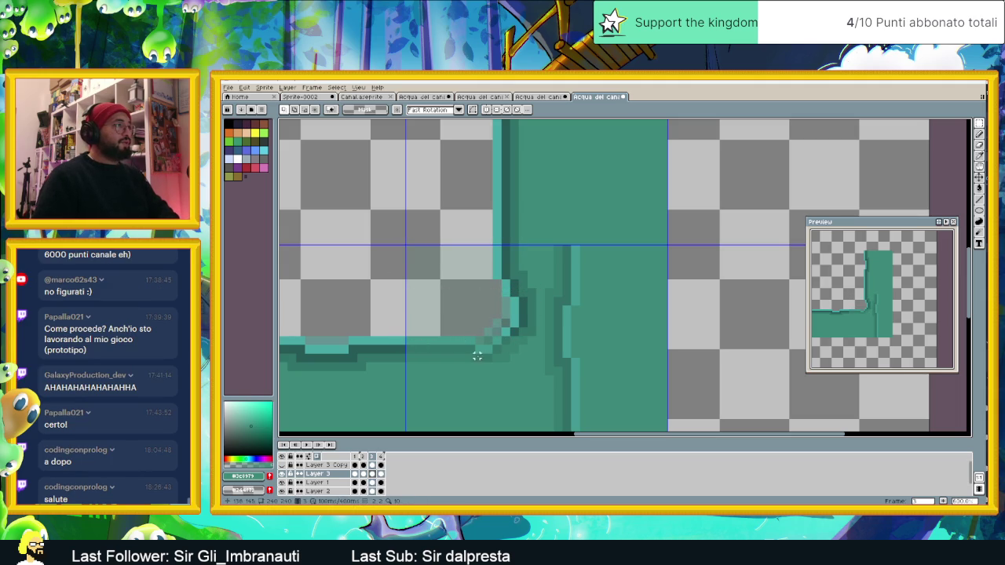
drag(377, 312, 373, 310)
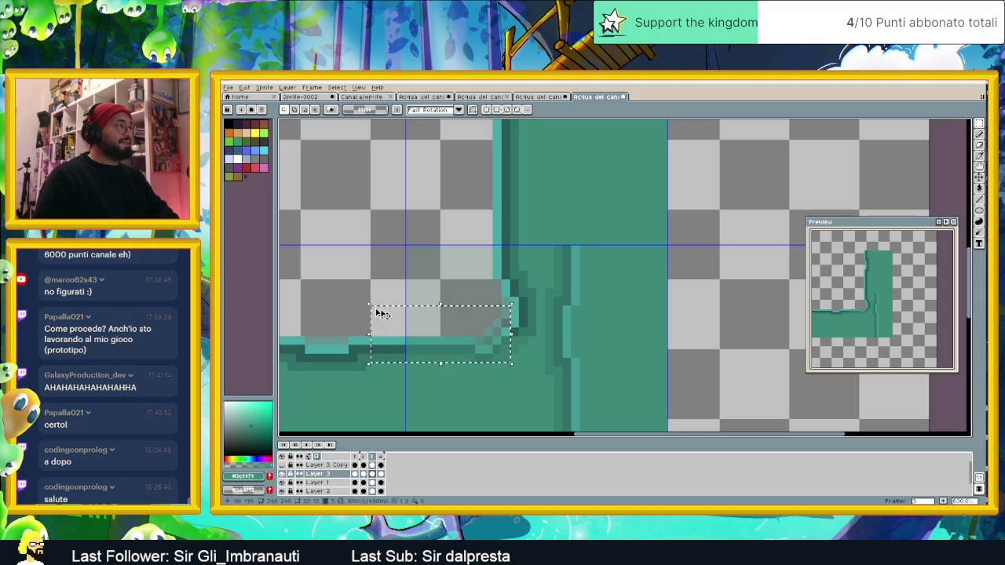
click(497, 343)
drag(516, 348, 494, 307)
click(525, 338)
drag(524, 342, 502, 327)
click(494, 329)
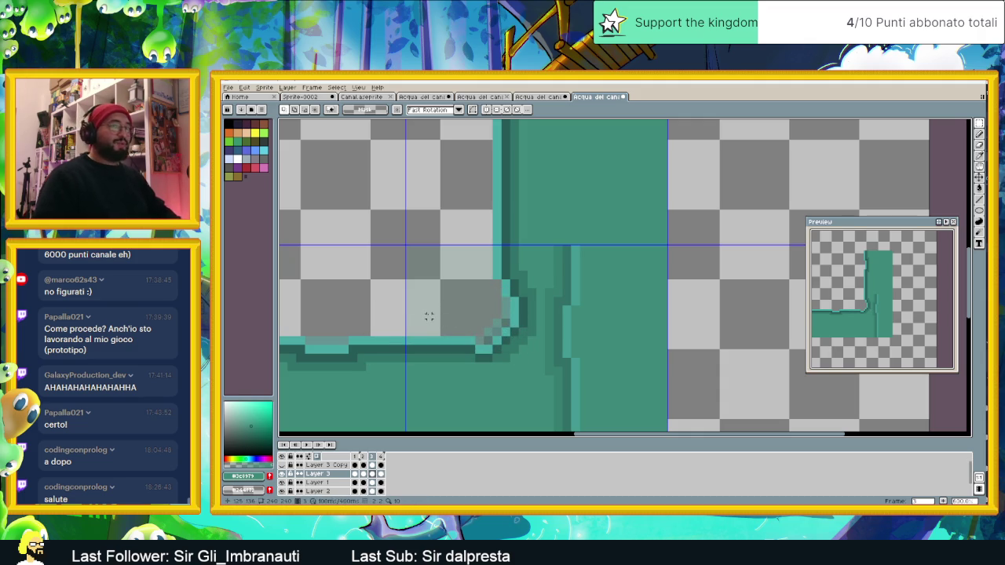
- Reposition pixels at the inner corner and its lower-left edge with further selection moves
scroll(472, 342, down, 1)
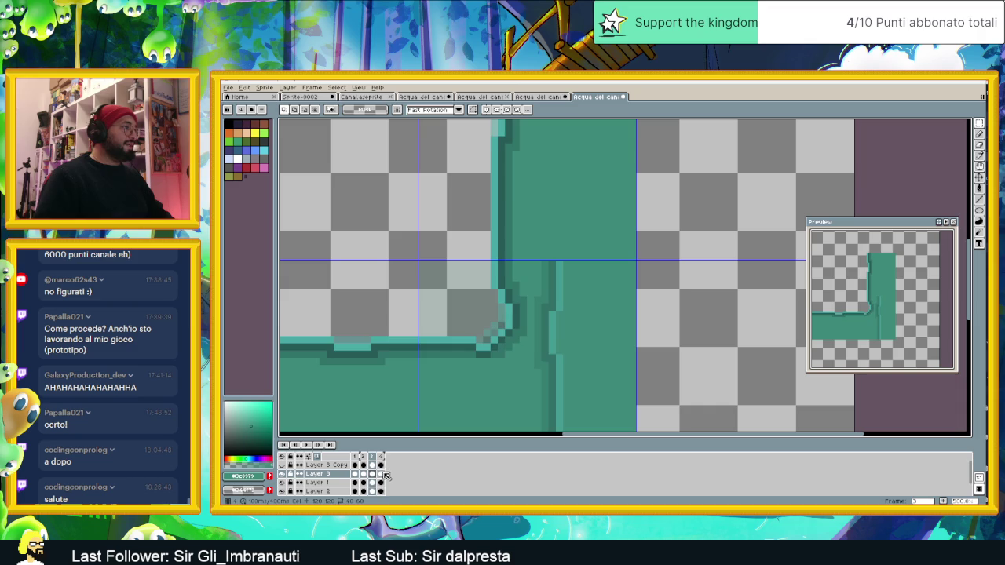
drag(384, 263, 503, 347)
scroll(479, 306, up, 1)
mouse_move(515, 251)
mouse_down()
mouse_move(345, 350)
mouse_move(361, 347)
mouse_up()
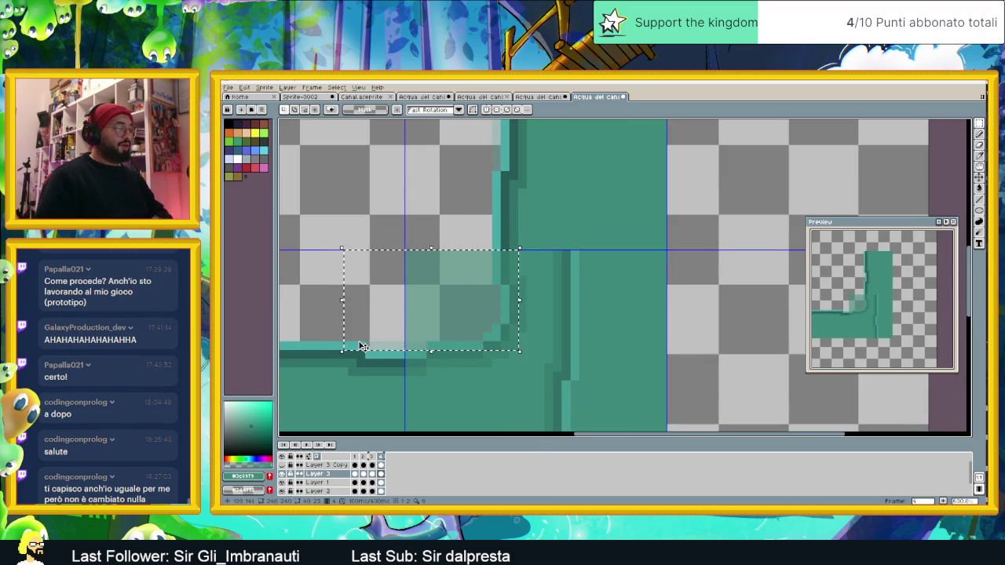
click(451, 361)
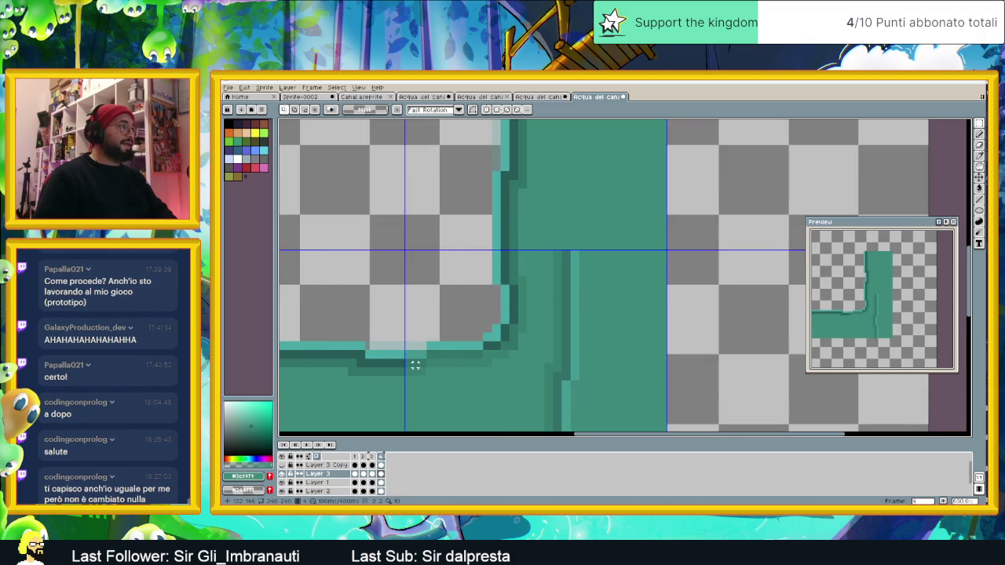
drag(427, 377, 353, 236)
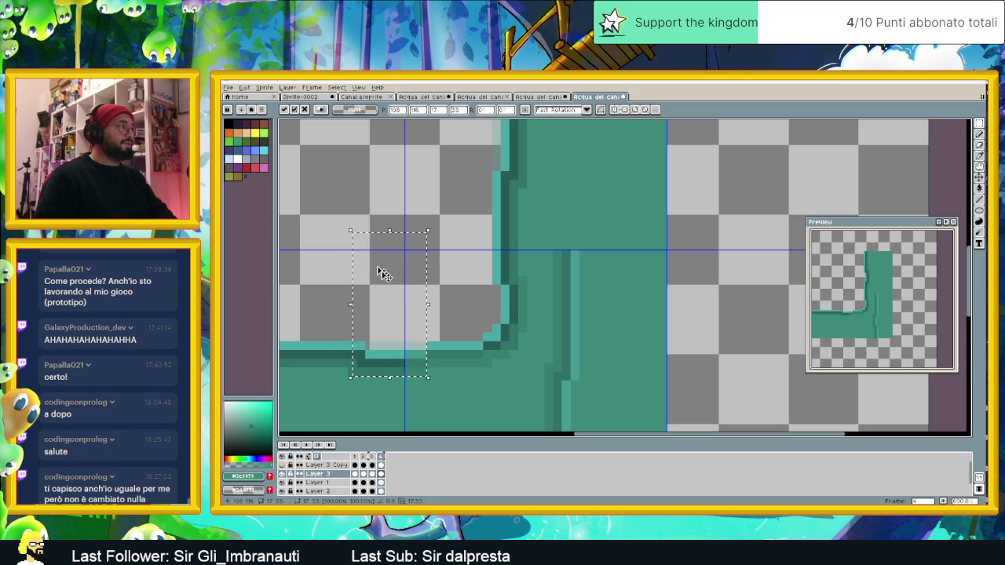
click(423, 339)
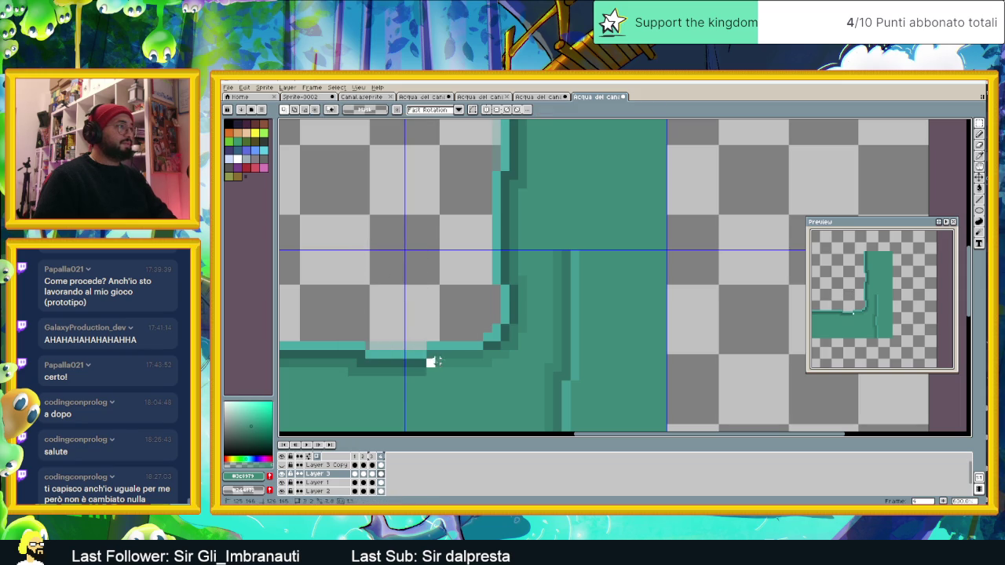
drag(431, 366, 490, 265)
click(496, 330)
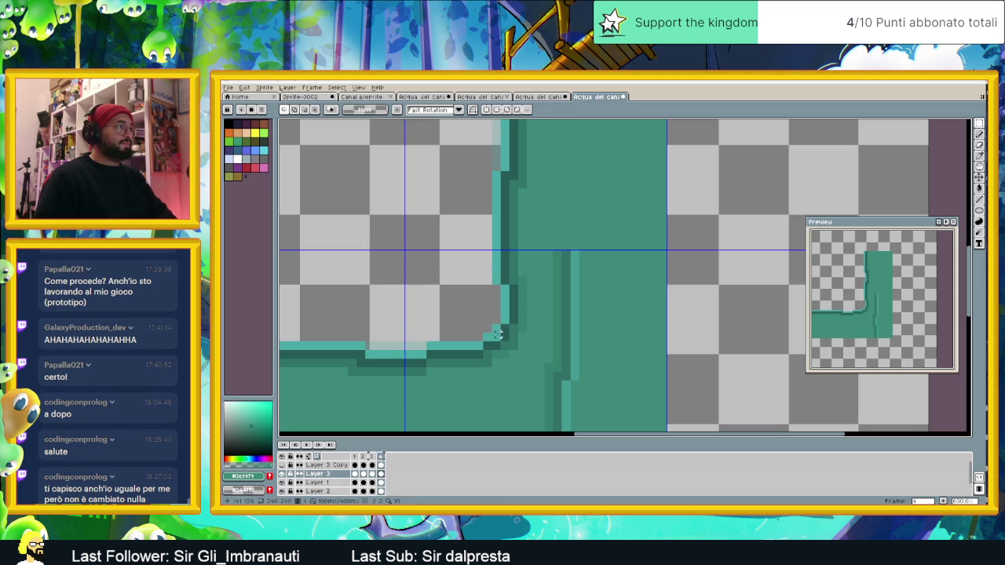
- Tweak the teal corner edge pixels, zoom out, and bring up Layer 3's properties
drag(509, 358, 449, 278)
click(520, 281)
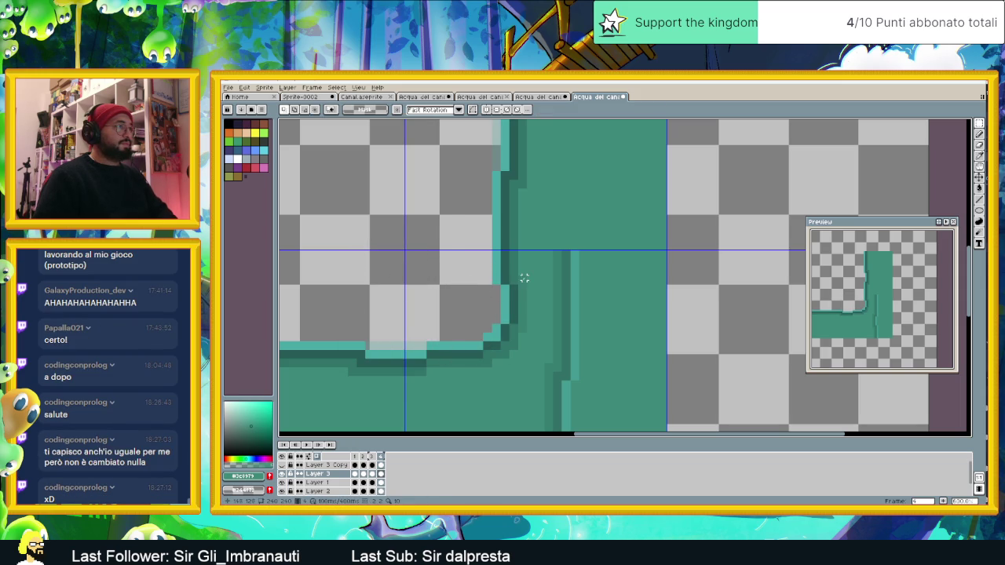
drag(523, 281, 468, 340)
click(468, 340)
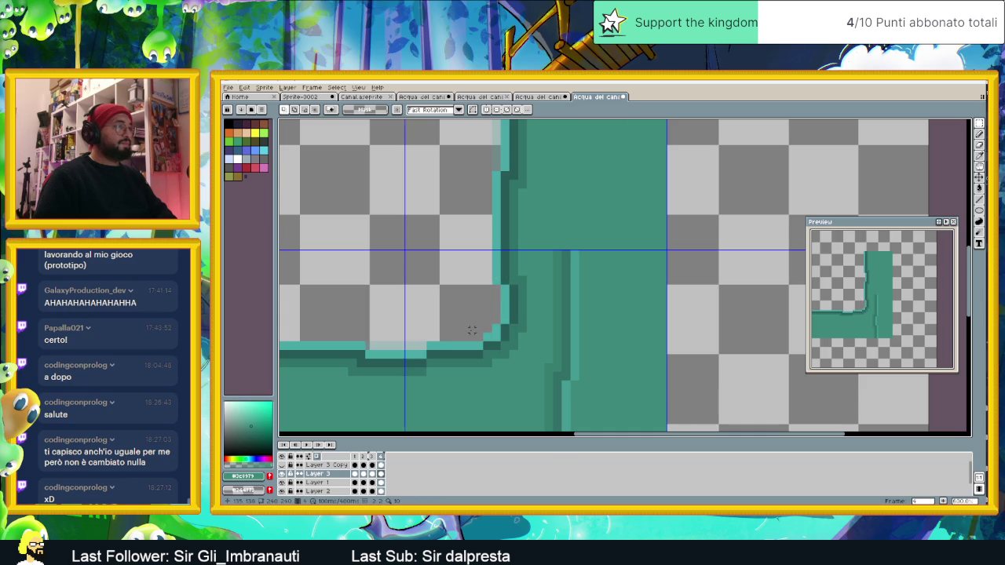
scroll(459, 336, down, 4)
scroll(459, 336, down, 2)
double_click(317, 474)
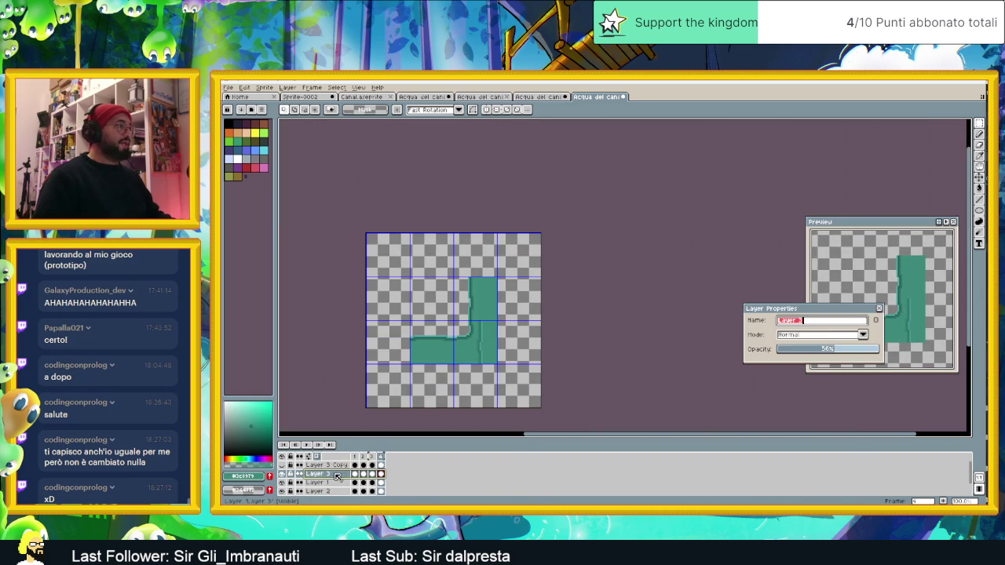
- Raise Layer 3's opacity to 100% and play the animation to check the L-corner
drag(783, 348, 894, 353)
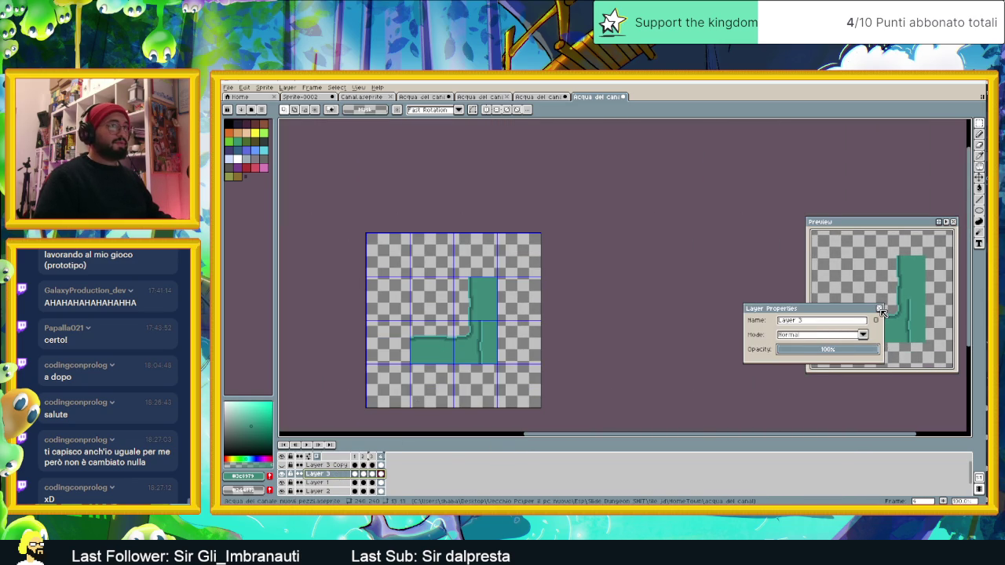
click(881, 309)
scroll(492, 366, up, 2)
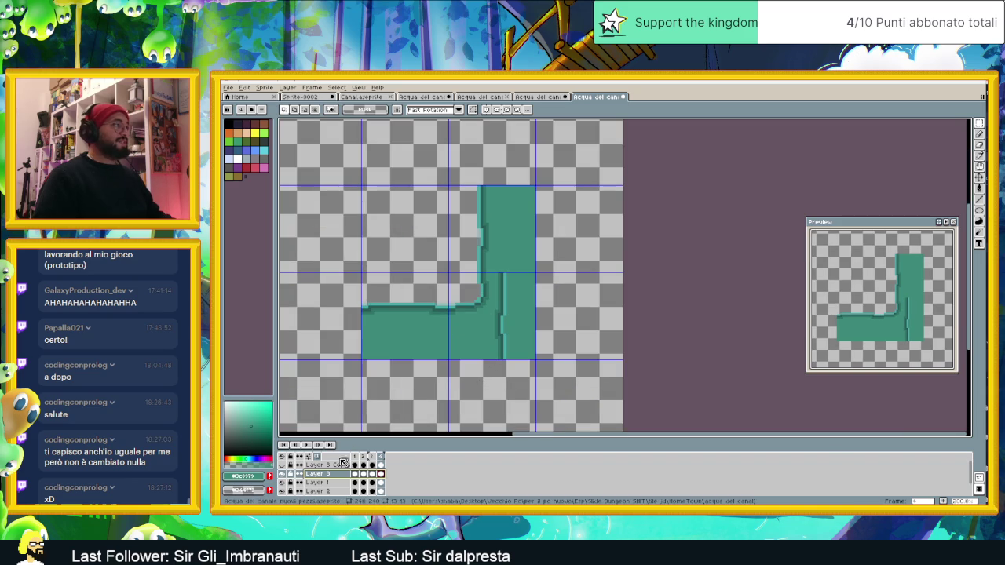
click(306, 446)
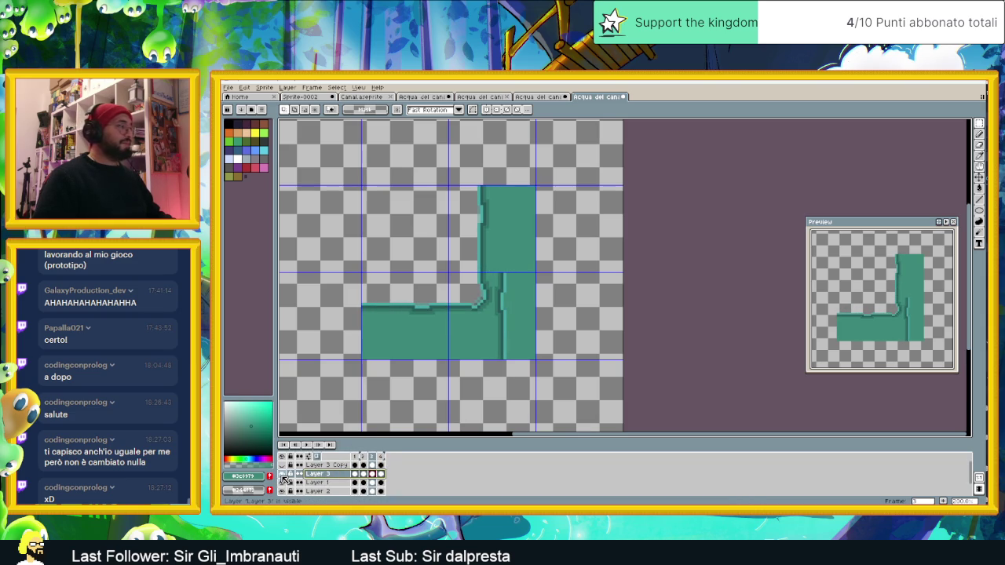
- Duplicate the centre canal layer and place the copy below Layer 3
click(329, 484)
right_click(329, 485)
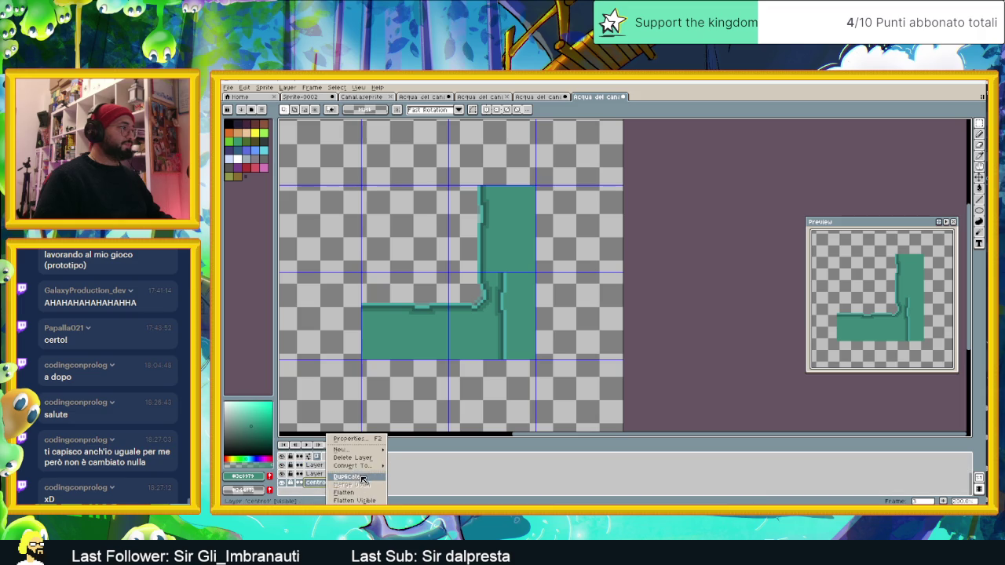
click(362, 477)
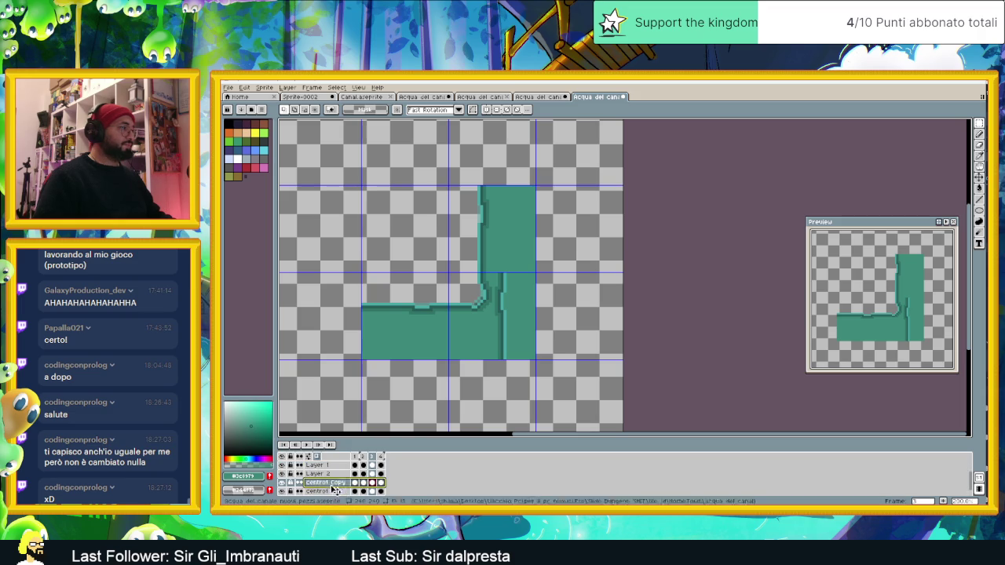
scroll(333, 467, up, 2)
drag(333, 465, 338, 479)
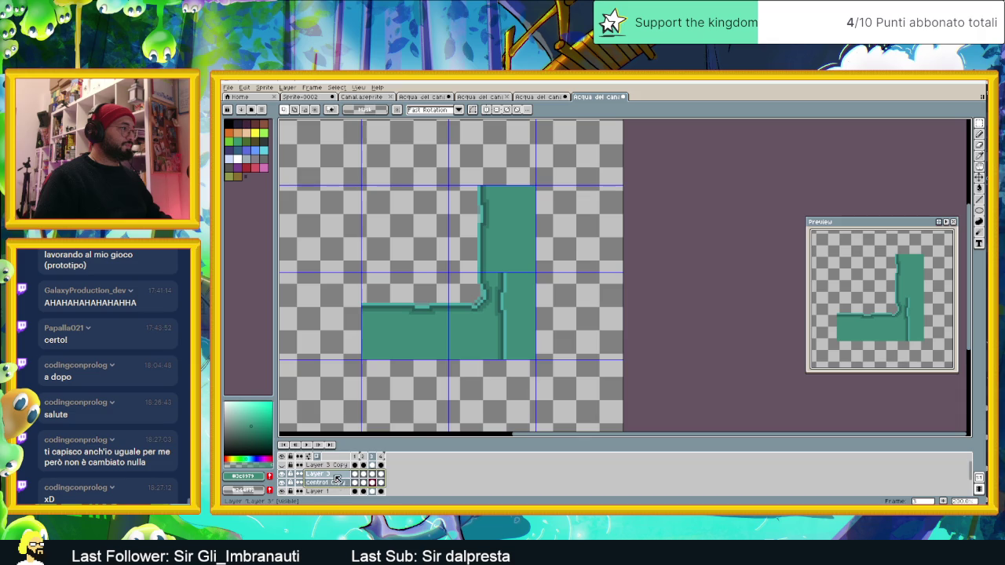
- Create a new layer group named Laterale2 and move Layer 3 into it
right_click(337, 479)
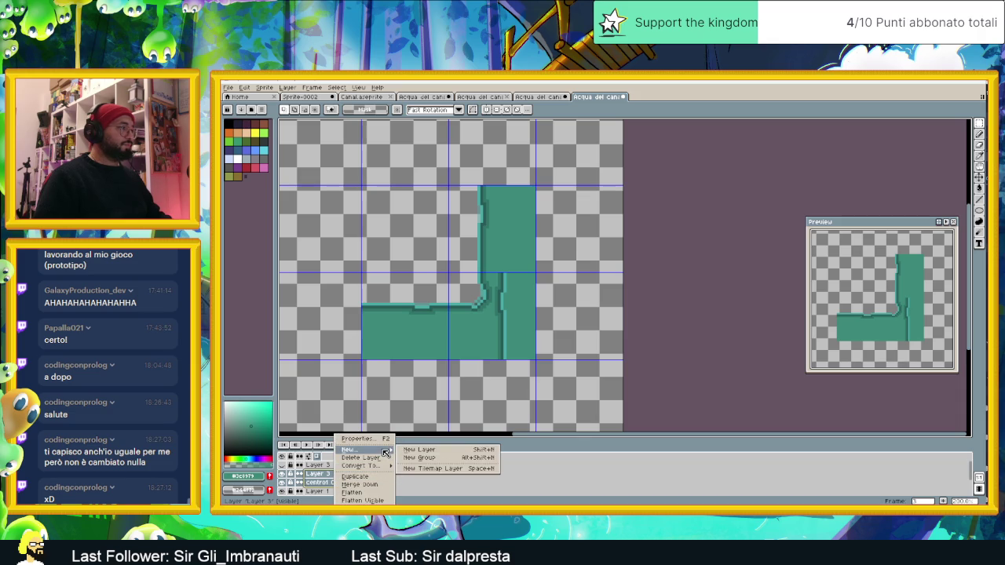
click(423, 460)
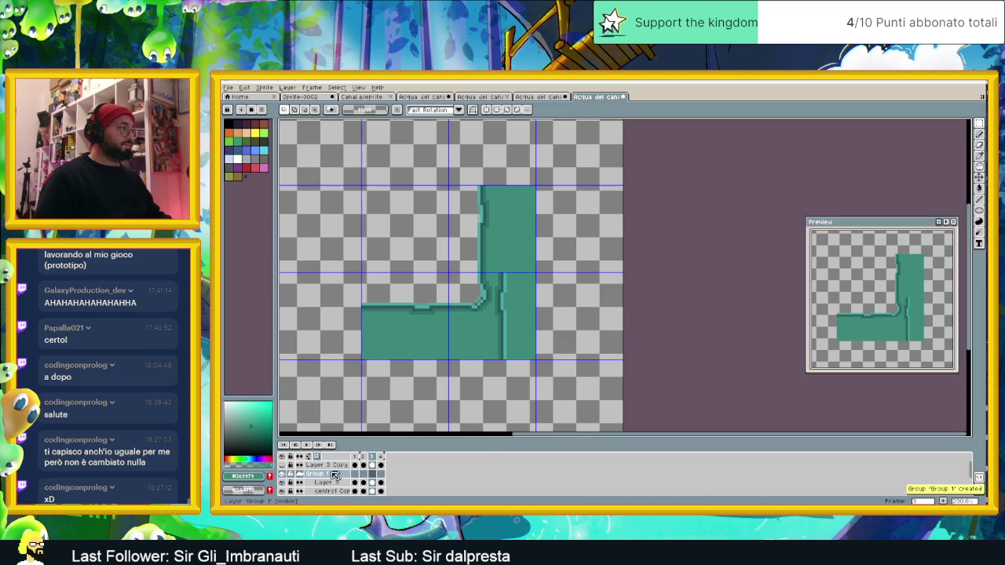
double_click(333, 475)
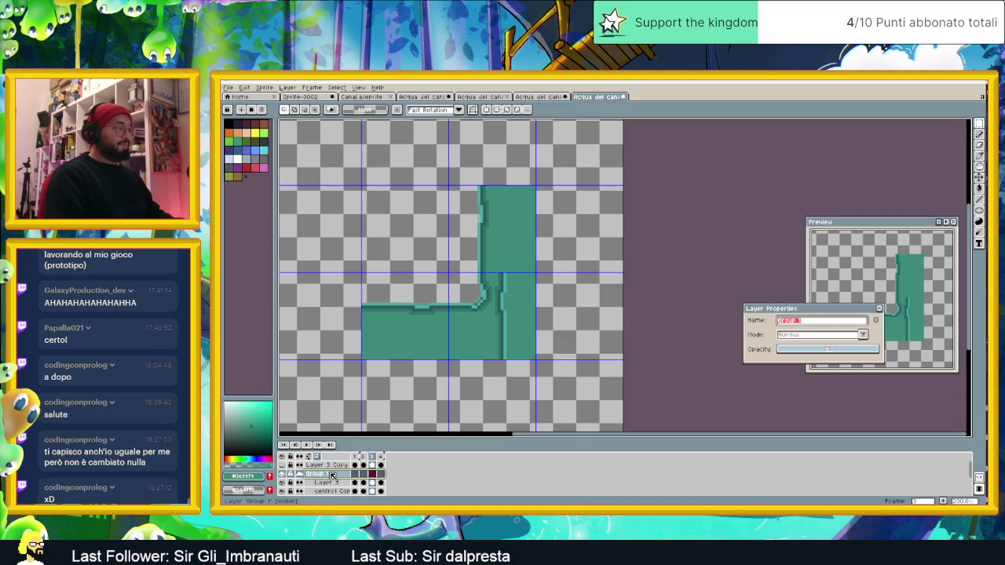
text(Layerale2)
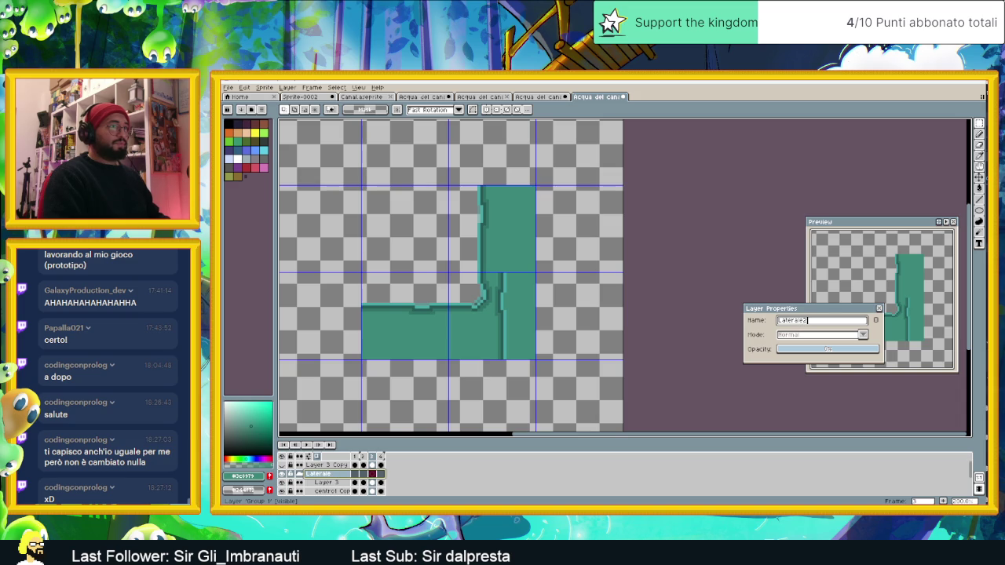
key(Return)
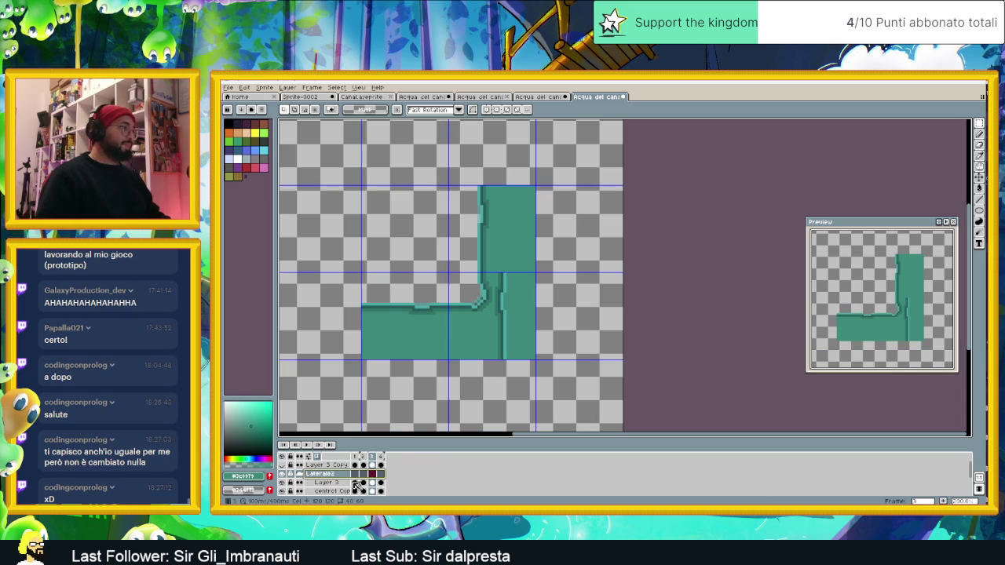
drag(340, 481, 344, 473)
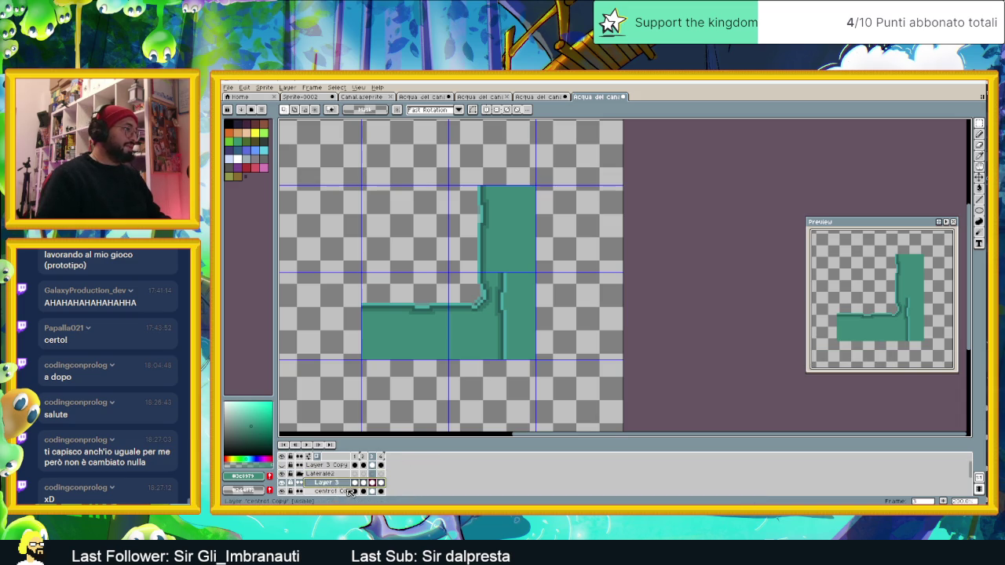
- On the copied centre layer, marquee-select the right teal column, then deselect
click(335, 492)
scroll(561, 252, up, 1)
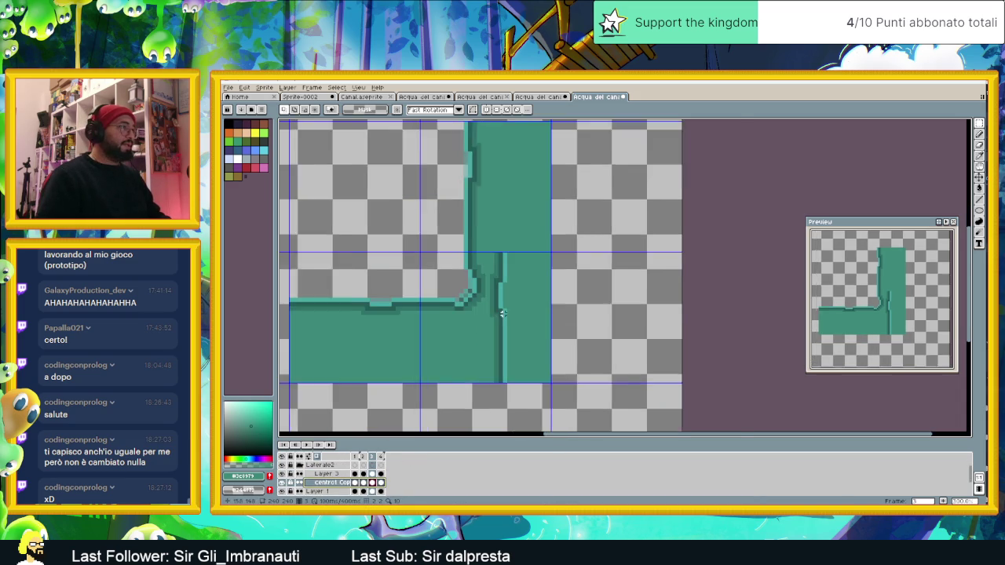
scroll(561, 253, up, 1)
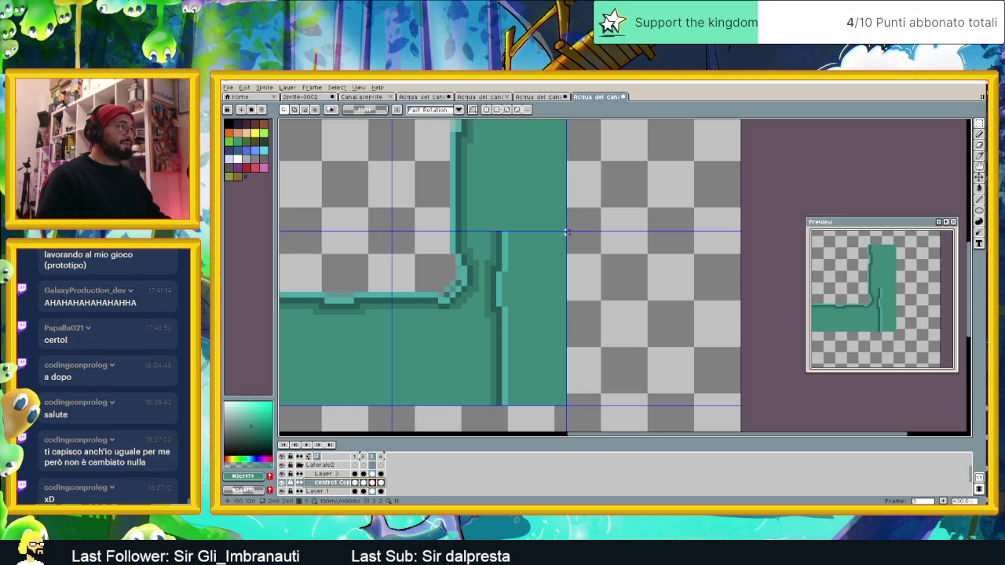
drag(563, 233, 502, 417)
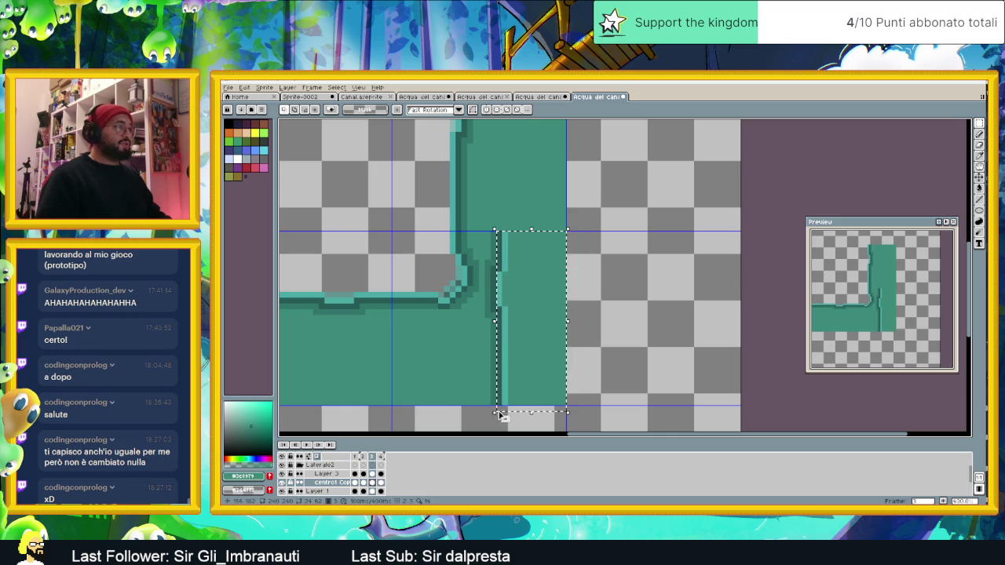
key(ctrl+d)
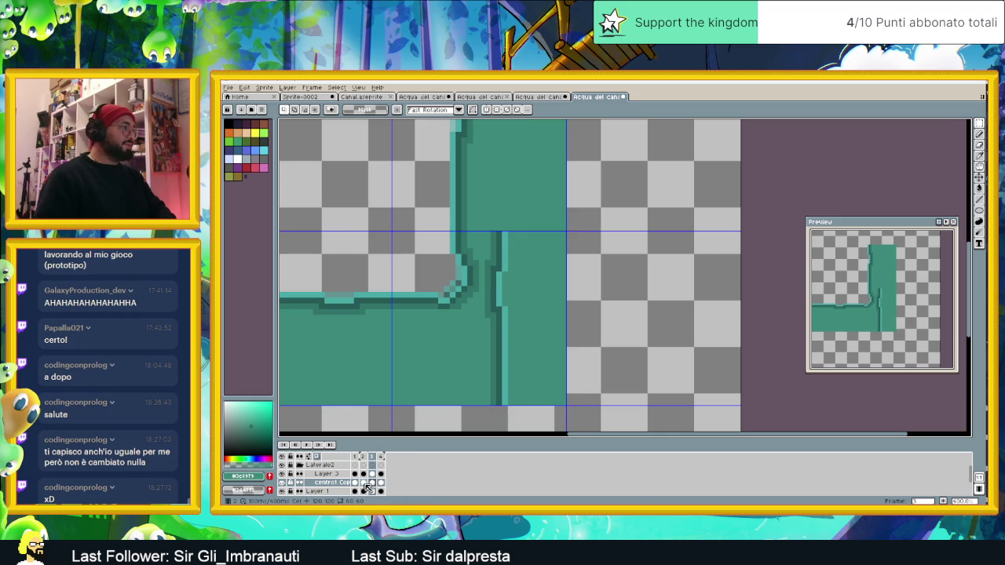
- Try selecting the right teal column in frame 2, then deselect, undo and redo
click(363, 483)
drag(564, 233, 500, 417)
key(ctrl+d)
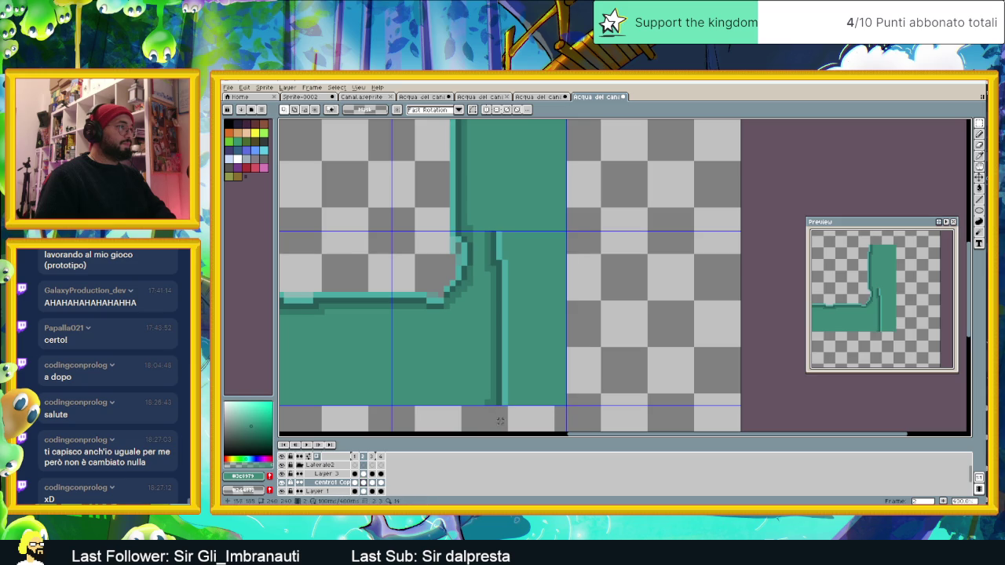
key(ctrl+z)
key(ctrl+z)
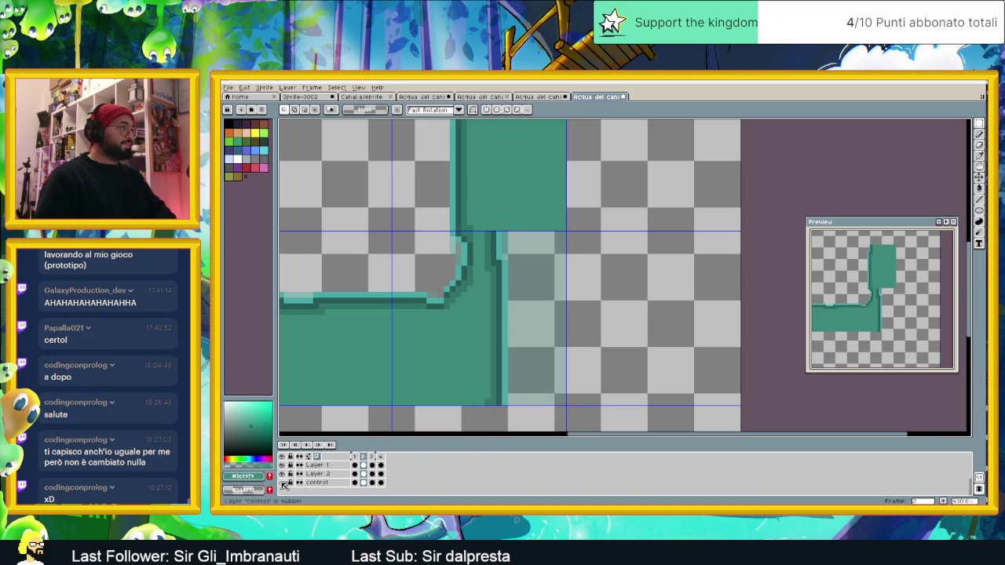
key(ctrl+y)
key(ctrl+y)
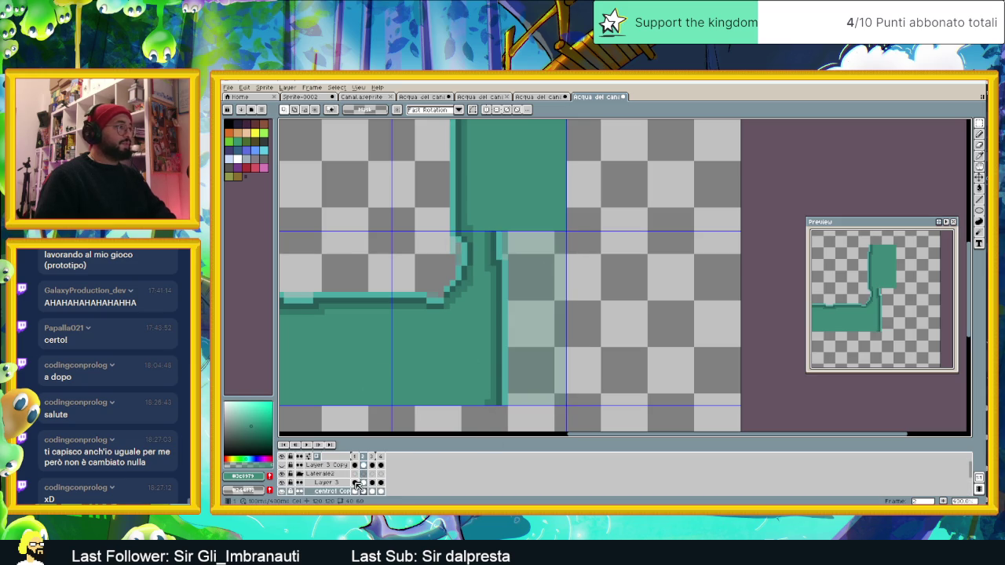
- Delete the lower-right teal column to transparency in frames 1 and 4
click(355, 491)
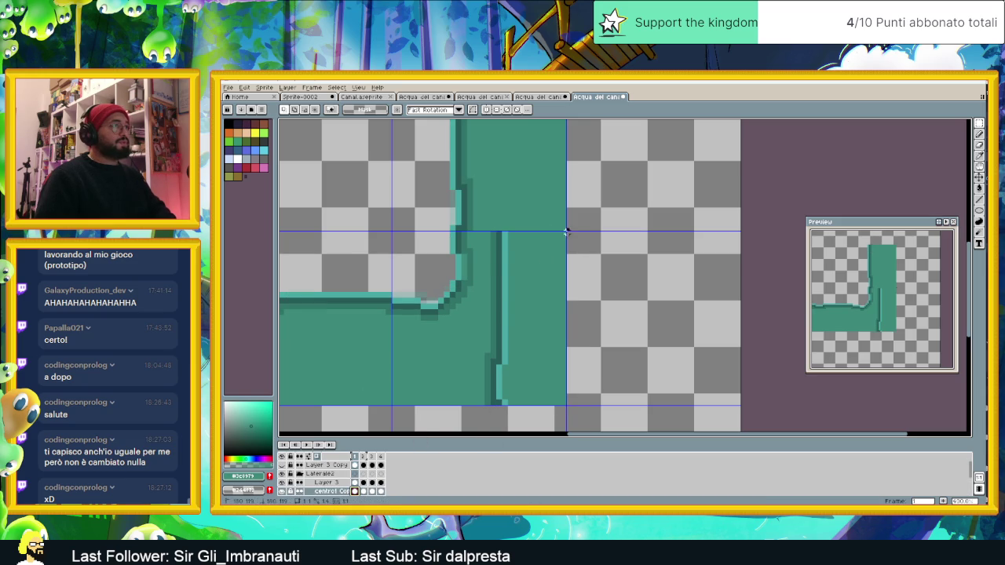
drag(564, 233, 502, 404)
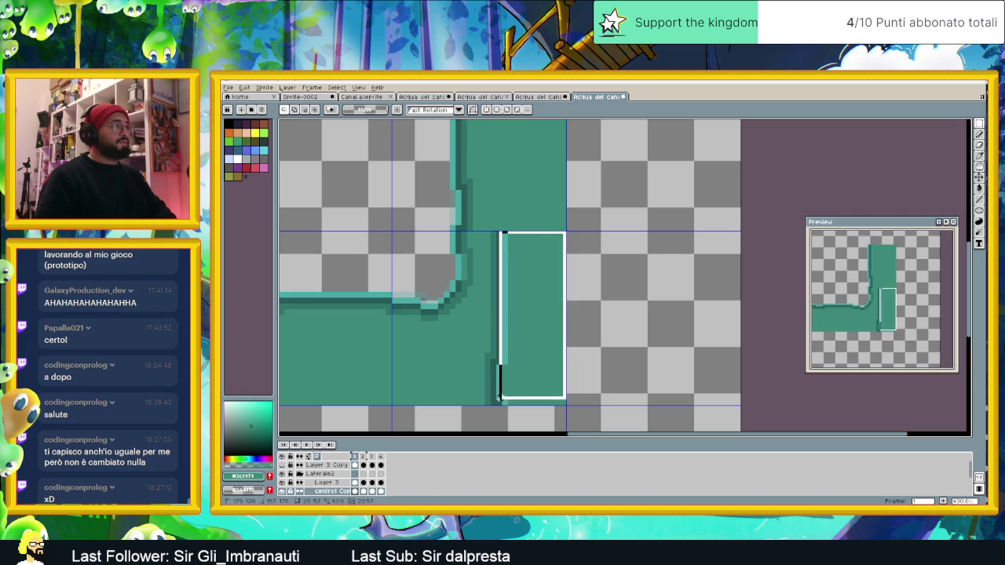
key(Delete)
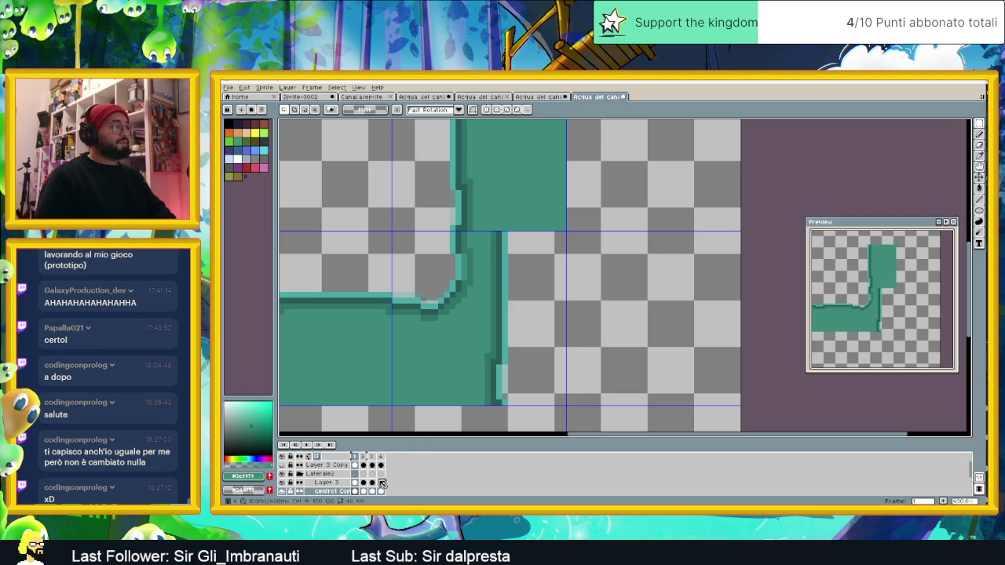
click(381, 491)
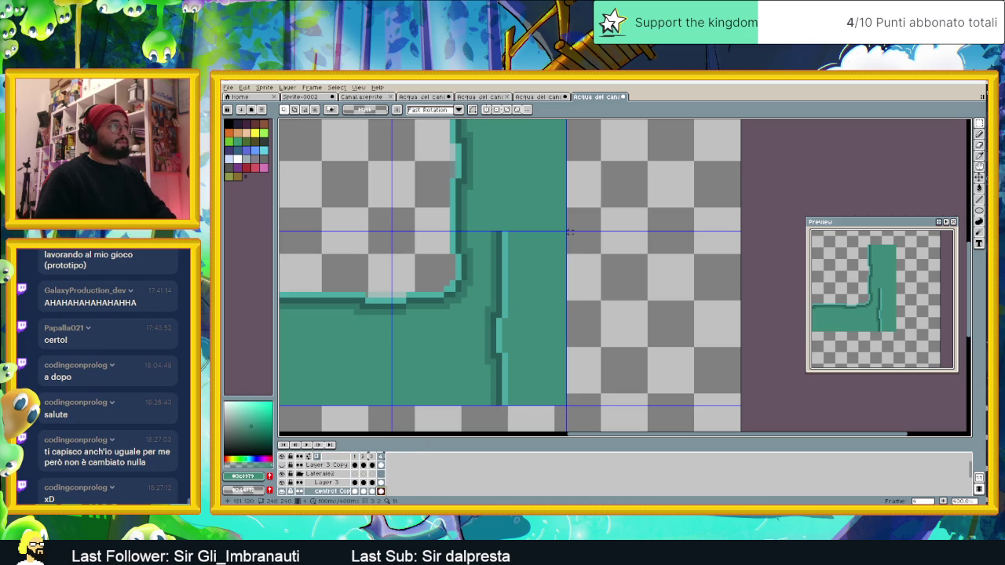
drag(557, 255, 500, 411)
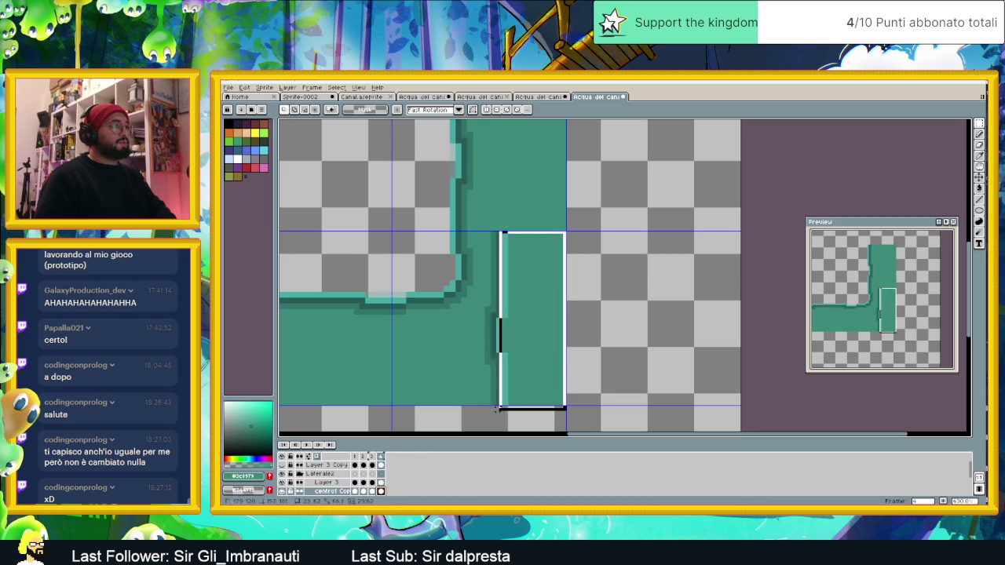
key(Delete)
- Step back through the frames and play the animation to check the corner
click(372, 460)
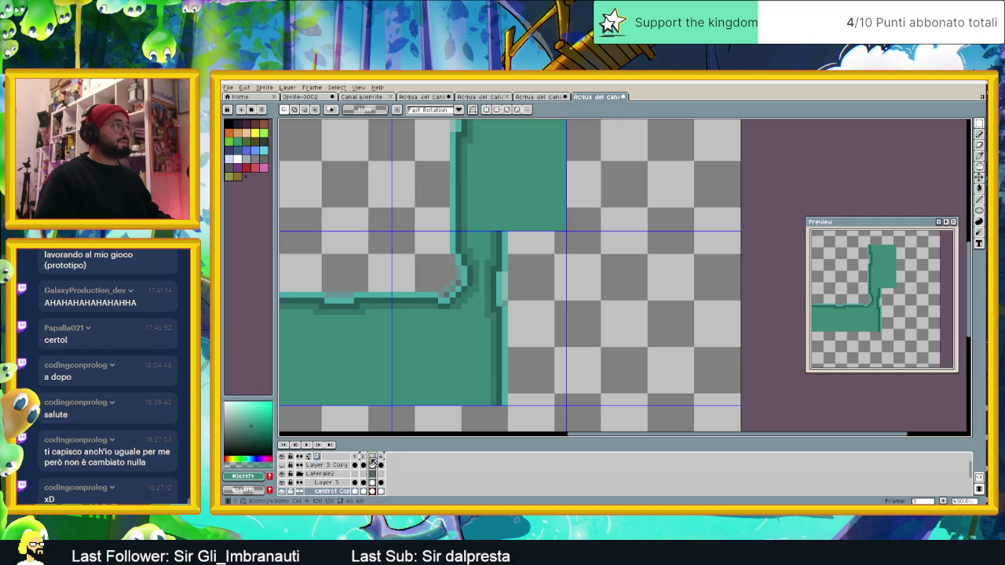
click(364, 460)
click(357, 459)
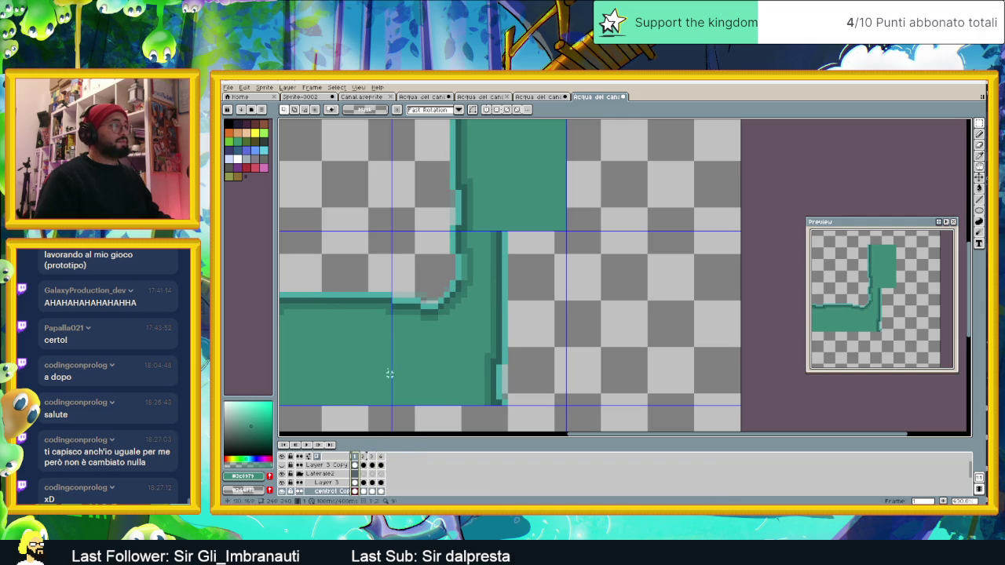
click(306, 445)
scroll(578, 321, down, 2)
scroll(582, 321, down, 2)
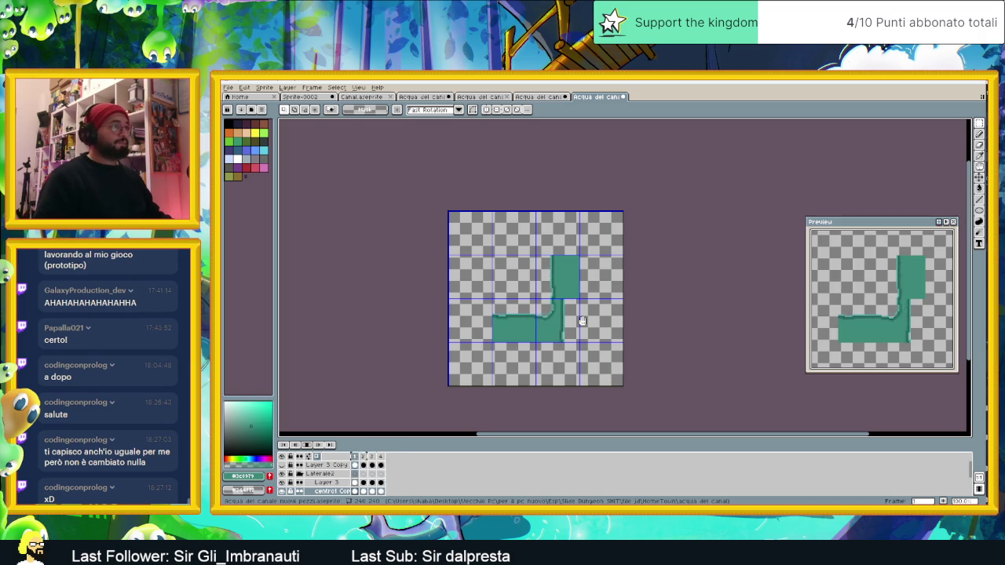
scroll(579, 318, up, 1)
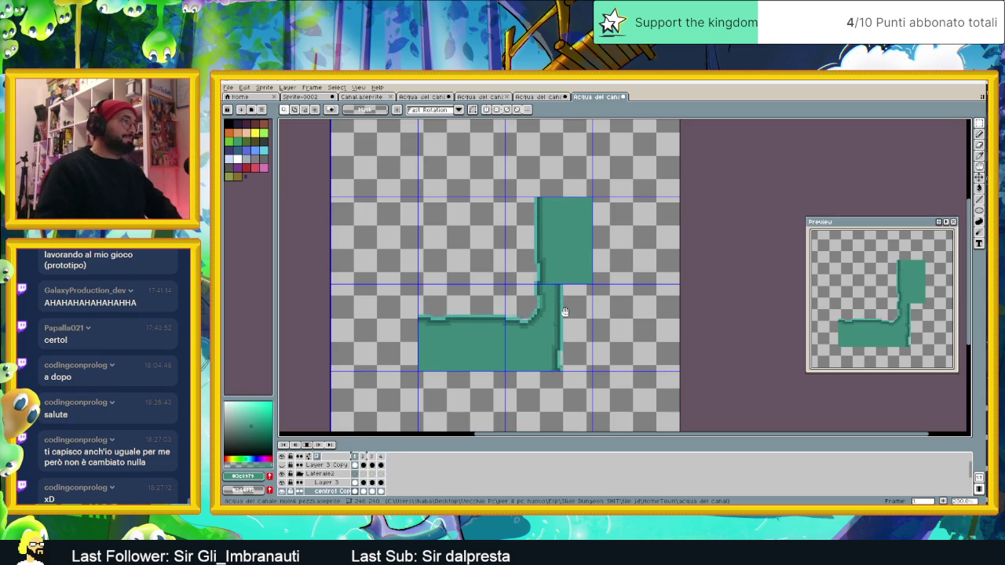
click(301, 446)
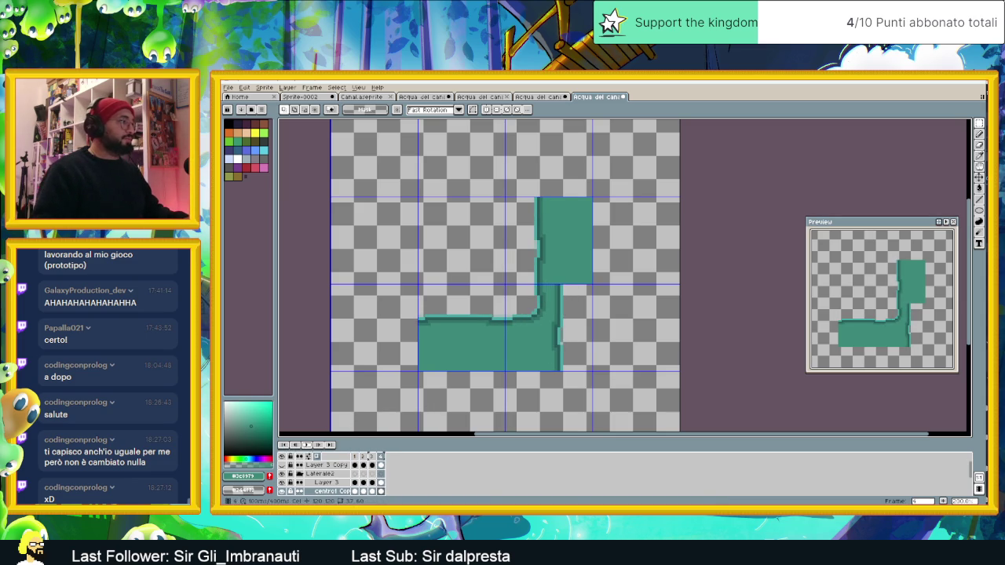
scroll(342, 485, down, 1)
scroll(337, 487, down, 1)
scroll(330, 492, down, 1)
scroll(328, 491, down, 1)
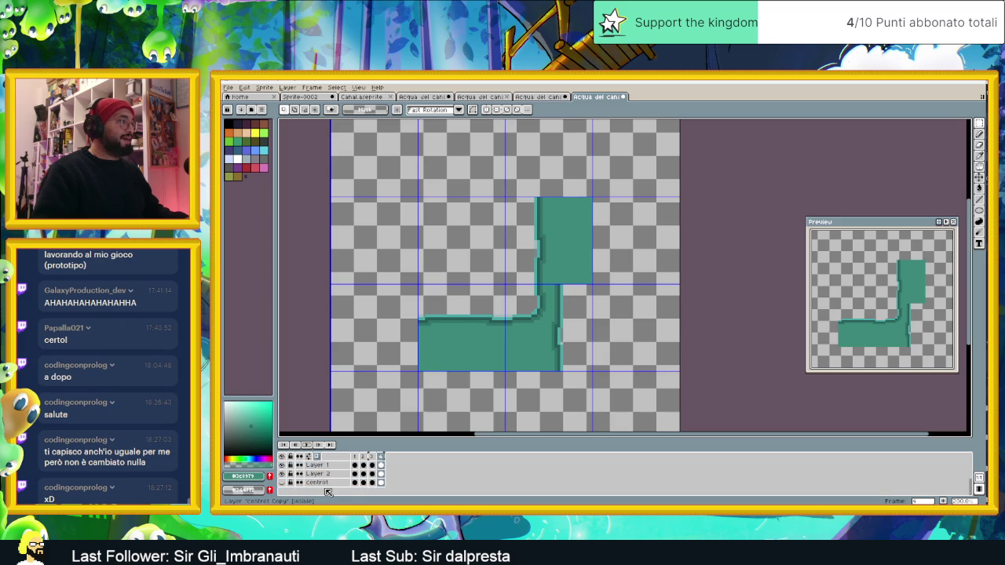
click(282, 466)
click(282, 467)
scroll(337, 483, up, 1)
scroll(338, 483, up, 1)
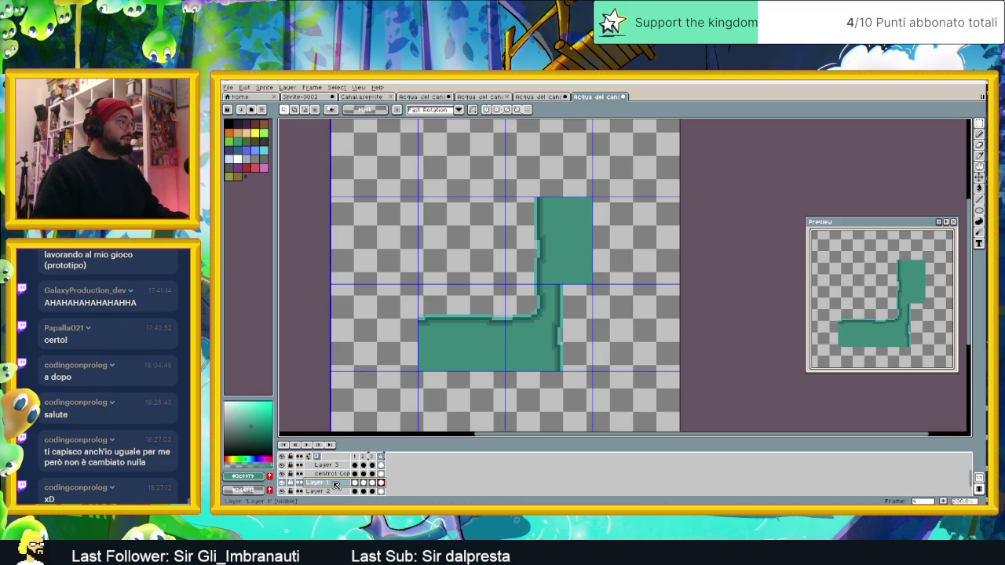
scroll(329, 484, down, 1)
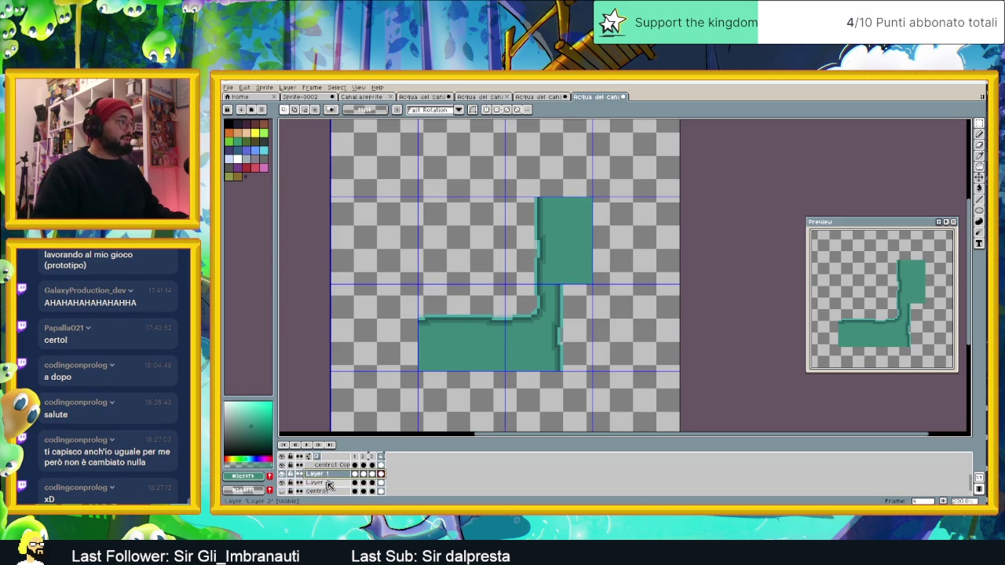
click(286, 483)
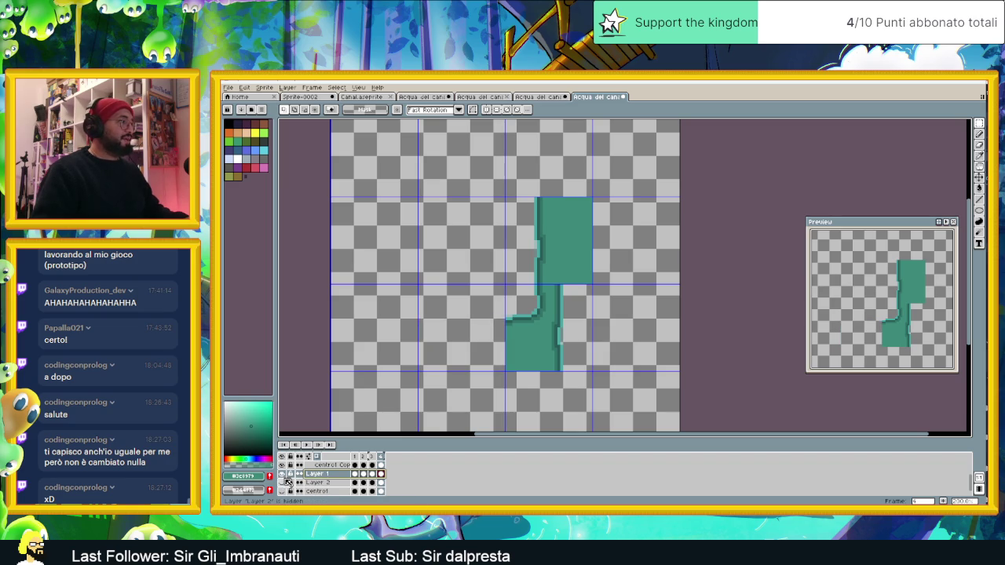
click(285, 483)
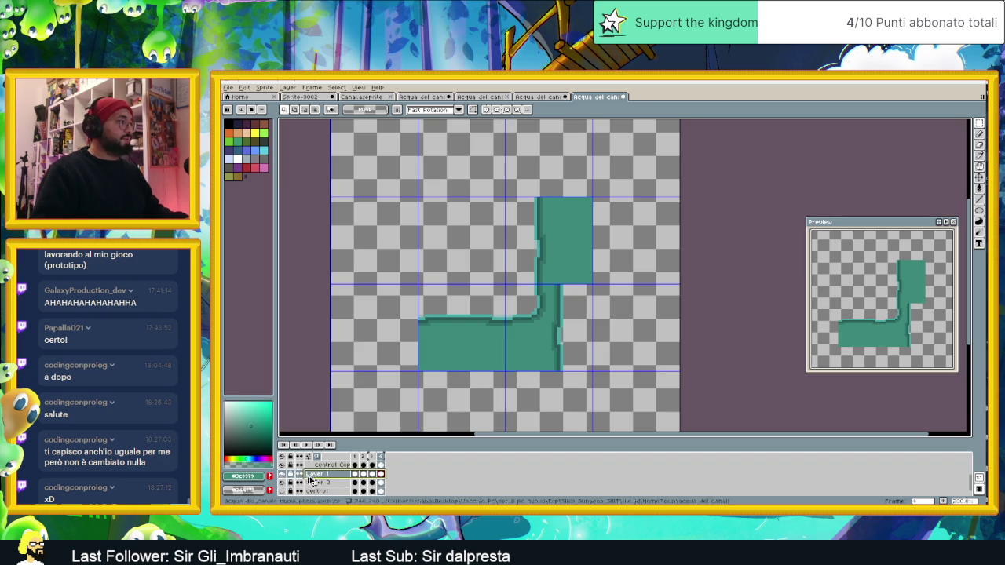
double_click(283, 477)
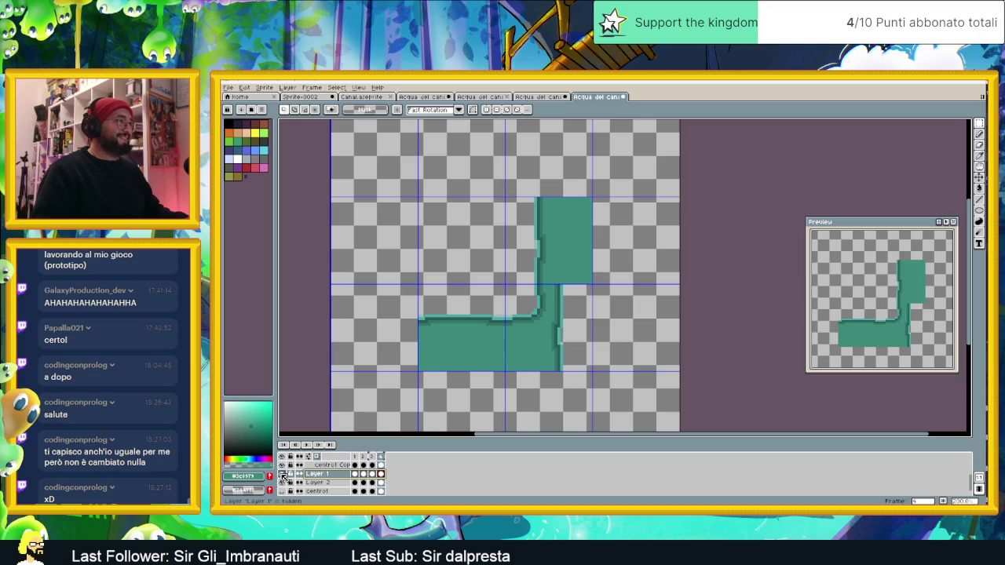
- Duplicate Layer 1 and move the copy into the Laterale2 group
right_click(328, 476)
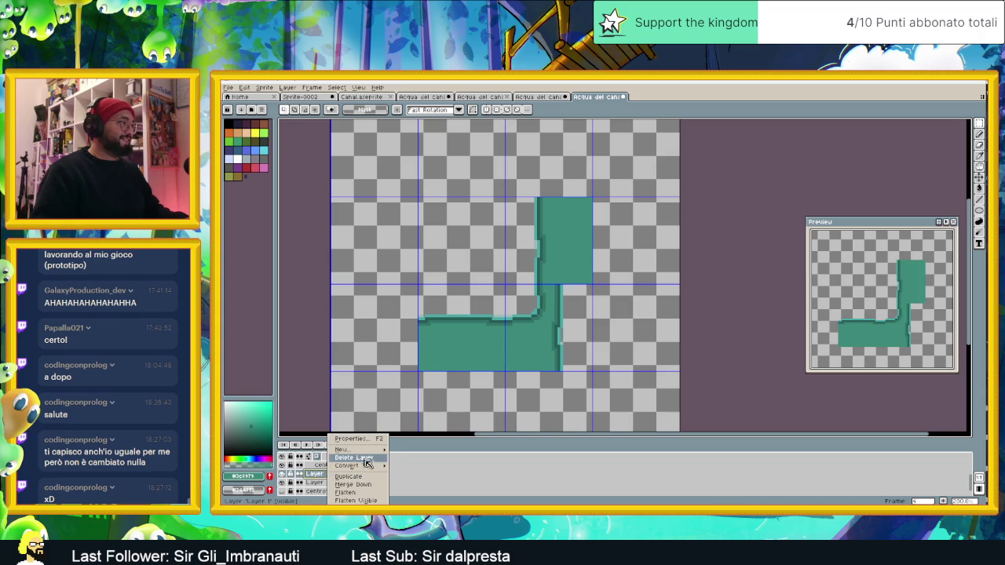
click(357, 480)
scroll(357, 480, up, 1)
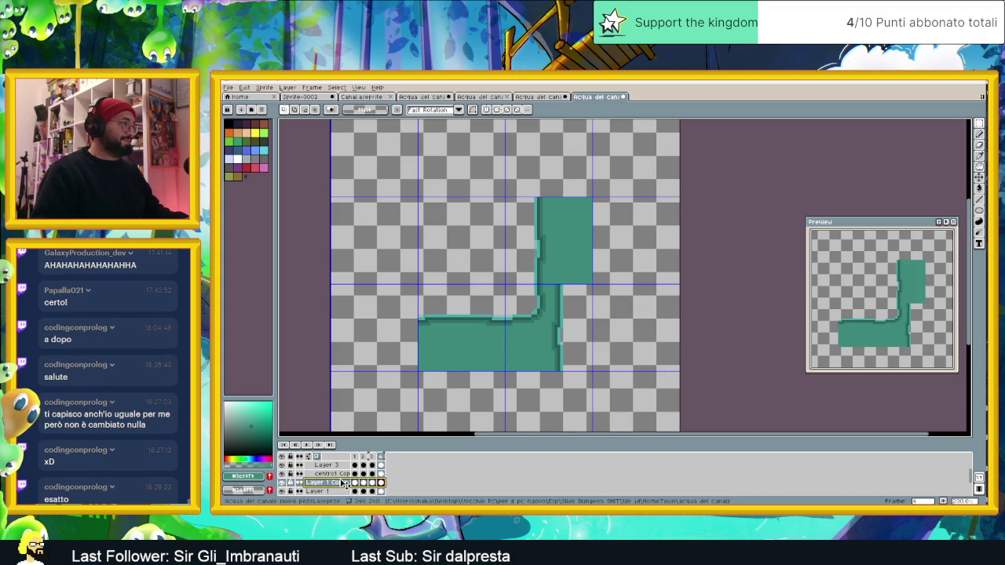
drag(341, 465, 342, 474)
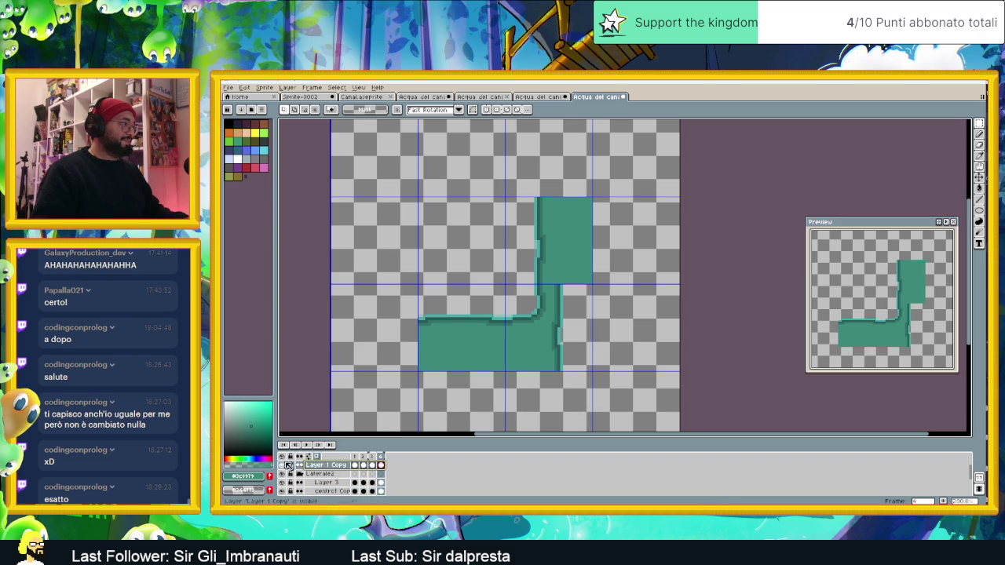
- Hide Layer 2 so its horizontal canal piece disappears from the canvas
click(285, 465)
click(285, 465)
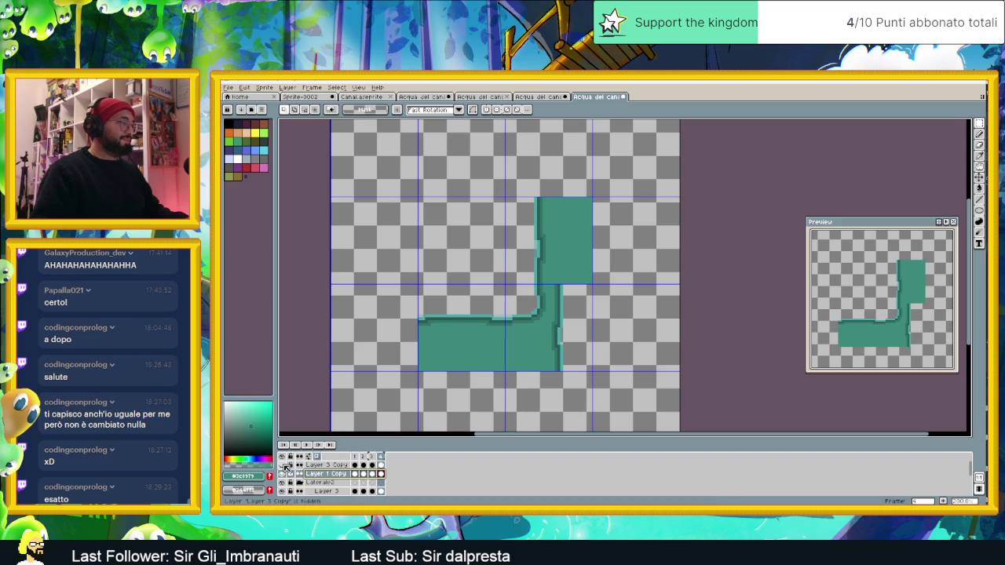
scroll(333, 479, down, 1)
scroll(333, 481, down, 1)
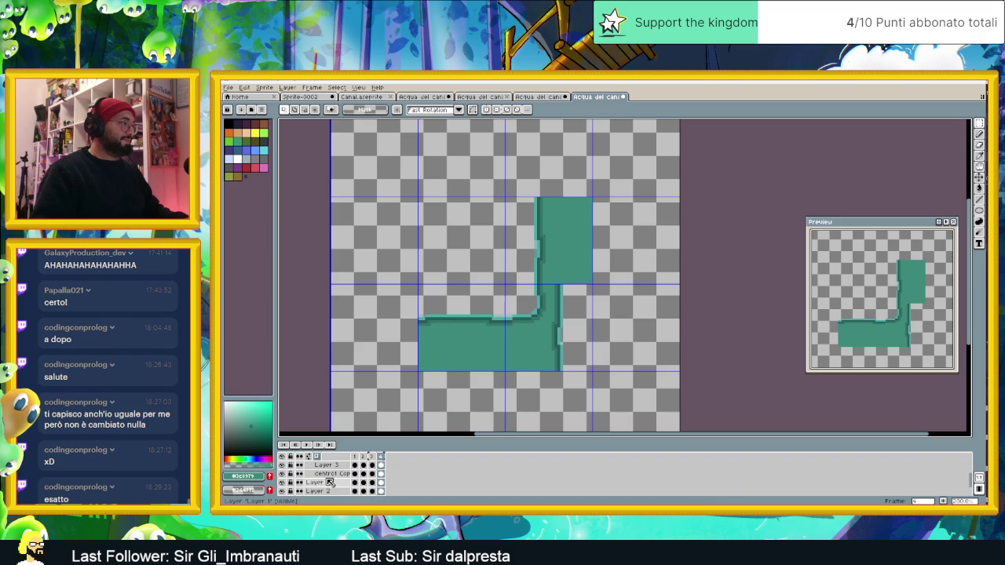
scroll(313, 488, down, 1)
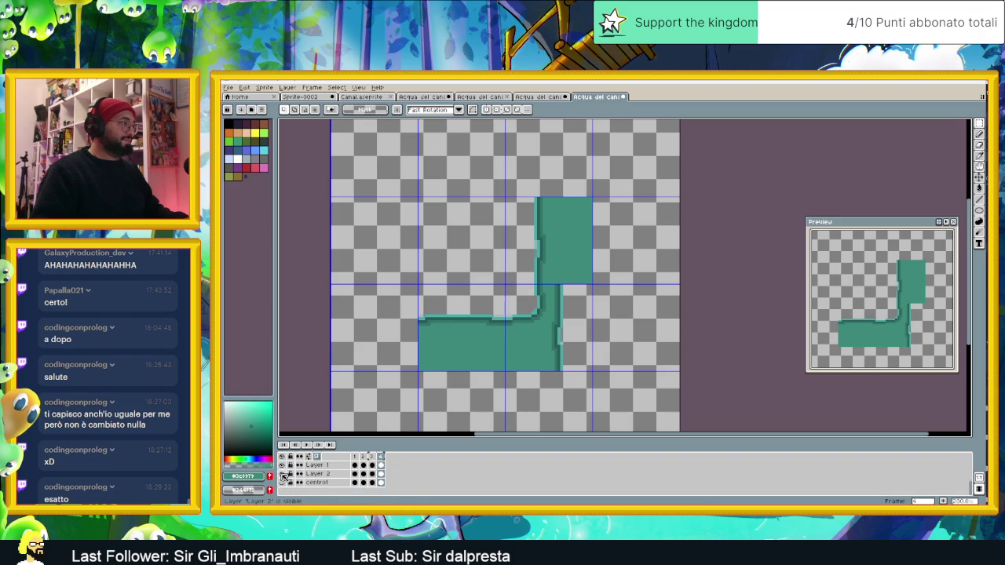
click(282, 474)
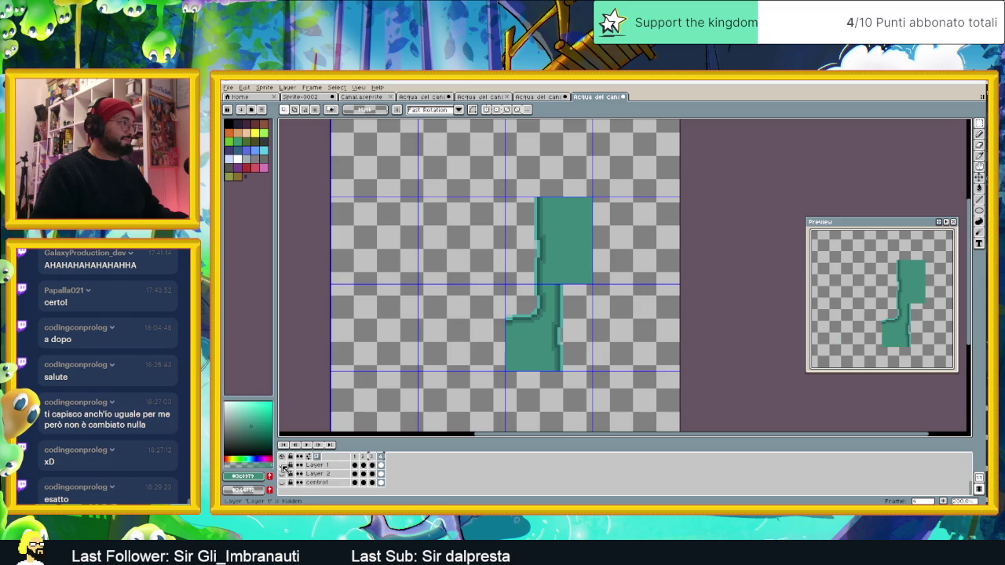
- Duplicate Layer 1 Copy into Layer 1 Copy Copy and select its frame 4 cel
scroll(333, 475, up, 4)
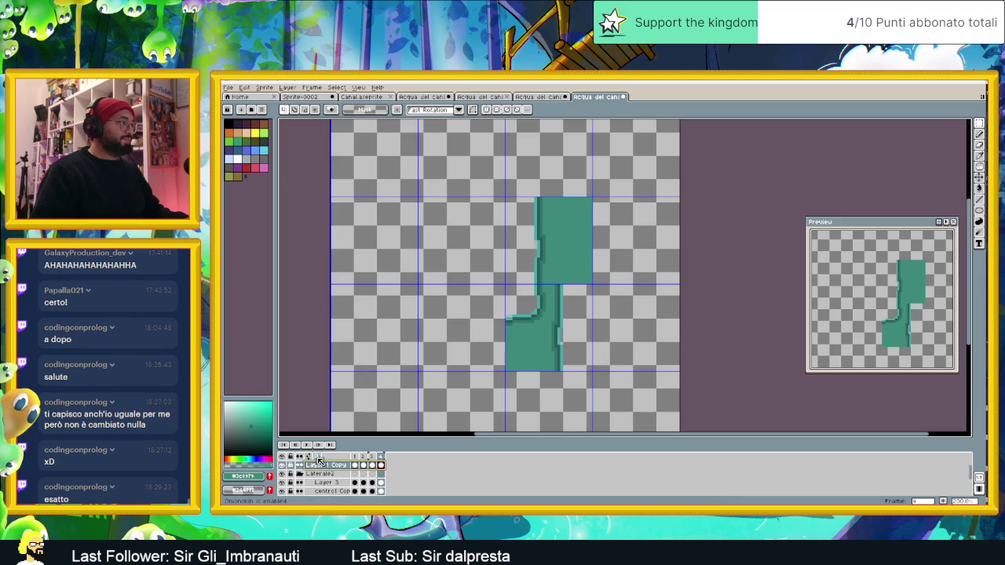
right_click(326, 465)
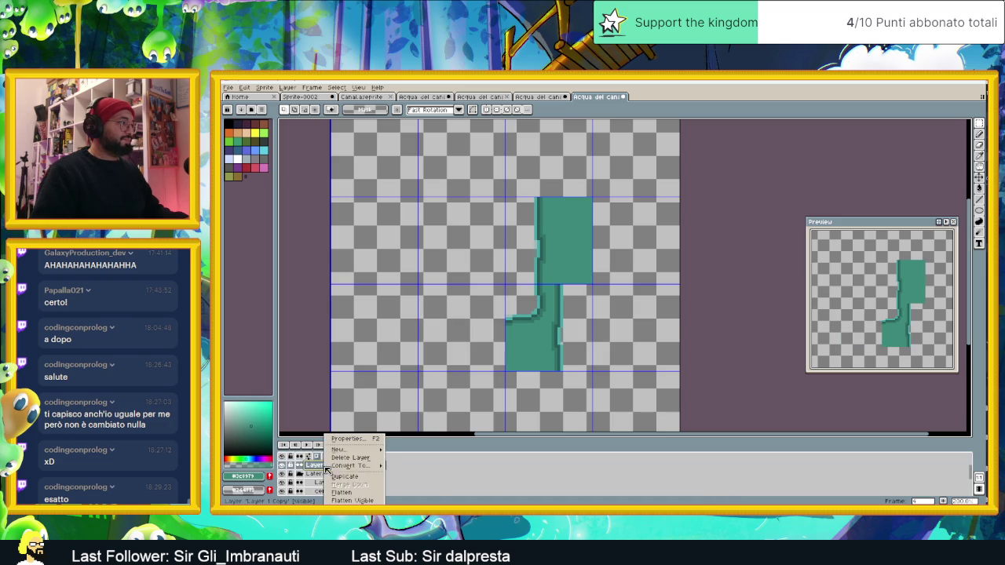
click(361, 482)
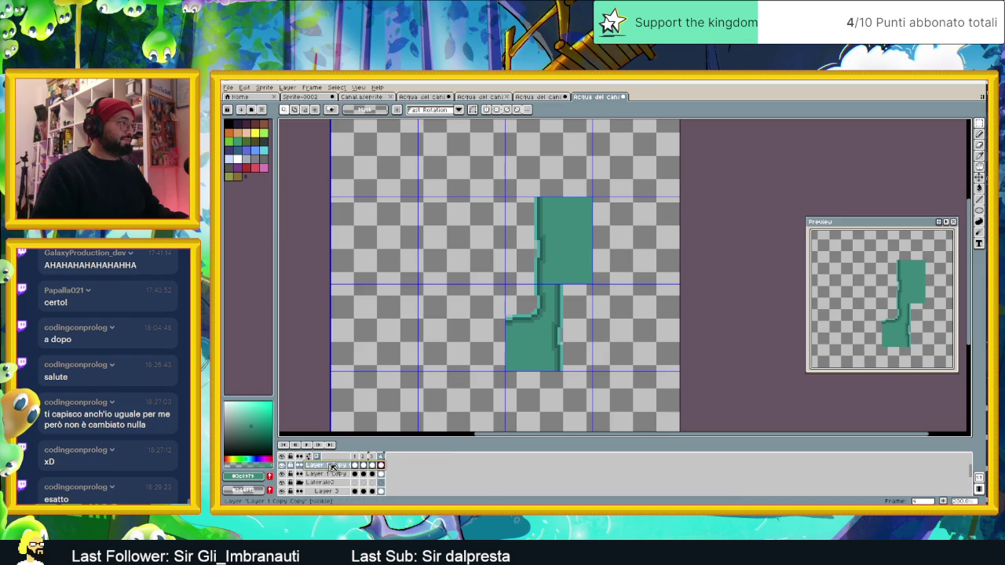
click(381, 465)
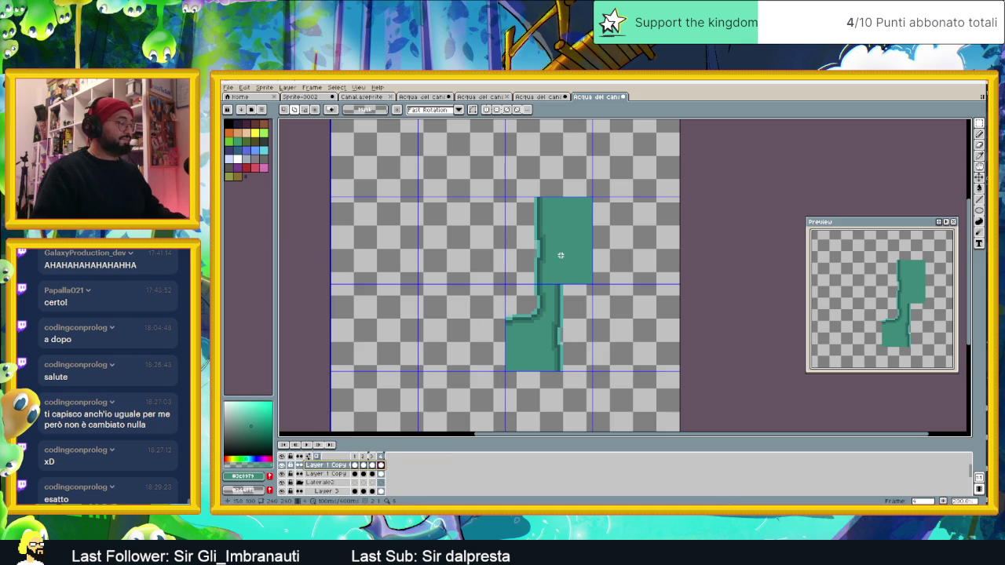
key(shift+h)
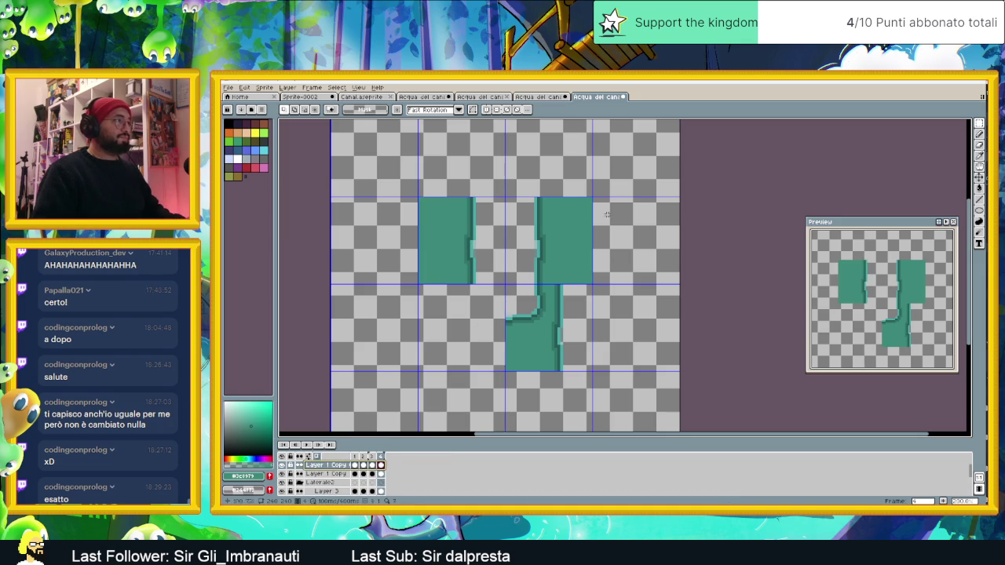
key(v)
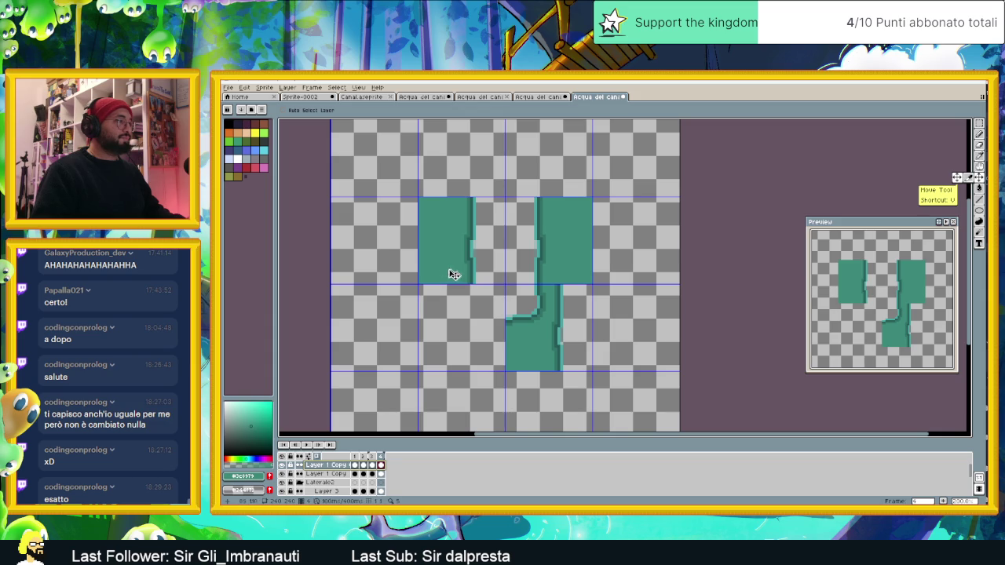
drag(444, 258, 534, 257)
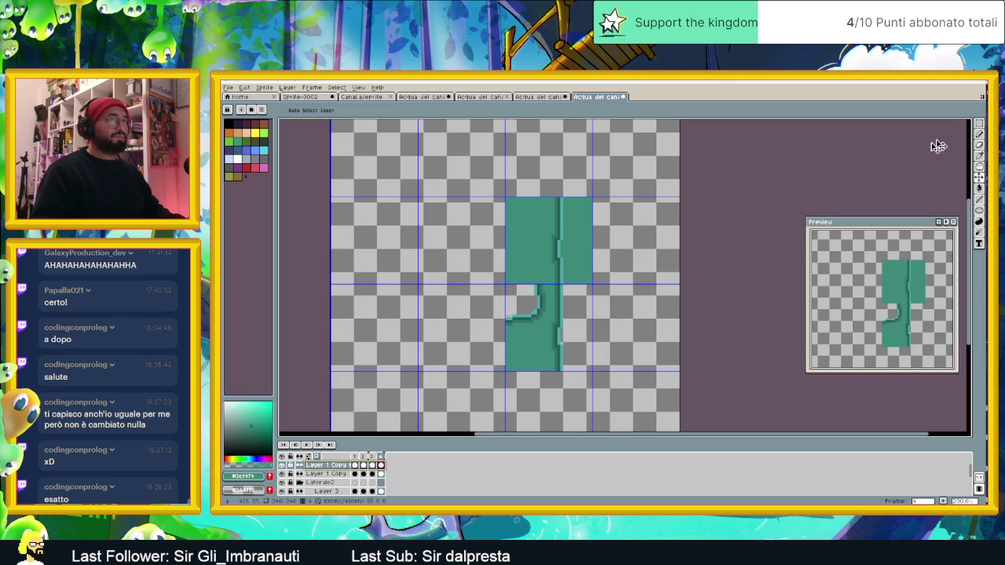
click(979, 124)
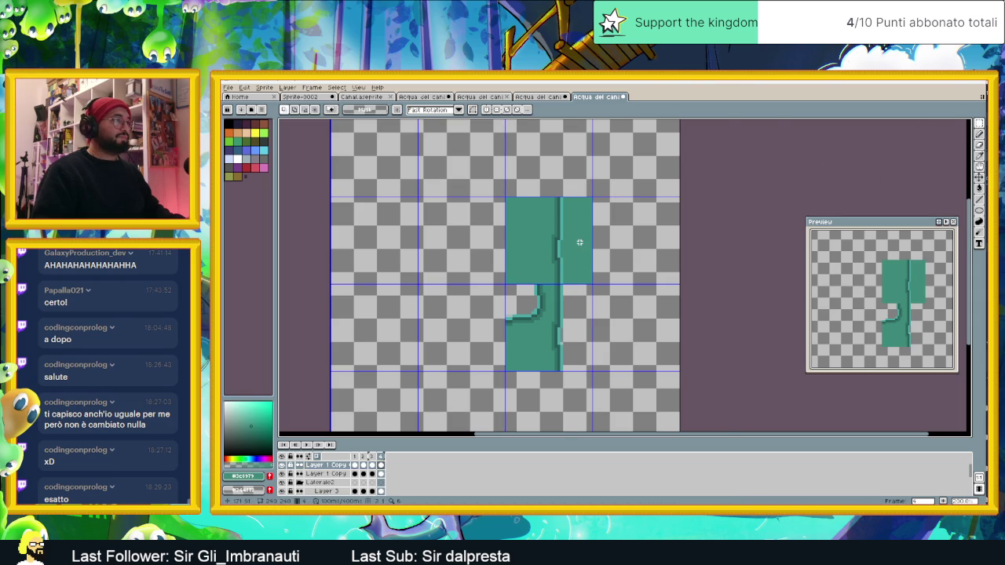
scroll(579, 242, up, 1)
scroll(583, 247, up, 1)
drag(609, 143, 588, 315)
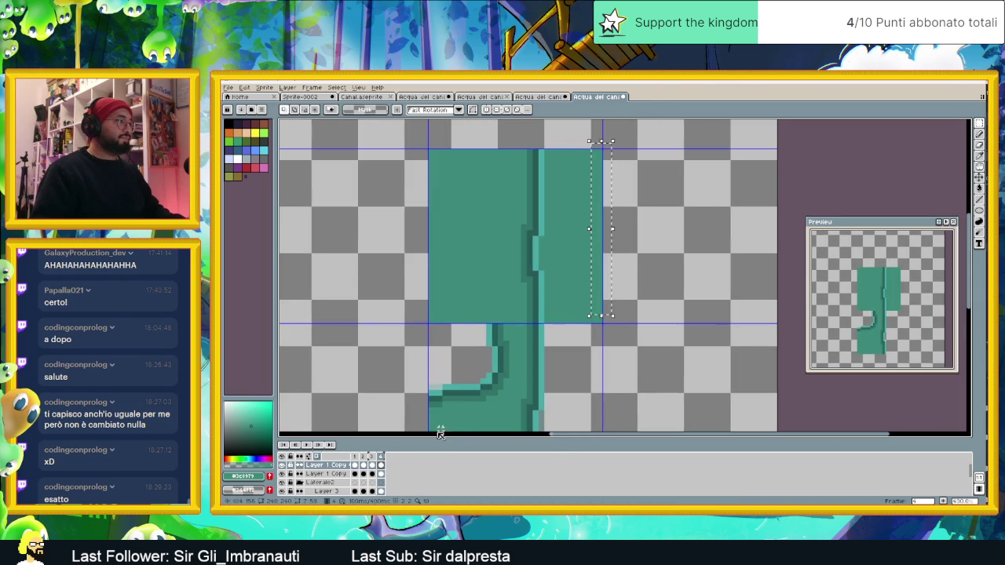
- Clear the excess teal and pale pixels around the narrow column on the copy layers
drag(633, 141, 533, 324)
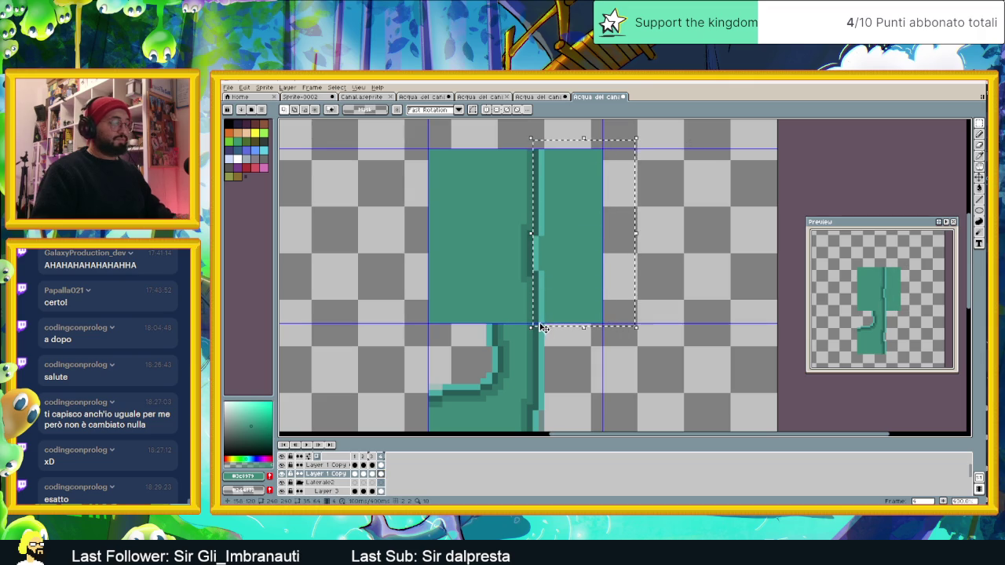
click(379, 473)
click(372, 474)
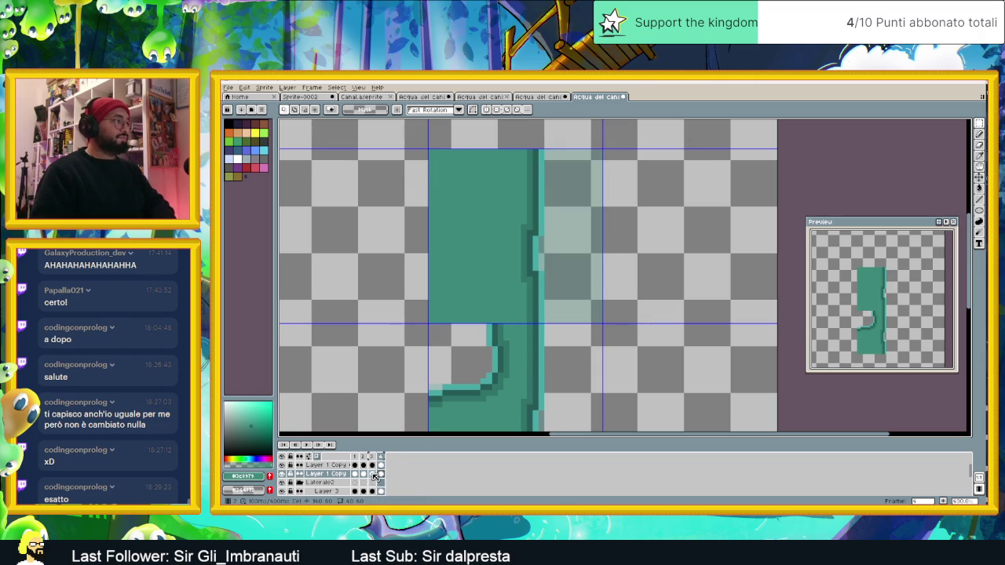
mouse_move(619, 147)
mouse_down()
mouse_move(533, 289)
mouse_move(534, 324)
mouse_up()
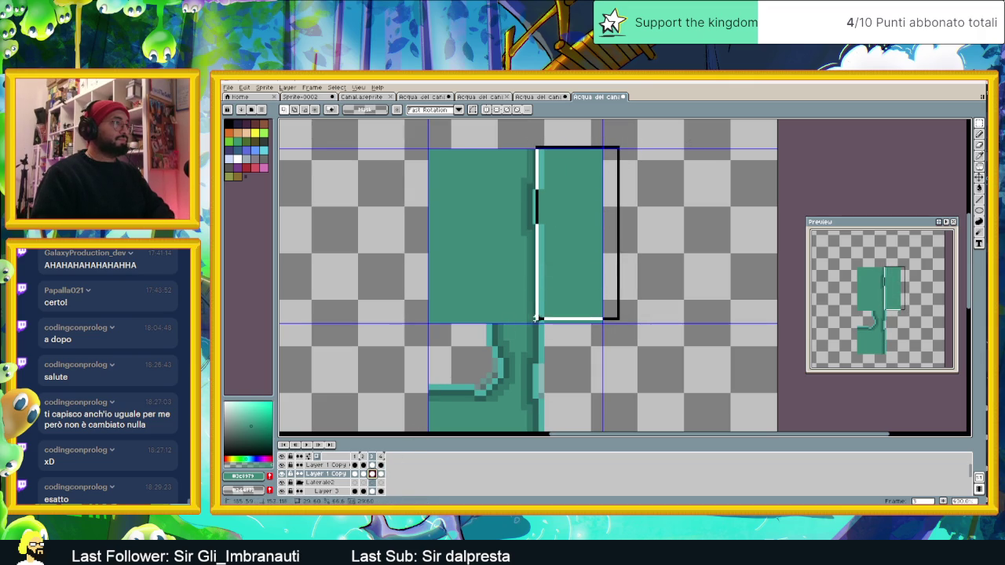
key(Delete)
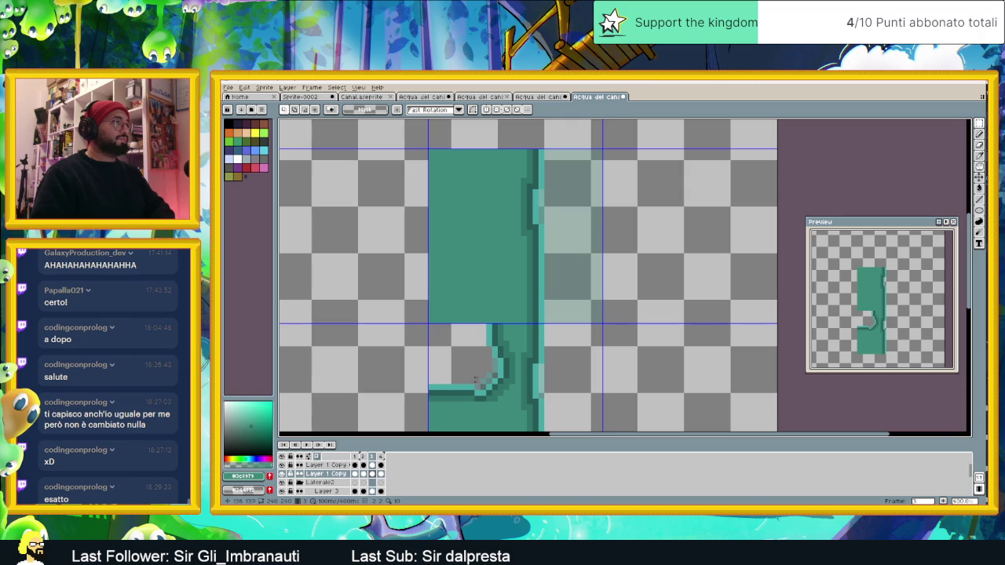
key(ctrl+z)
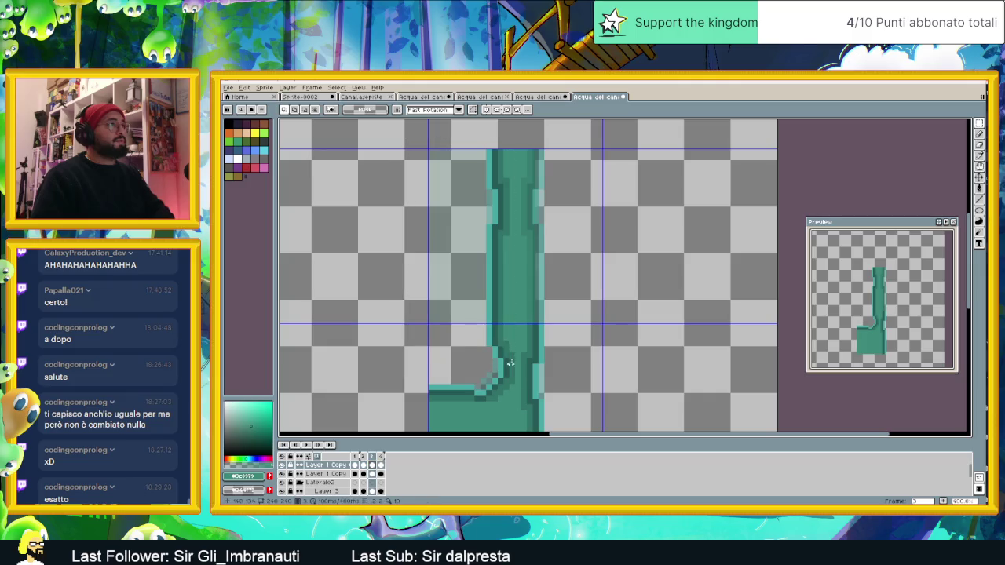
key(ctrl+z)
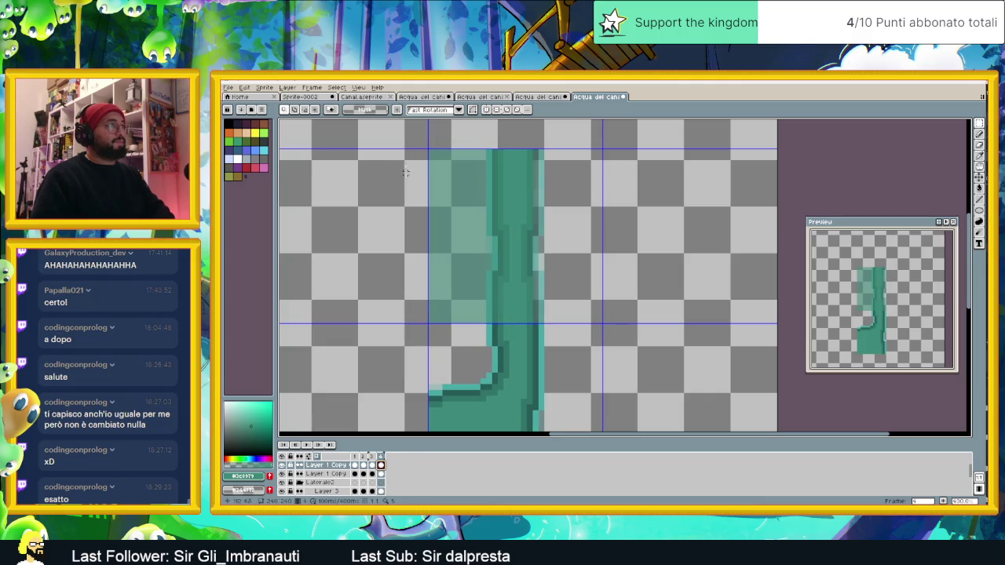
drag(409, 146, 512, 350)
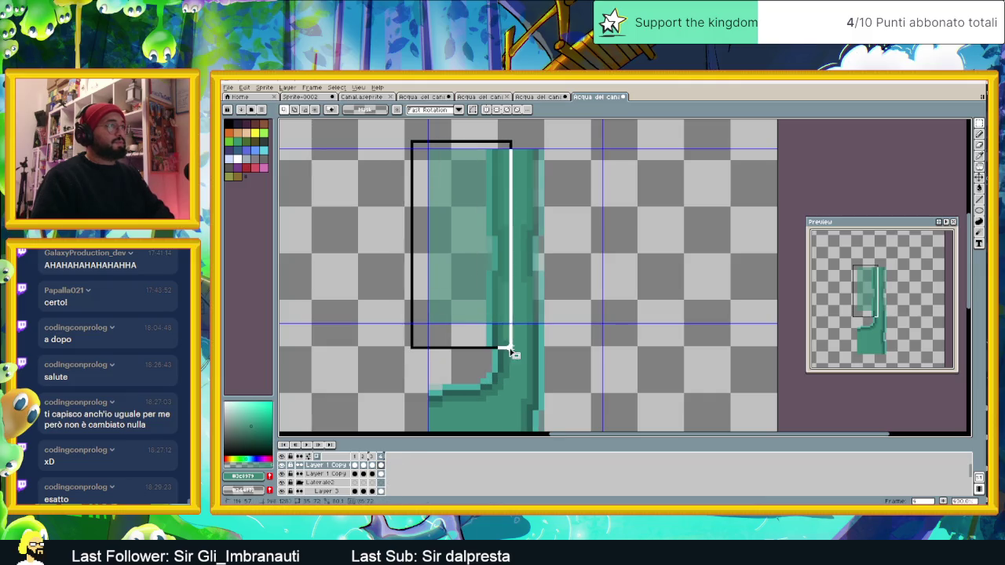
key(Delete)
scroll(664, 267, down, 1)
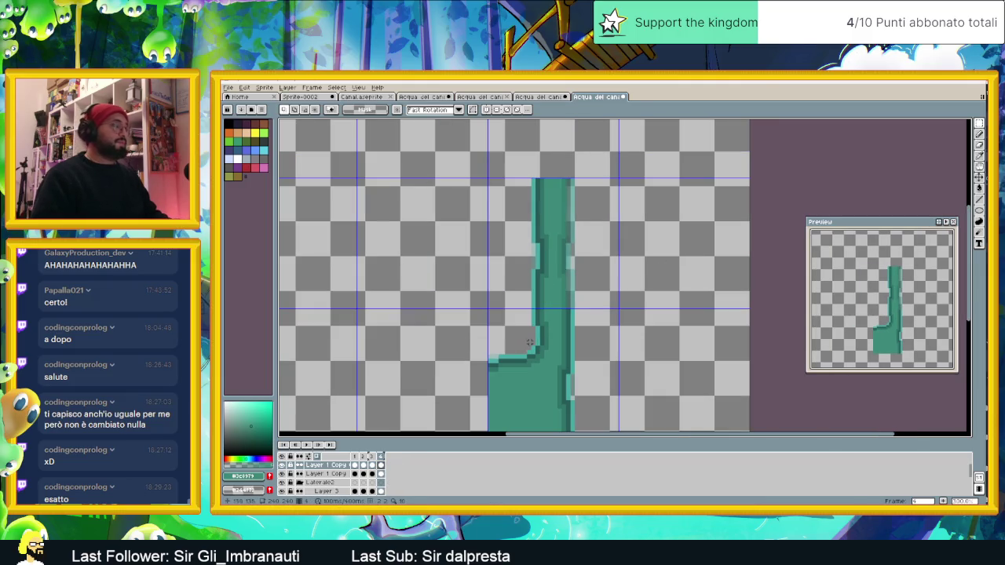
- Raise Layer 1 Copy Copy opacity from 57% to 100% and preview the animation
double_click(326, 464)
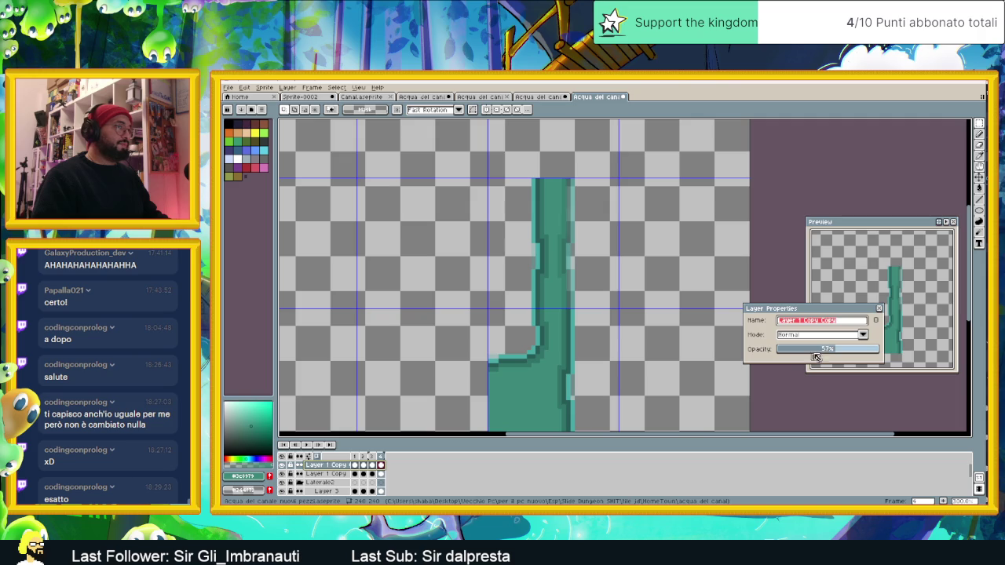
drag(812, 353, 884, 352)
click(878, 308)
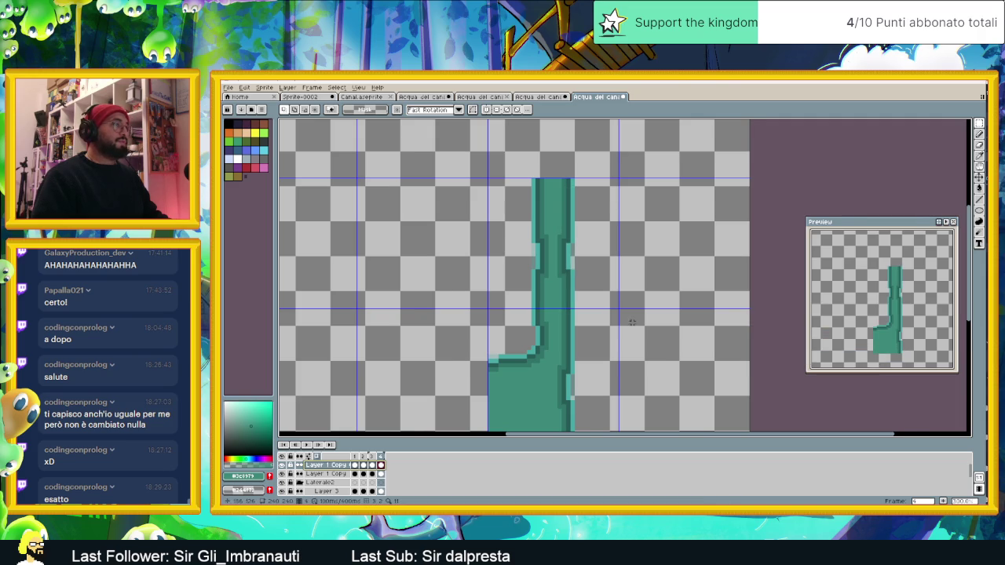
scroll(624, 341, down, 2)
scroll(624, 341, up, 2)
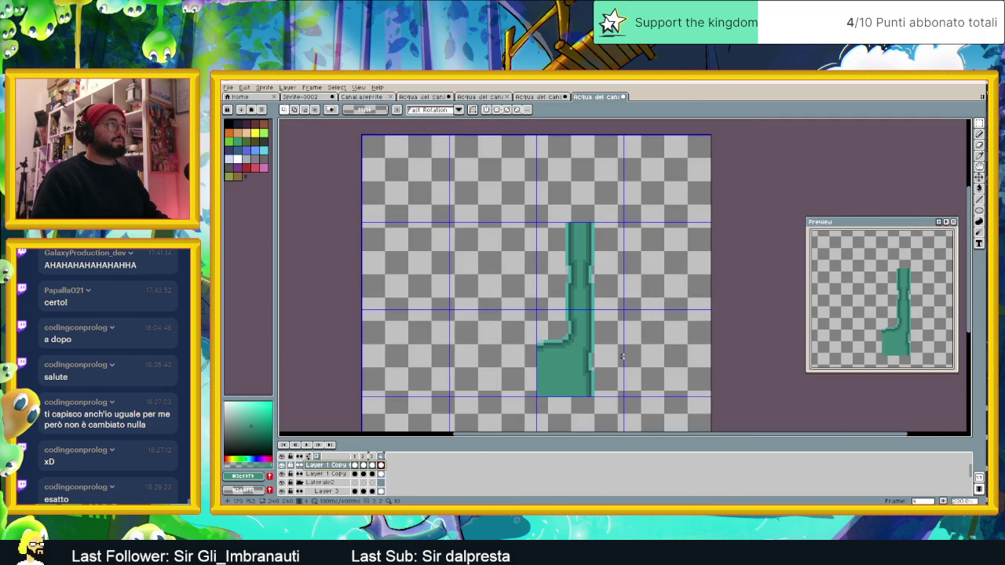
click(306, 446)
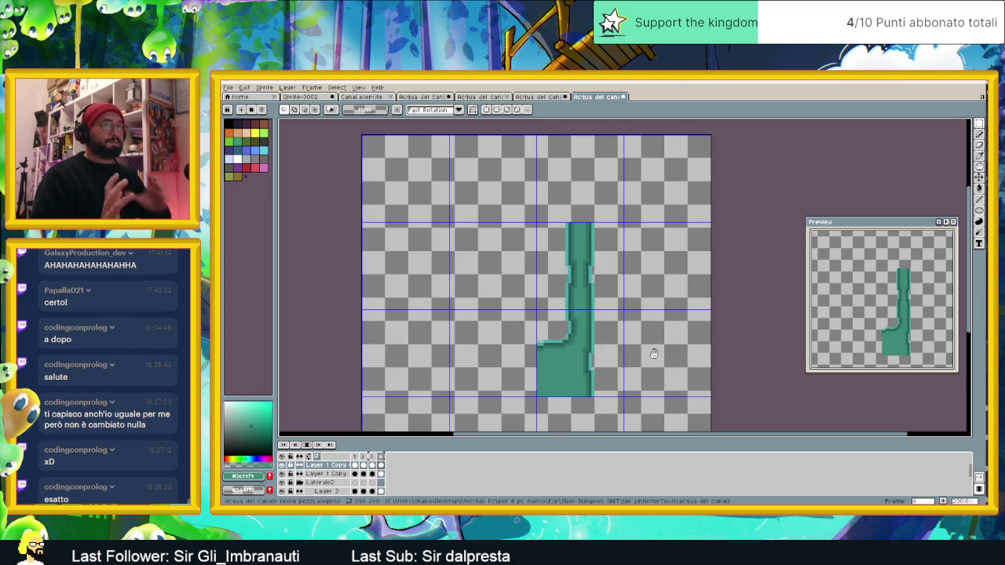
click(313, 446)
- Group the selected canal layers and name the group RivoloPiccolo
right_click(340, 466)
click(317, 468)
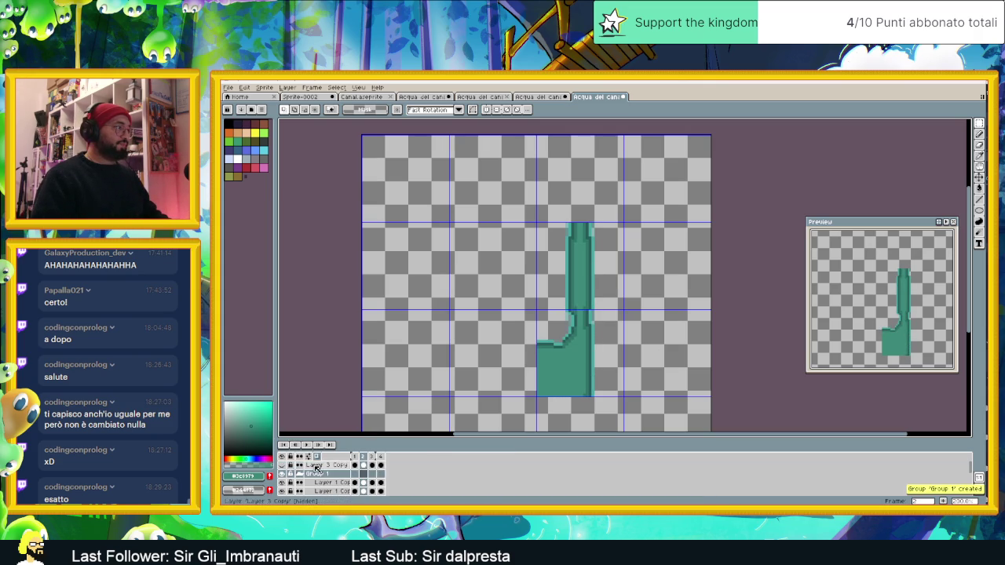
double_click(325, 474)
text(RivoloPiccolo)
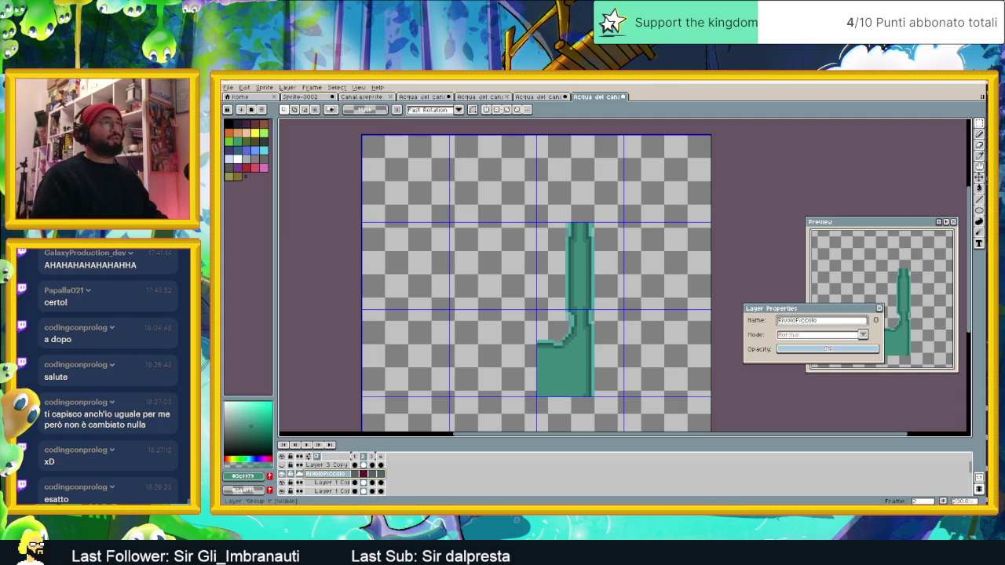
key(Return)
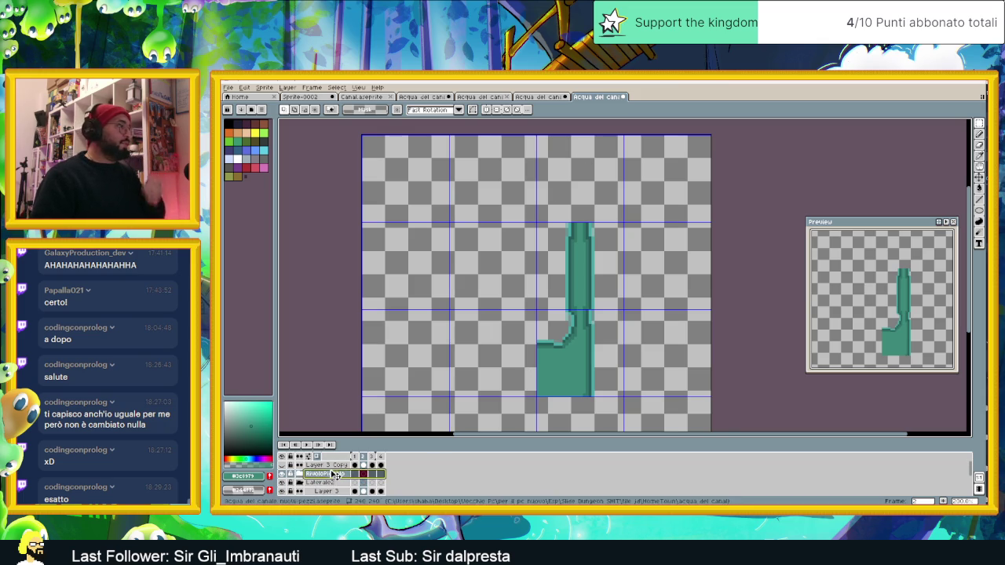
- Add a new layer above RivoloPiccolo, rename it Sopra, and make it active
right_click(336, 476)
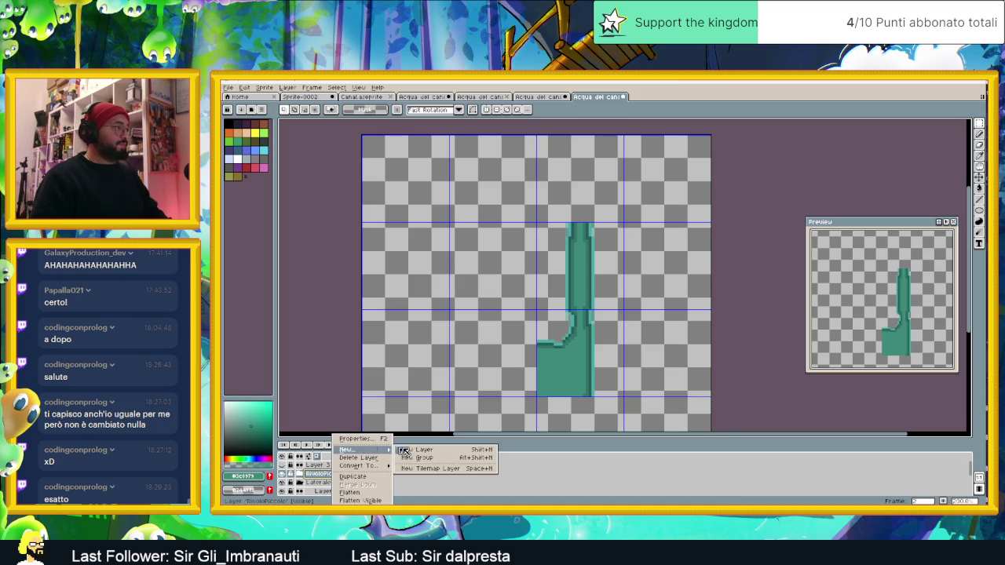
click(471, 457)
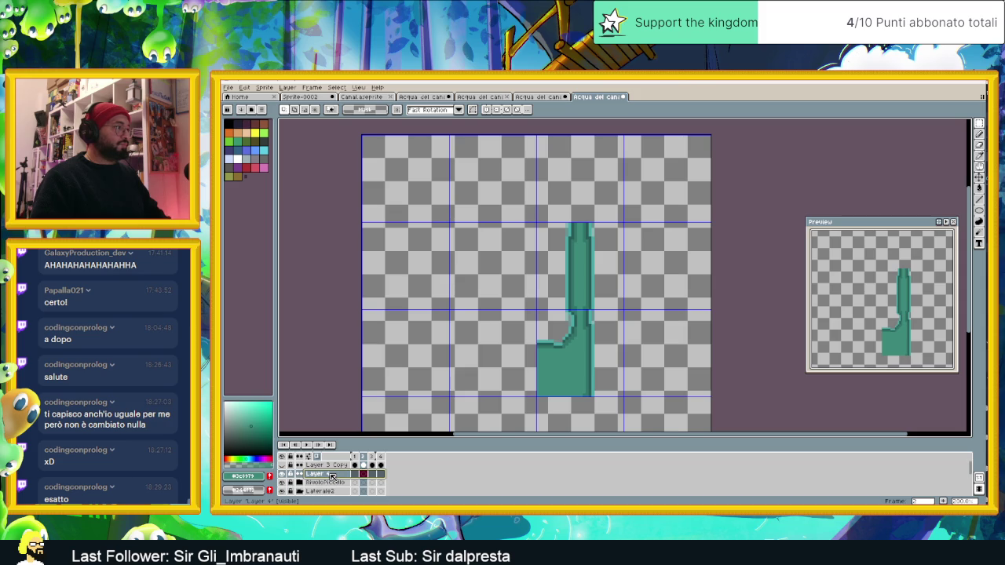
double_click(322, 475)
text(Sopra)
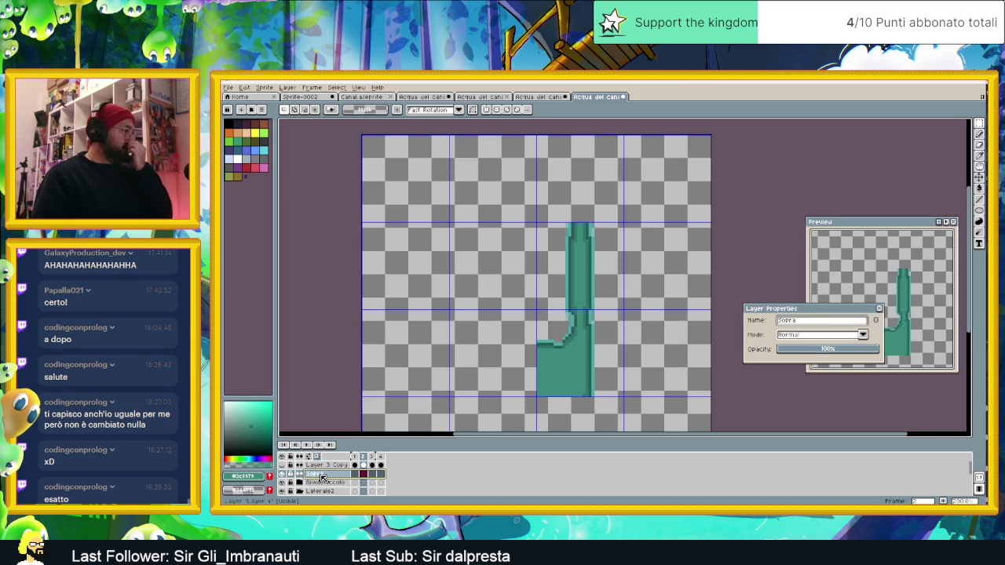
key(Return)
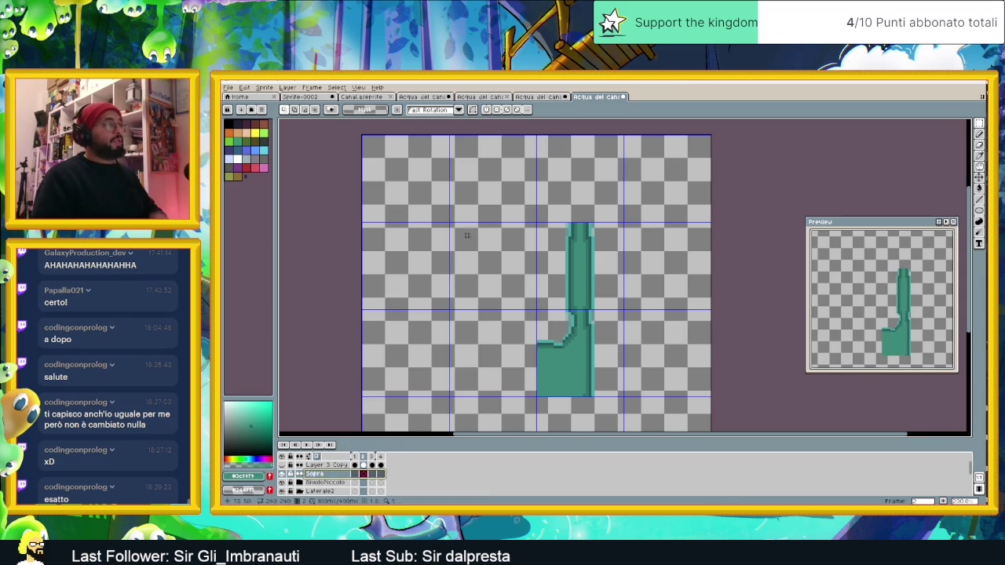
click(342, 474)
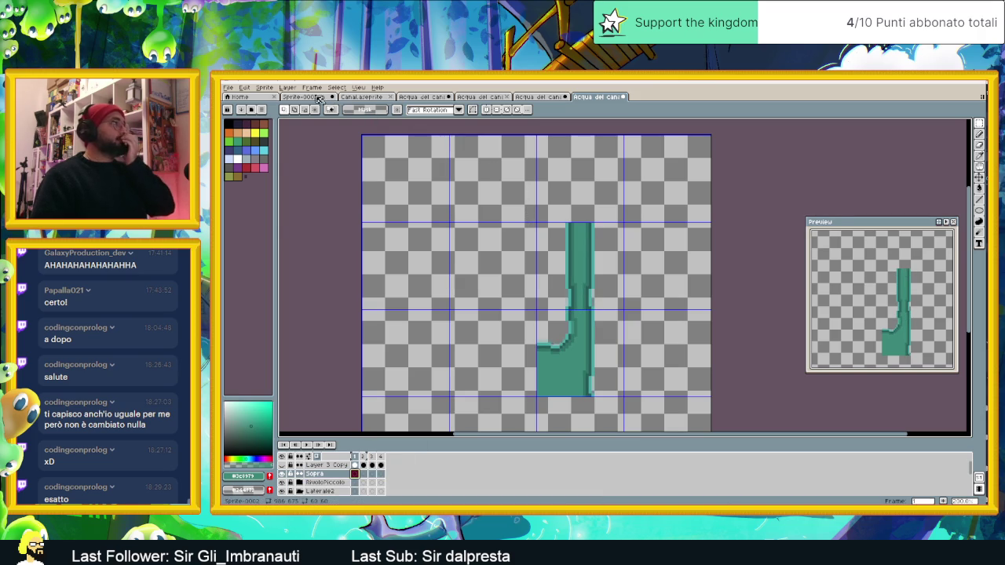
- Switch to the green water tileset document and scroll through its tiles
click(427, 97)
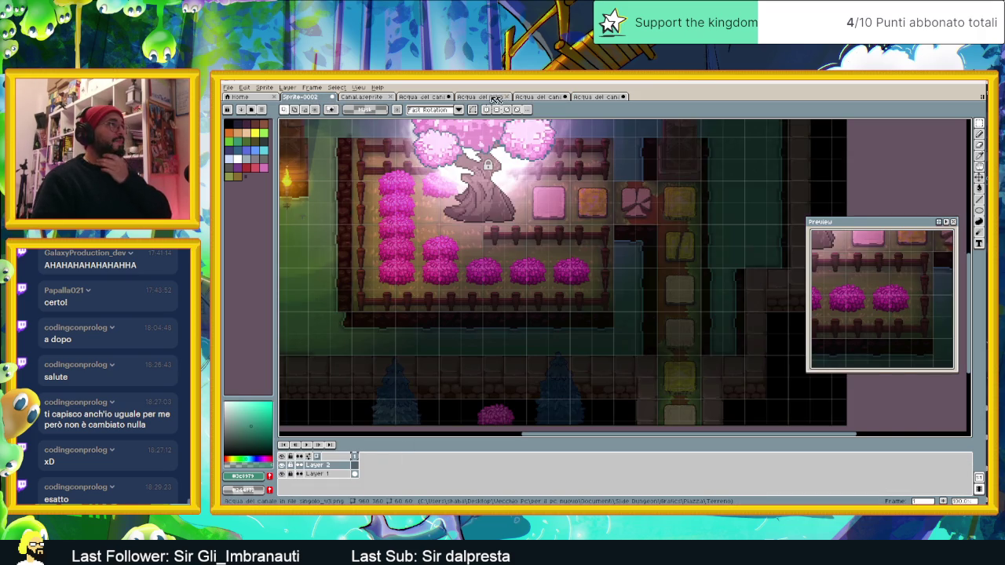
click(480, 97)
scroll(688, 228, down, 2)
scroll(687, 228, down, 2)
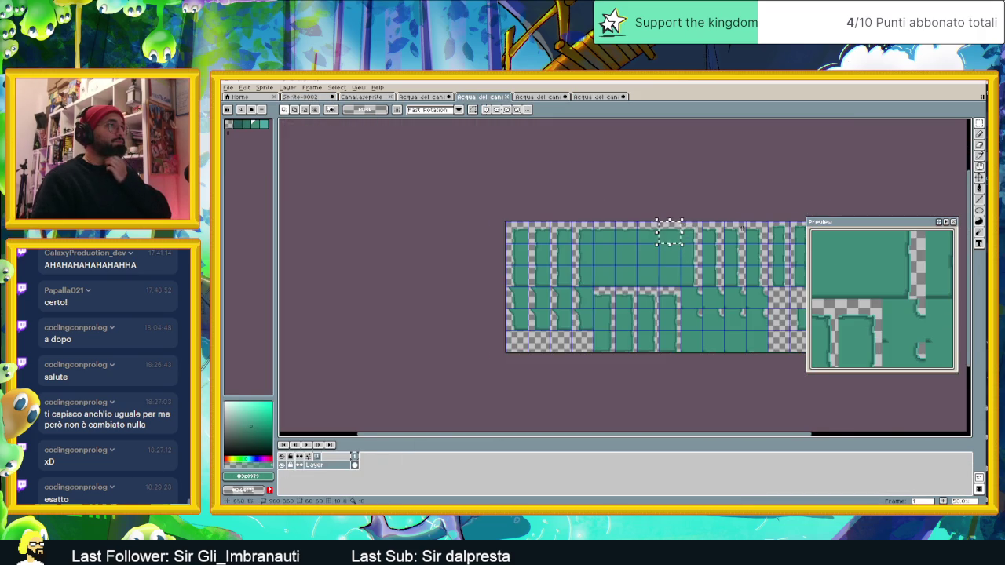
scroll(612, 259, up, 1)
scroll(664, 268, up, 2)
scroll(665, 268, up, 1)
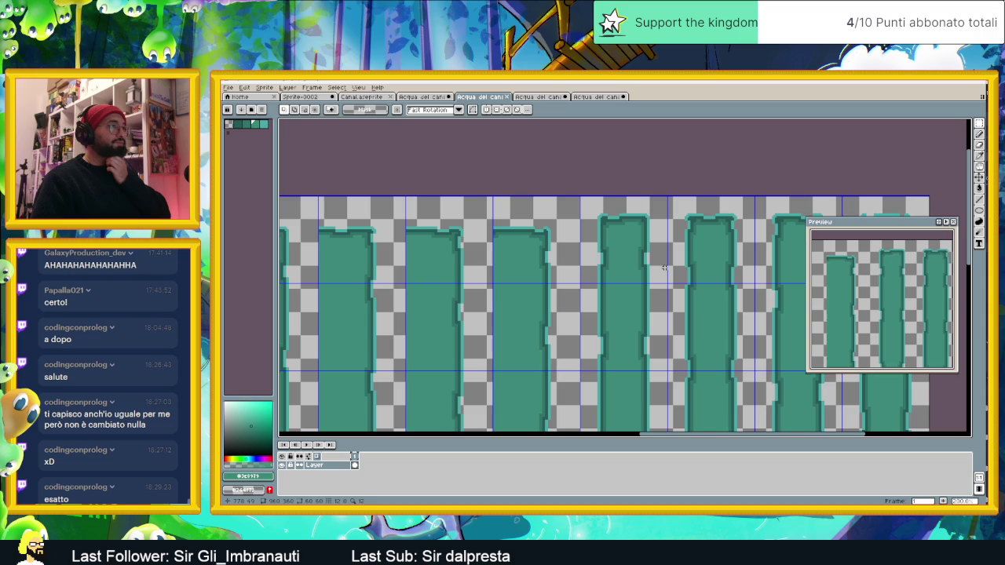
scroll(641, 255, down, 1)
scroll(529, 251, down, 1)
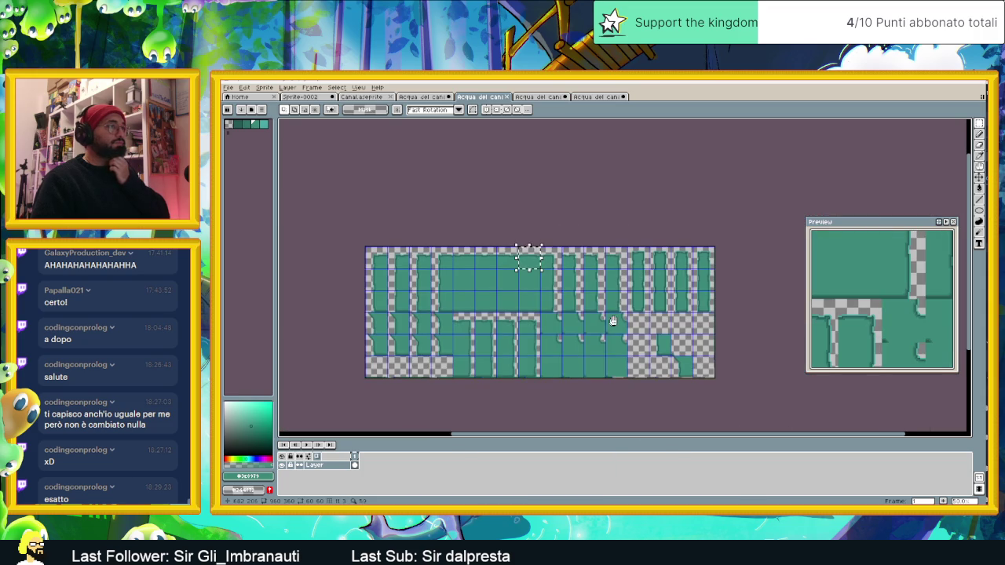
scroll(543, 243, down, 1)
scroll(662, 262, up, 2)
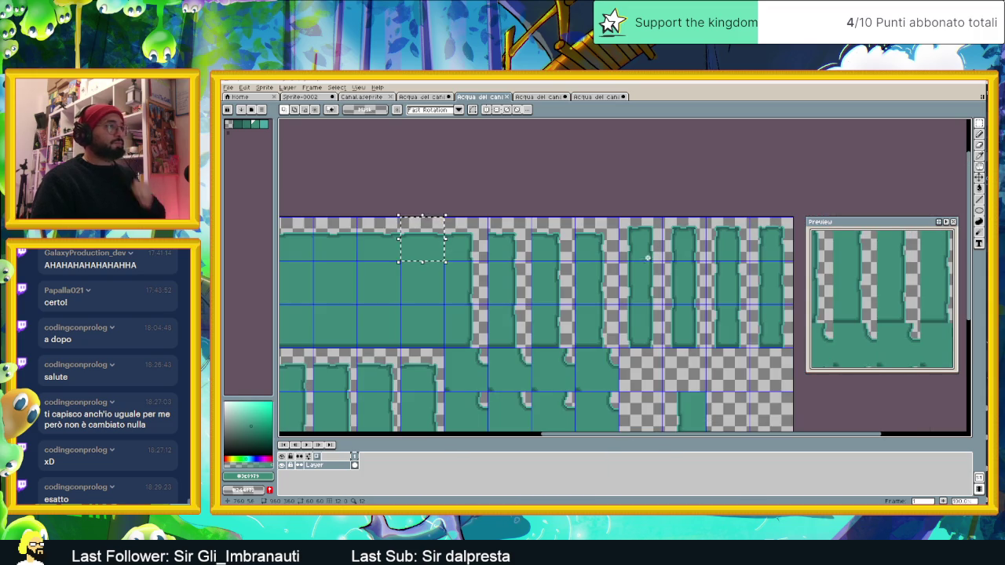
- Select the first tile at the top of the tileset, then return to the L-canal sprite
drag(643, 308, 654, 264)
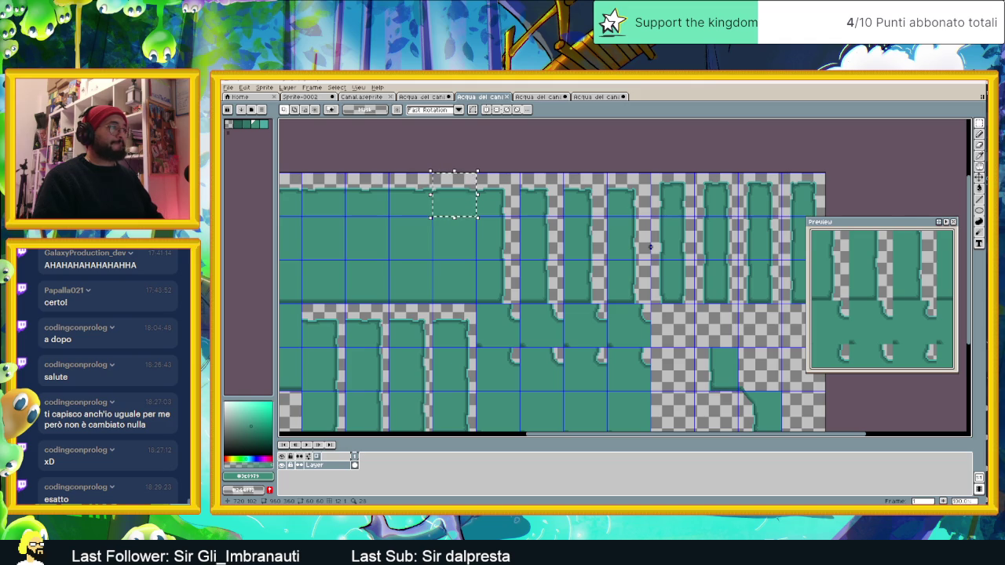
scroll(675, 211, up, 1)
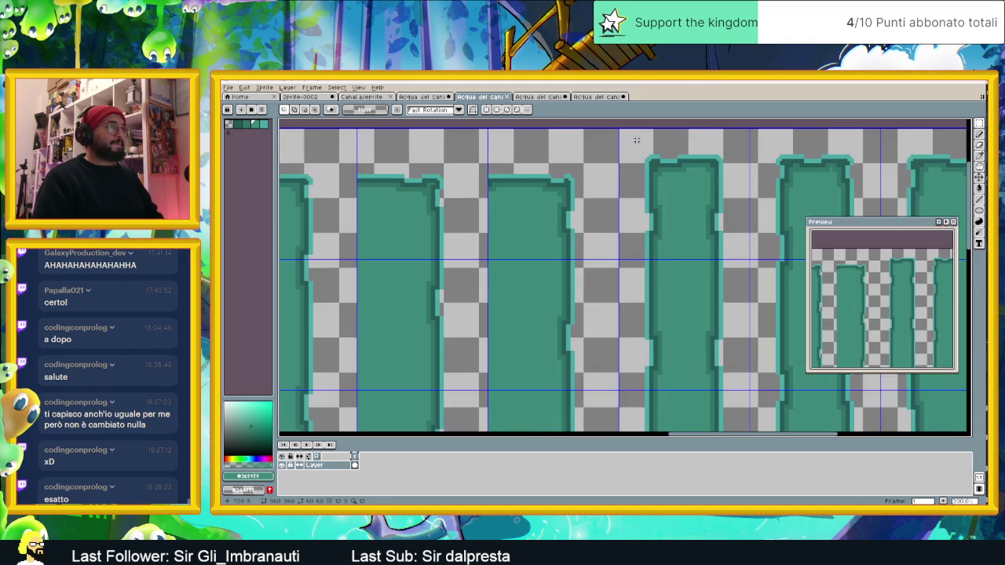
drag(636, 139, 513, 215)
scroll(512, 216, up, 1)
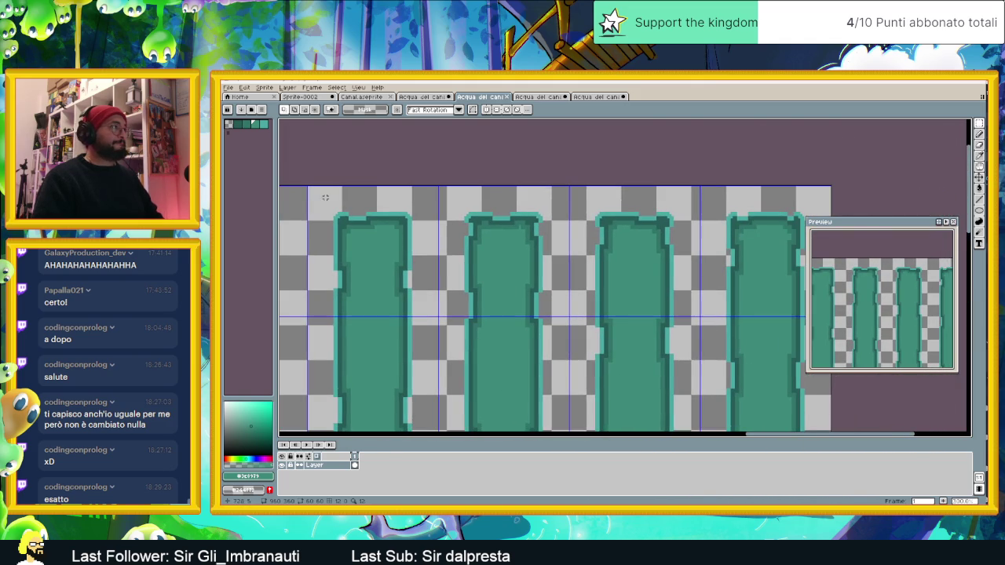
drag(308, 186, 437, 315)
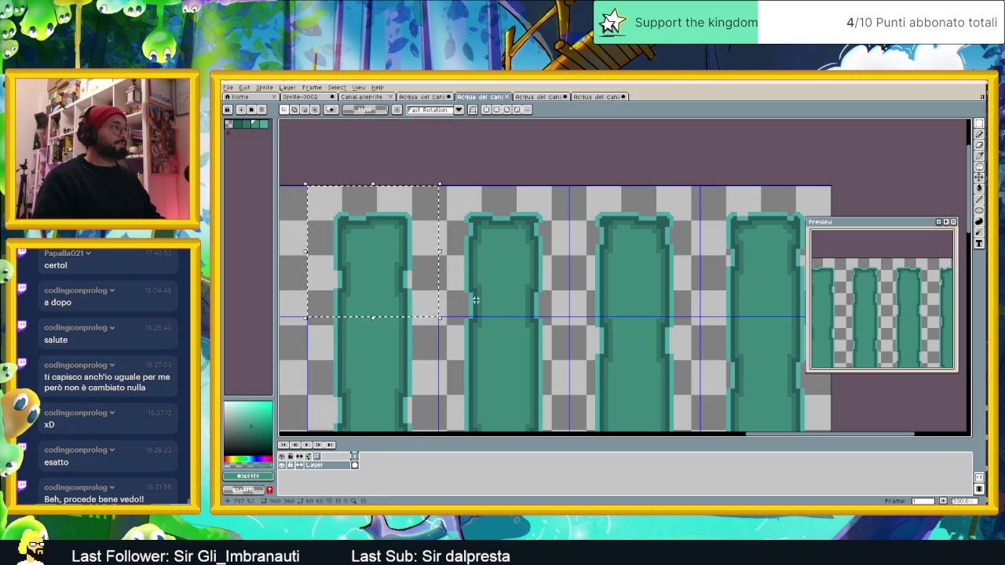
click(588, 97)
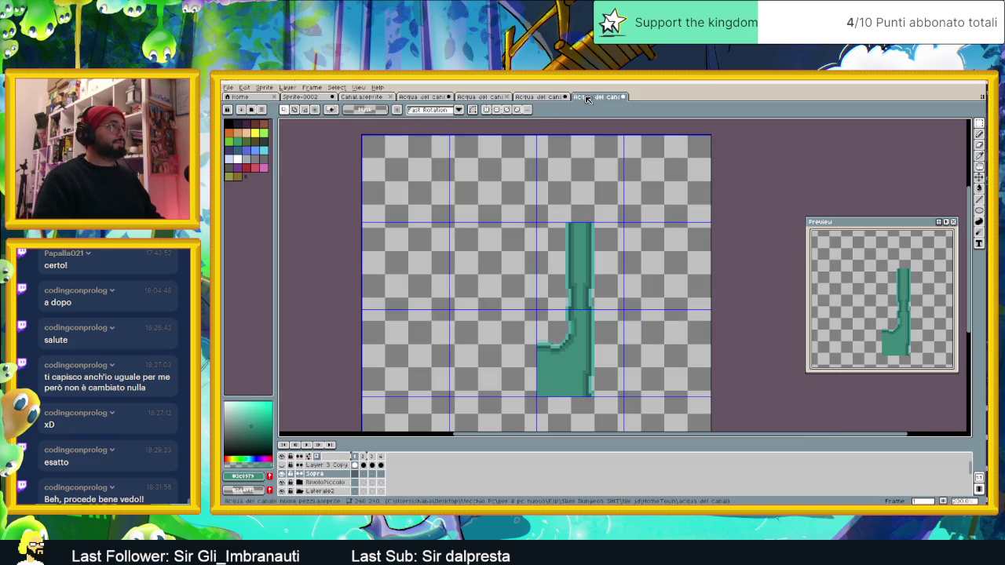
- Paste the copied water-column block onto the top of the vertical arm on the Sopra layer
drag(592, 98, 542, 98)
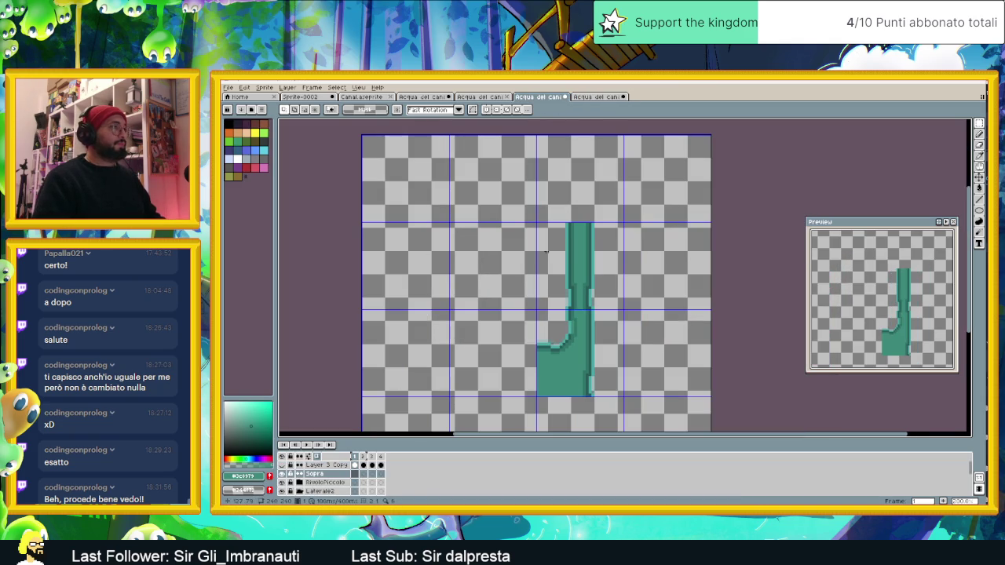
key(ctrl+v)
mouse_move(628, 202)
mouse_down()
mouse_move(585, 201)
mouse_move(605, 157)
mouse_move(599, 220)
mouse_up()
scroll(585, 201, up, 1)
key(ctrl+d)
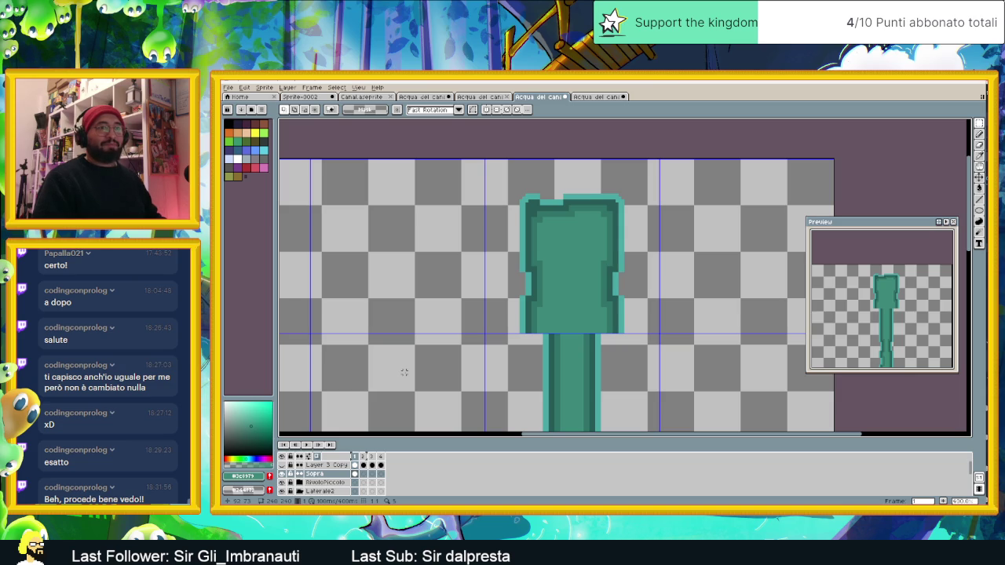
click(363, 474)
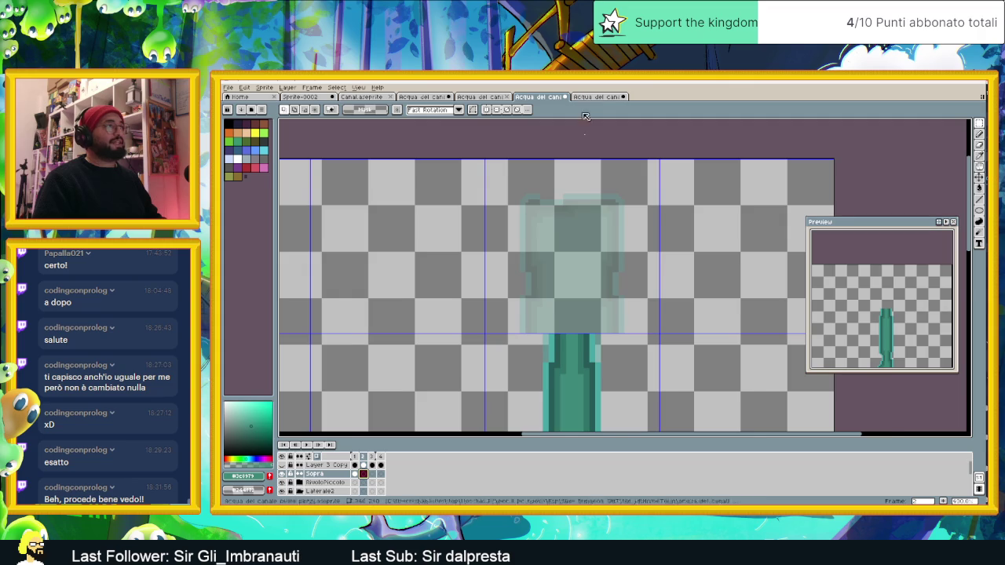
scroll(599, 295, down, 2)
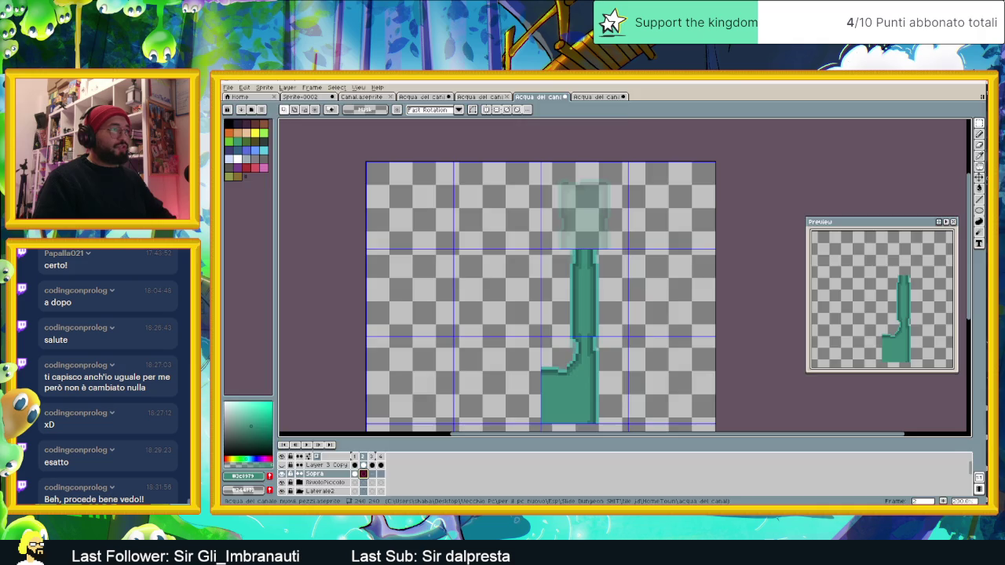
key(alt+Tab)
- In Godot, pan and zoom the Village view around the fenced garden's canal tiles
scroll(658, 237, down, 1)
scroll(658, 237, down, 1)
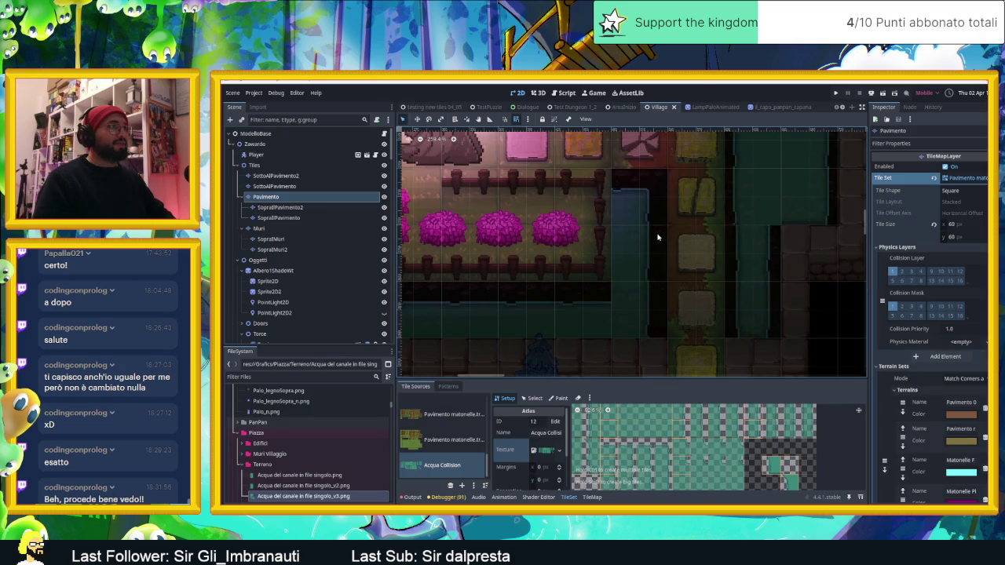
scroll(658, 237, down, 1)
drag(729, 231, 752, 310)
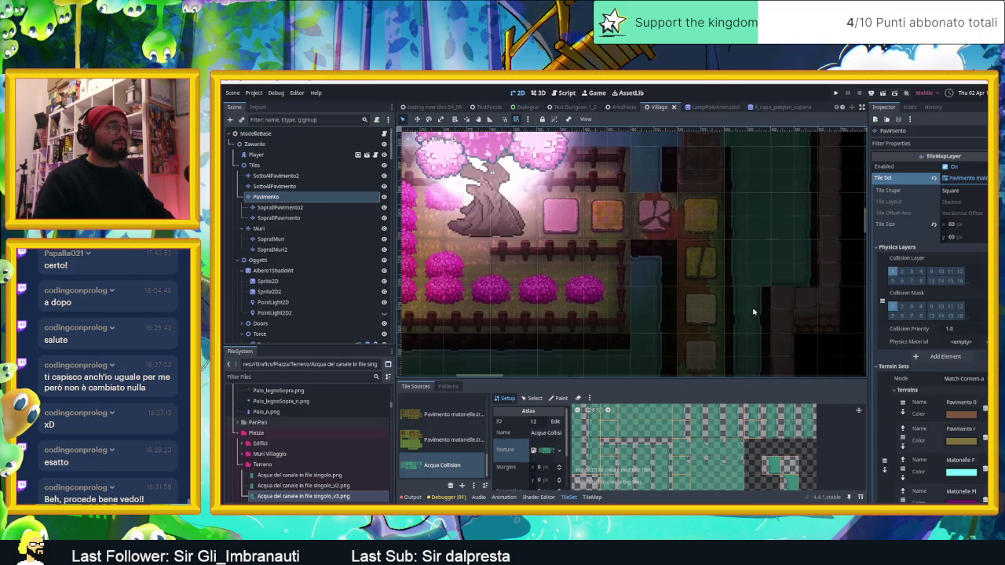
drag(673, 304, 665, 266)
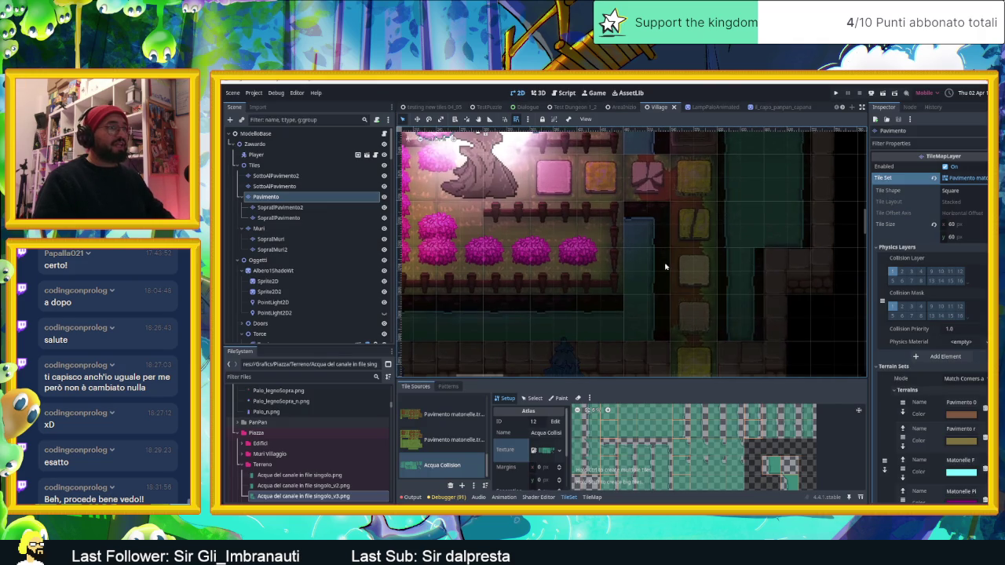
scroll(665, 266, down, 1)
drag(628, 297, 748, 309)
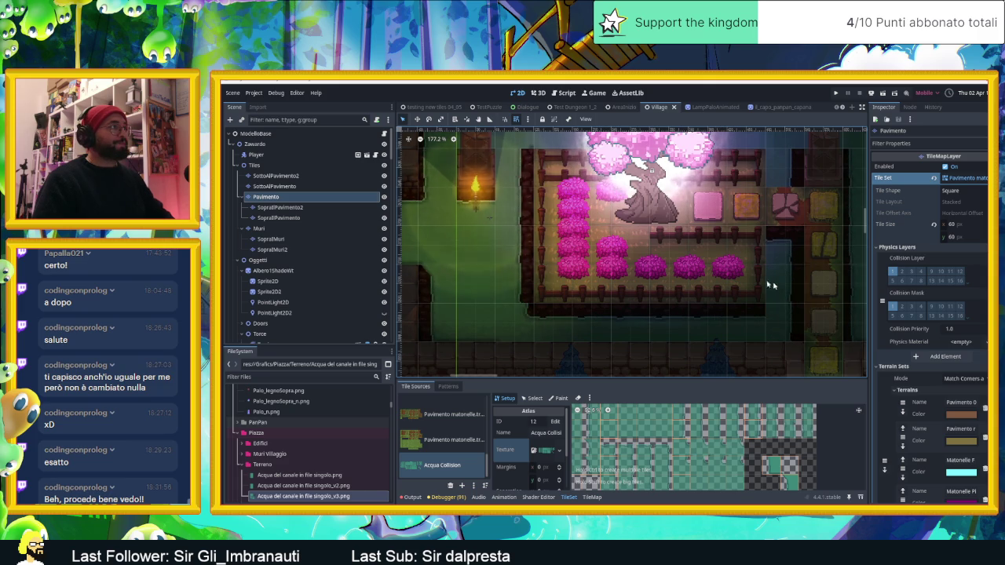
scroll(716, 284, down, 1)
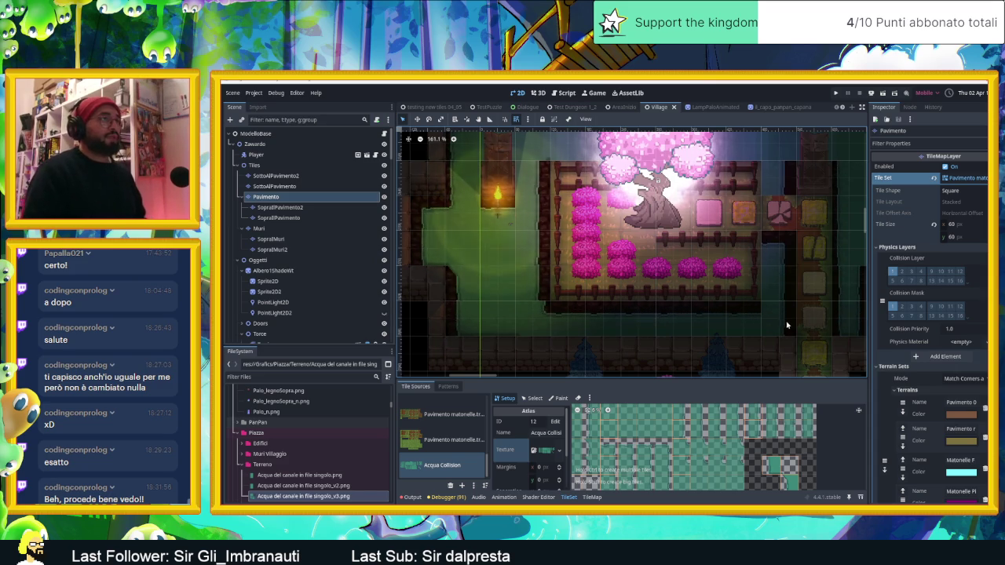
drag(763, 320, 723, 317)
scroll(724, 317, up, 1)
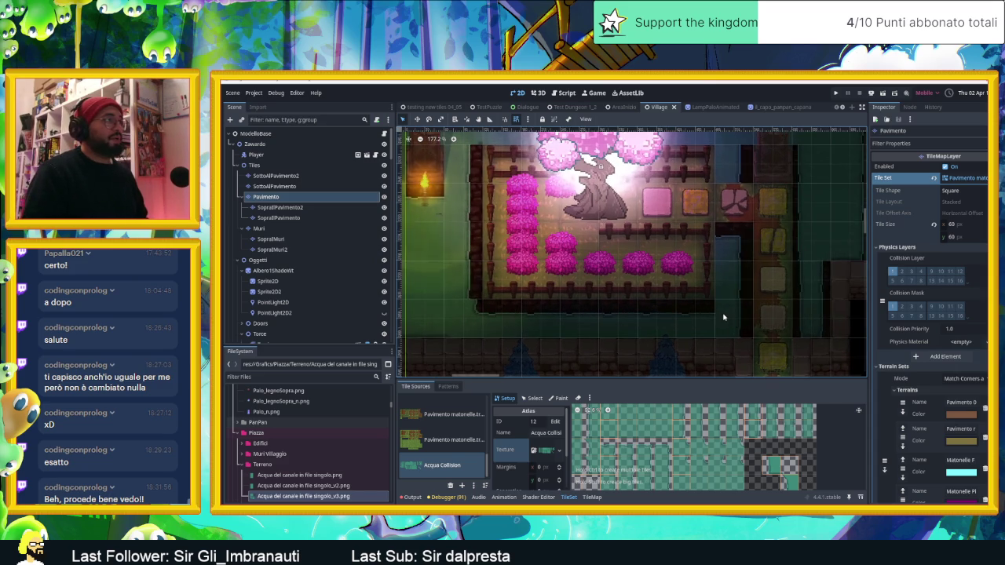
scroll(736, 305, up, 1)
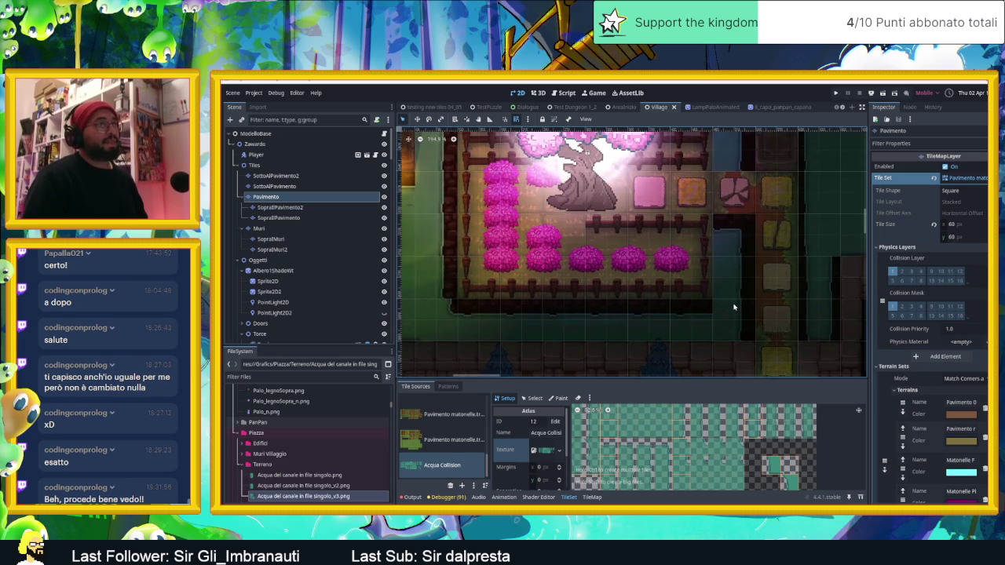
drag(761, 259, 720, 284)
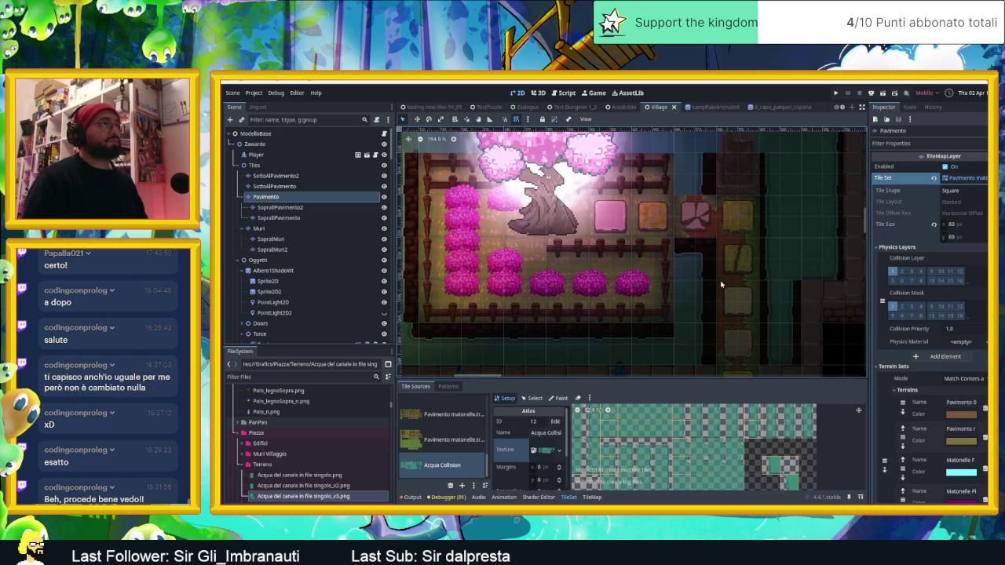
scroll(727, 287, up, 2)
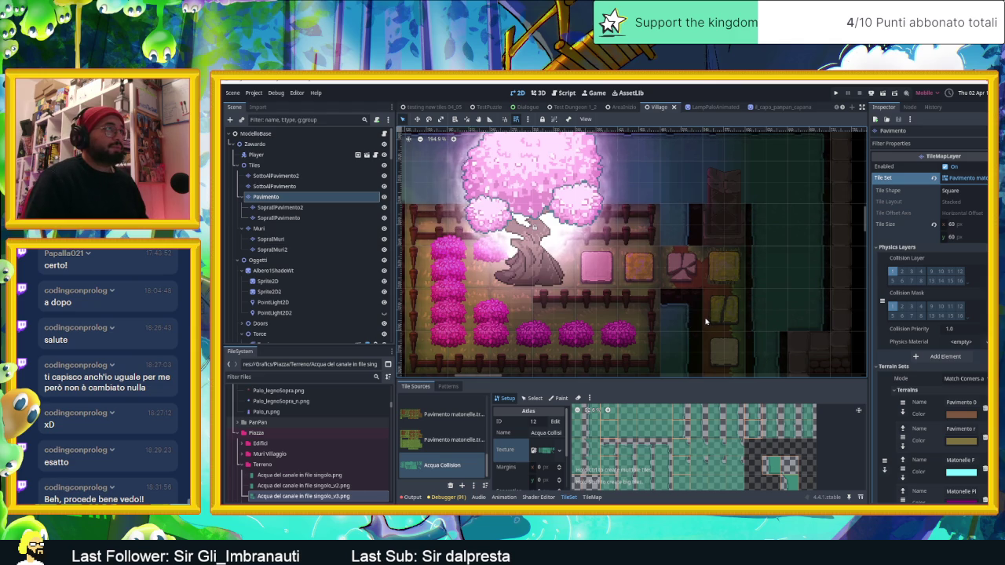
- Pan the map left and right to inspect more canal, then return to Aseprite
scroll(710, 283, down, 1)
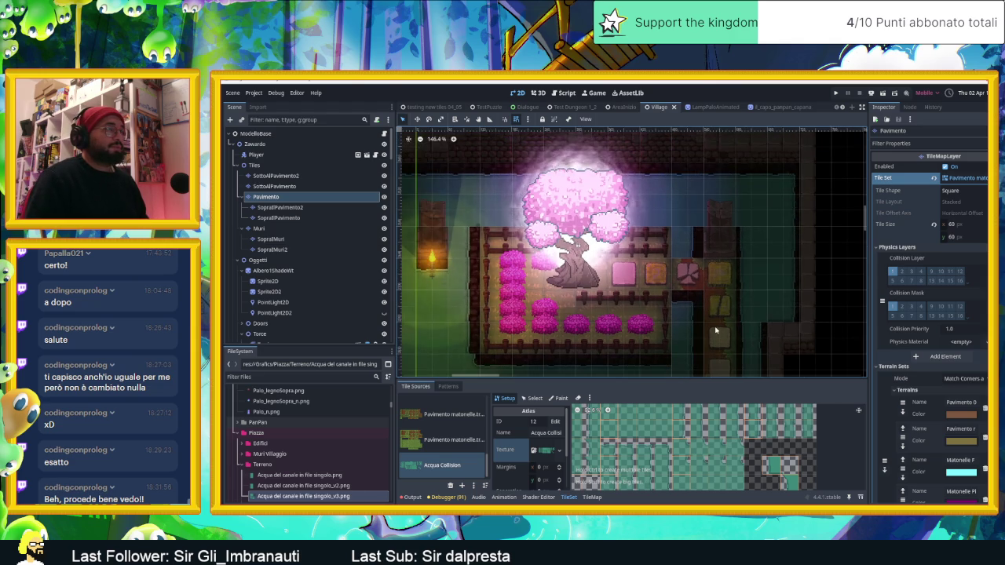
scroll(714, 276, down, 1)
scroll(695, 304, up, 1)
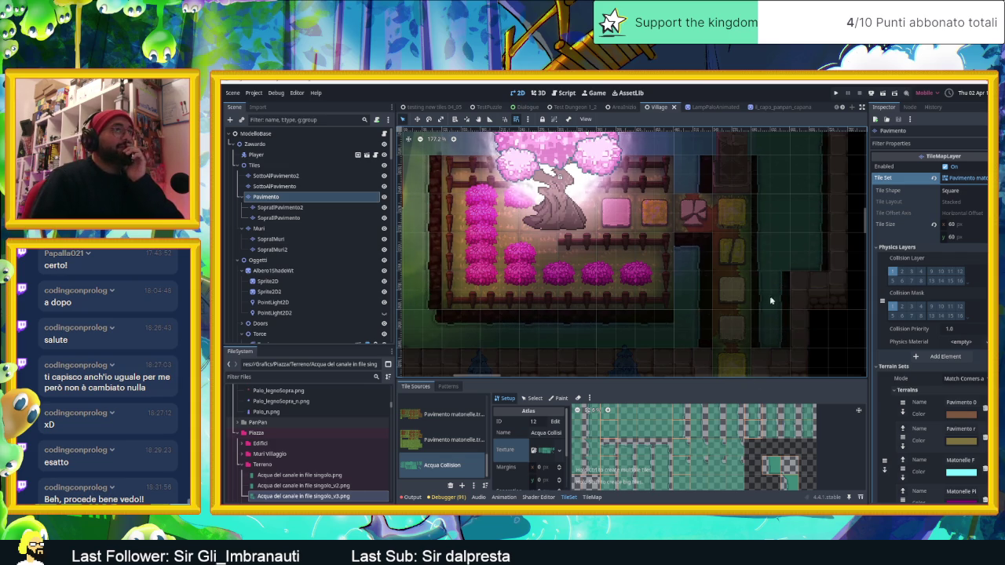
drag(687, 302, 728, 306)
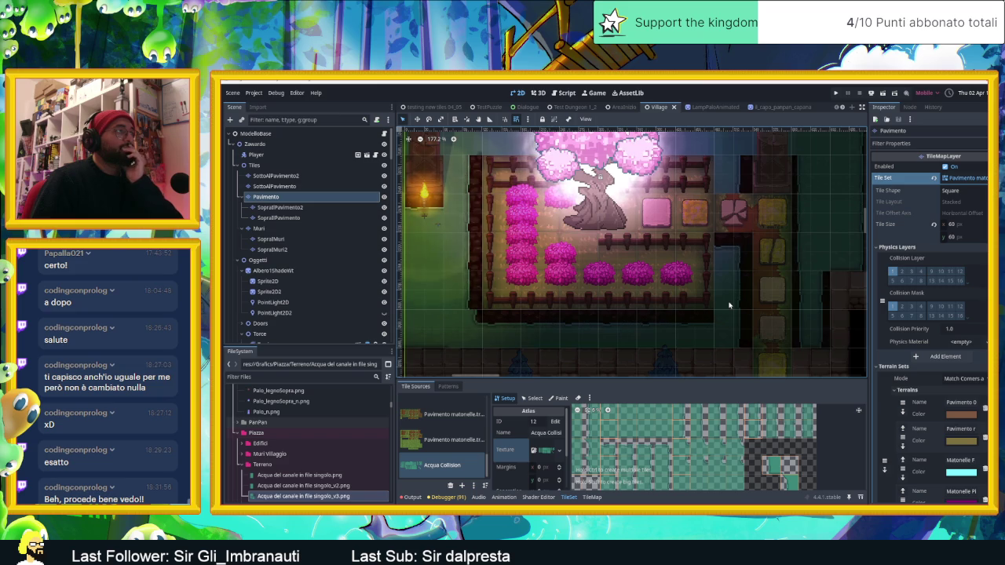
drag(821, 316, 778, 315)
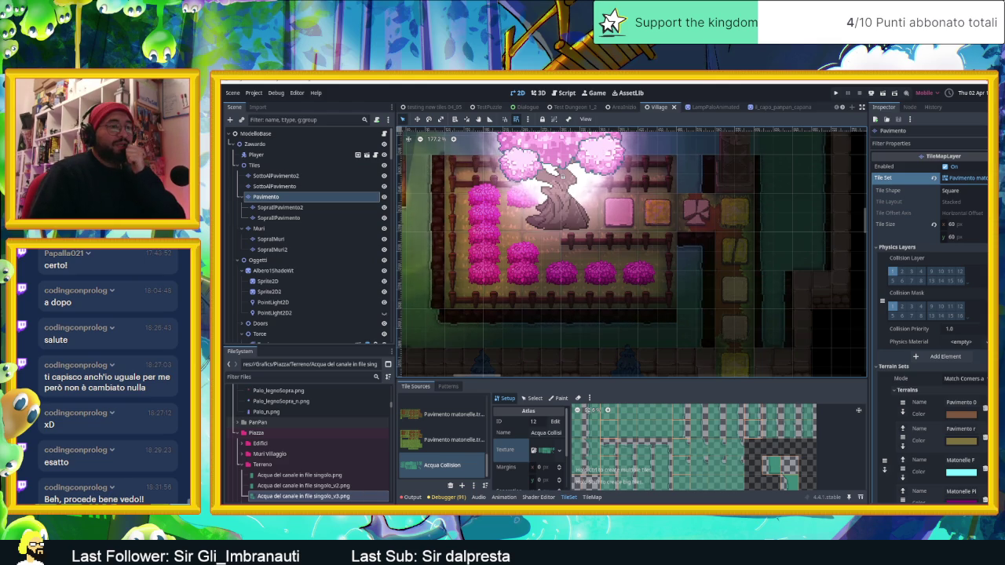
key(alt+Tab)
scroll(571, 316, down, 1)
scroll(571, 317, down, 2)
scroll(586, 312, up, 3)
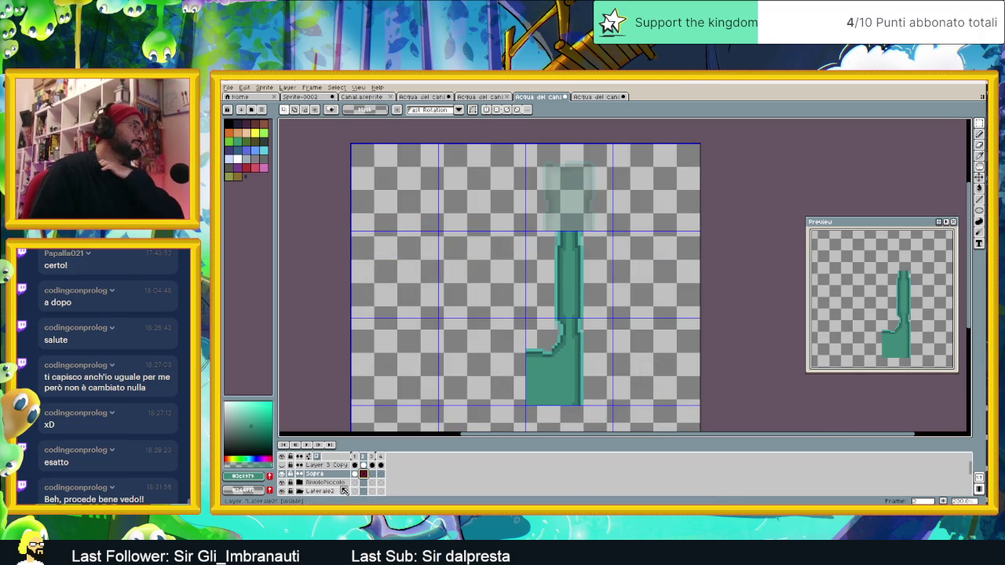
click(374, 476)
click(366, 477)
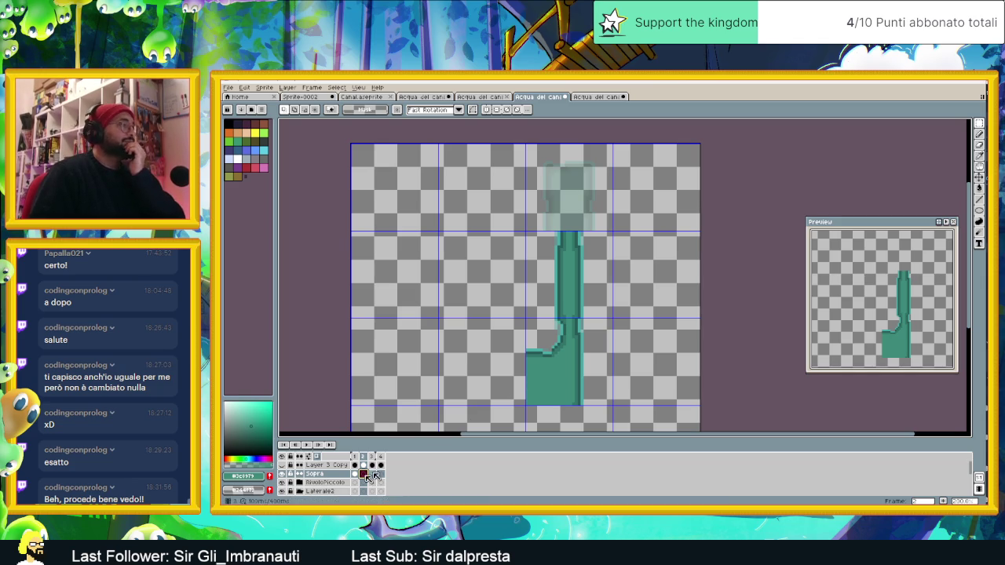
click(355, 474)
click(365, 475)
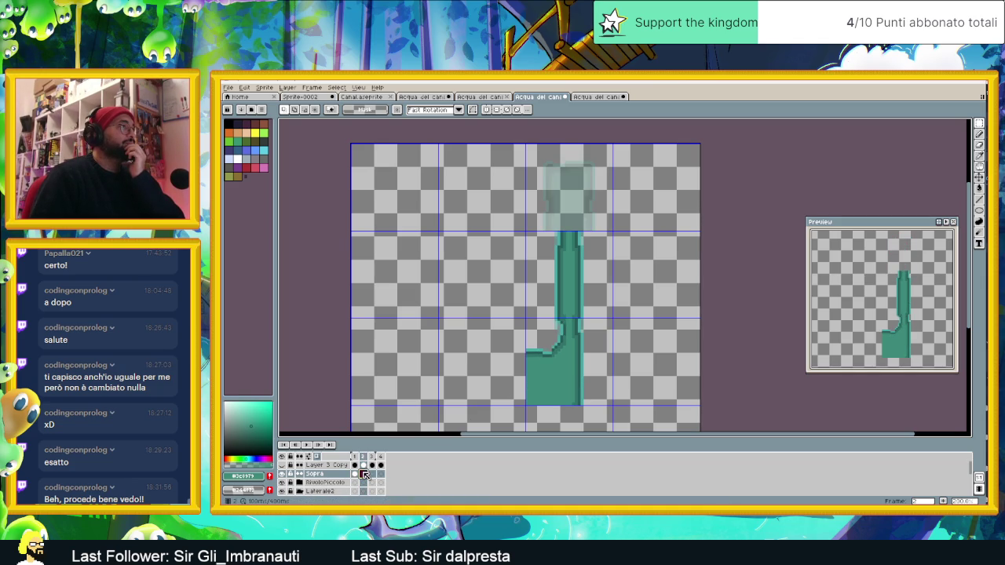
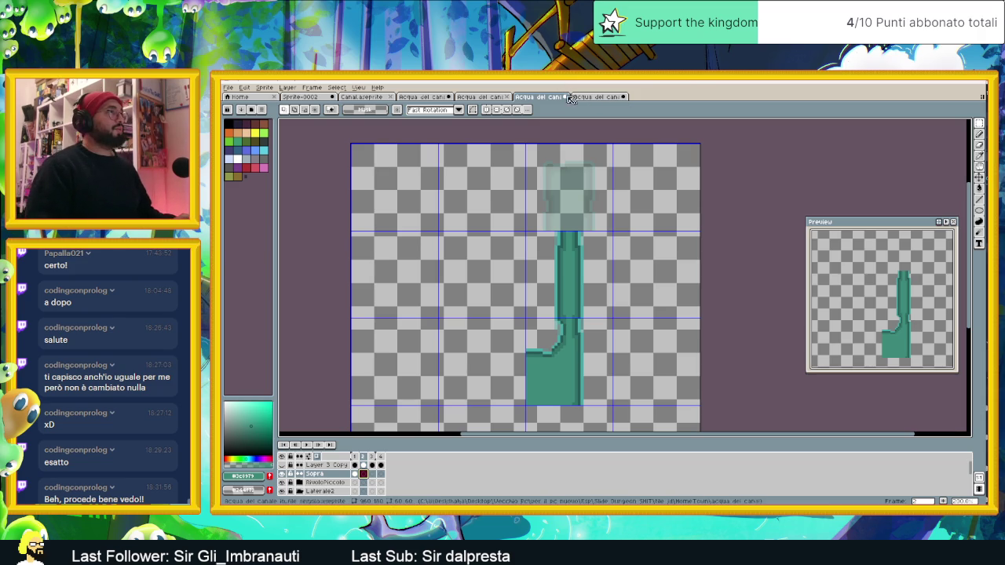
- Select the second pillar tile in the tiled-pillars sprite and paste it above the single pillar's stem
click(482, 96)
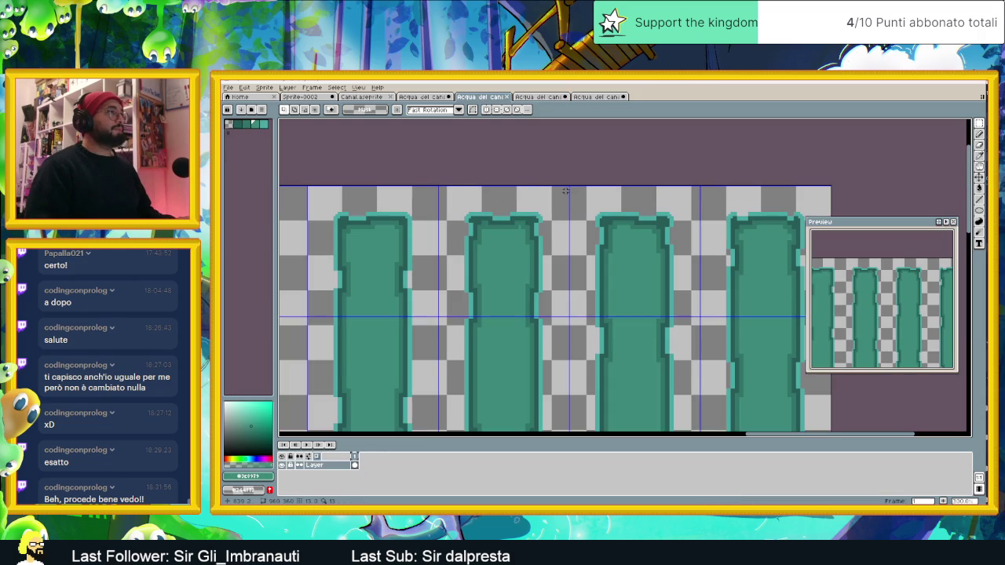
drag(565, 188, 437, 317)
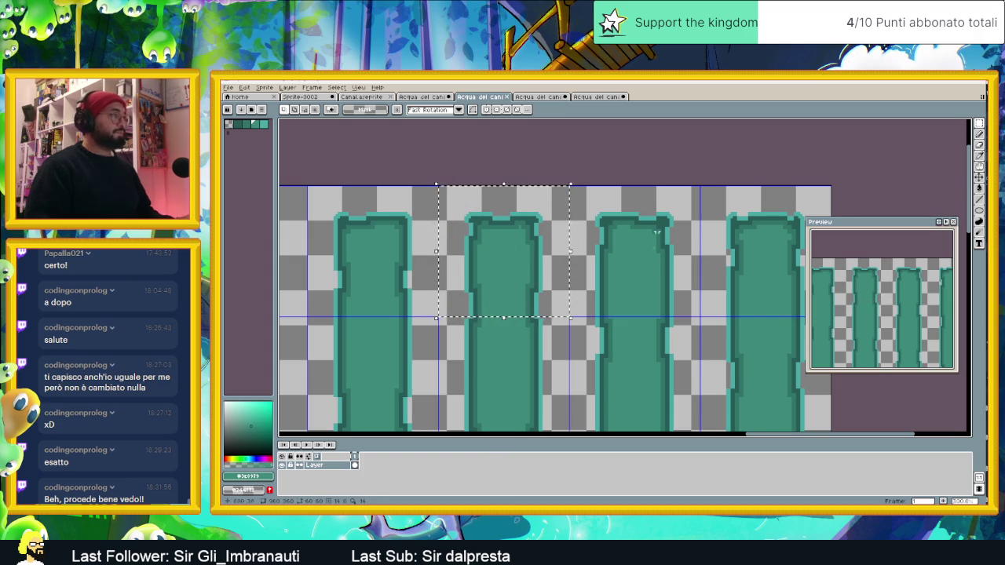
key(ctrl+Tab)
key(ctrl+Tab)
key(ctrl+shift+Tab)
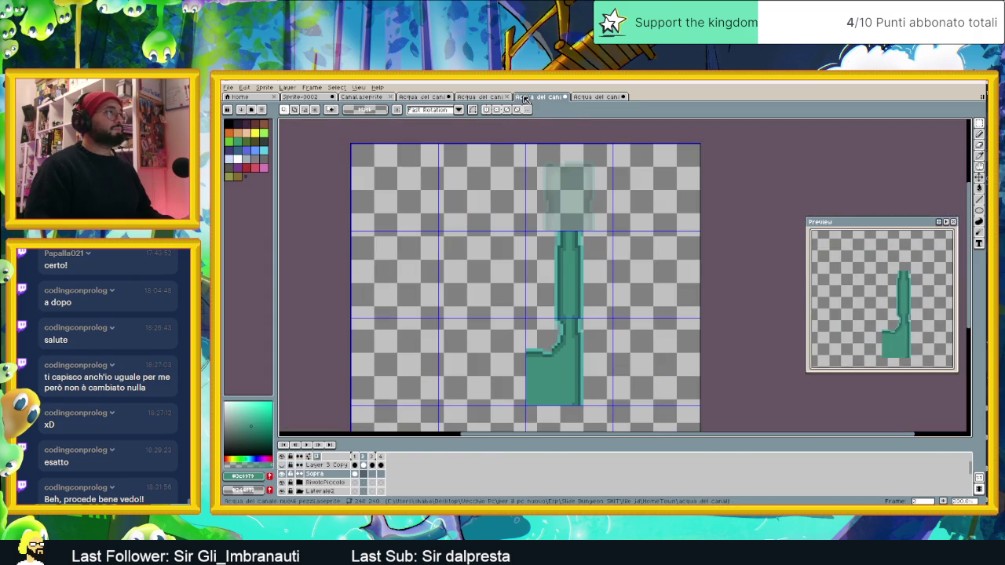
key(ctrl+v)
mouse_move(619, 193)
mouse_down()
mouse_move(568, 196)
mouse_move(564, 177)
mouse_up()
scroll(567, 195, up, 3)
scroll(577, 189, down, 2)
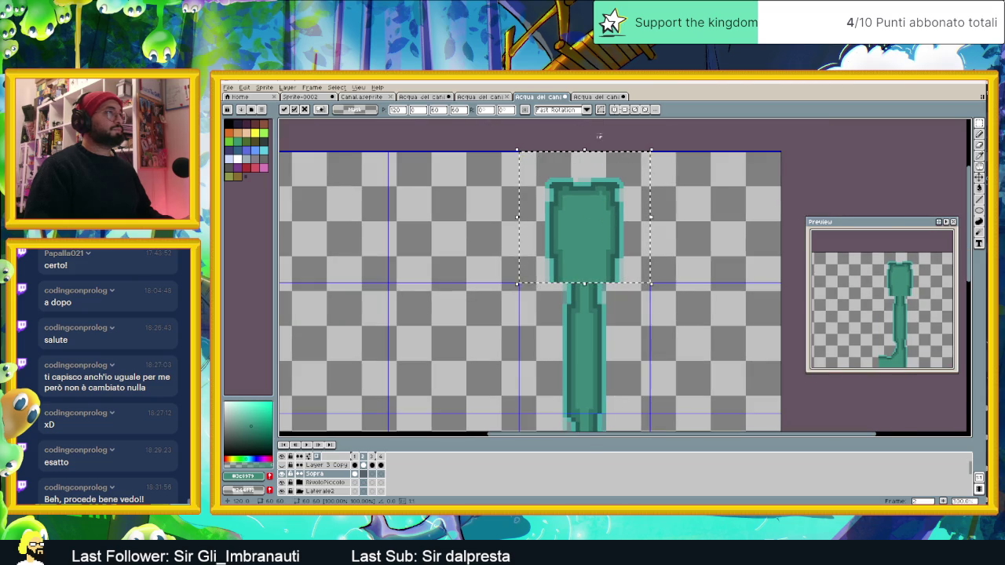
- Select a top-row pillar tile instead and move the faded top block over the stem
click(594, 97)
drag(598, 122, 422, 114)
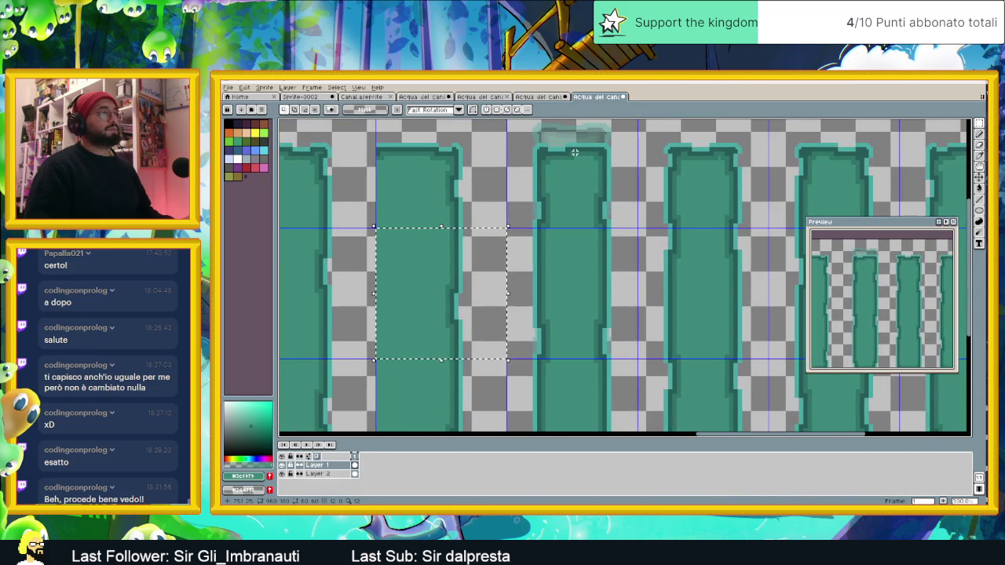
click(520, 99)
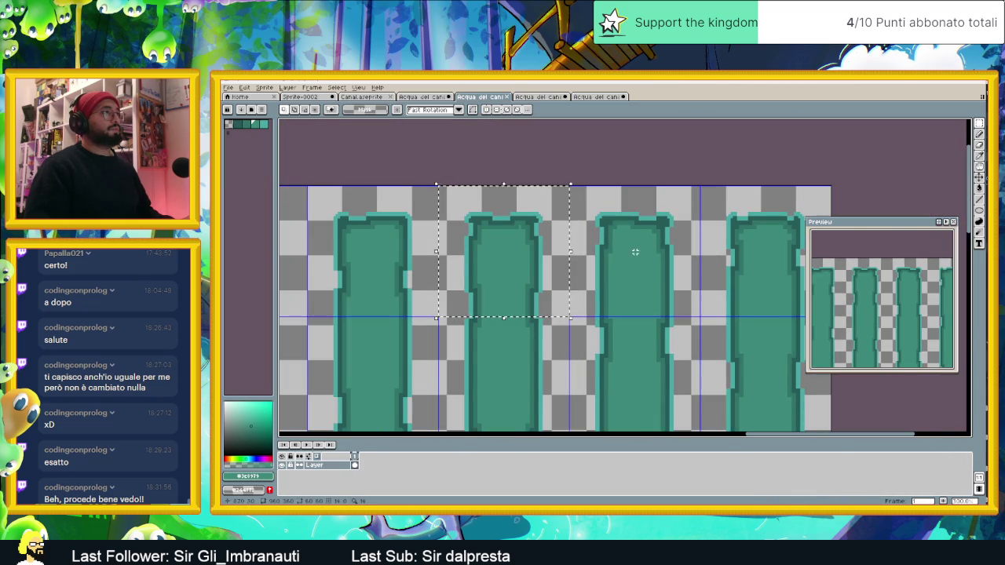
key(ctrl+shift+Tab)
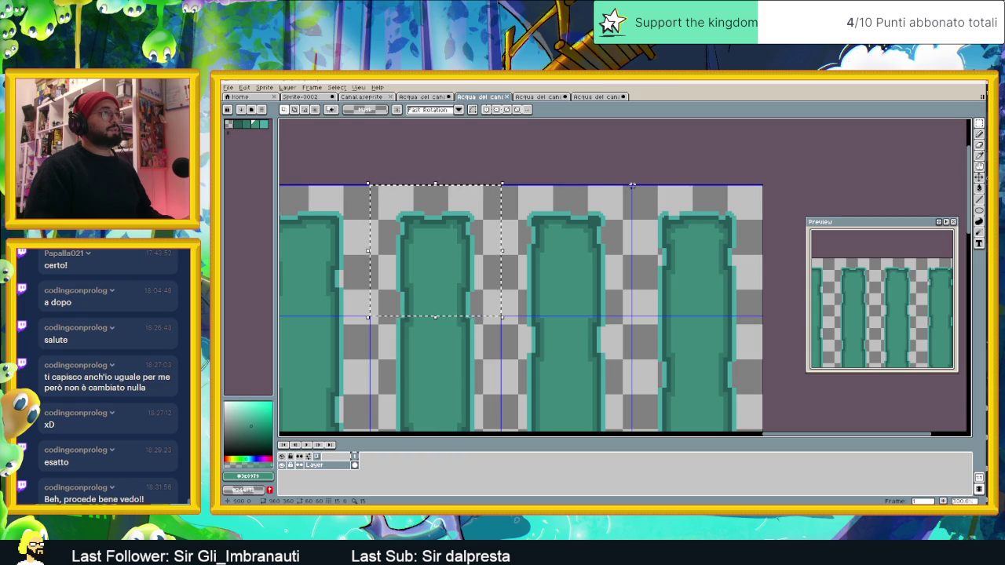
mouse_move(625, 185)
mouse_down()
mouse_move(608, 248)
mouse_move(499, 317)
mouse_up()
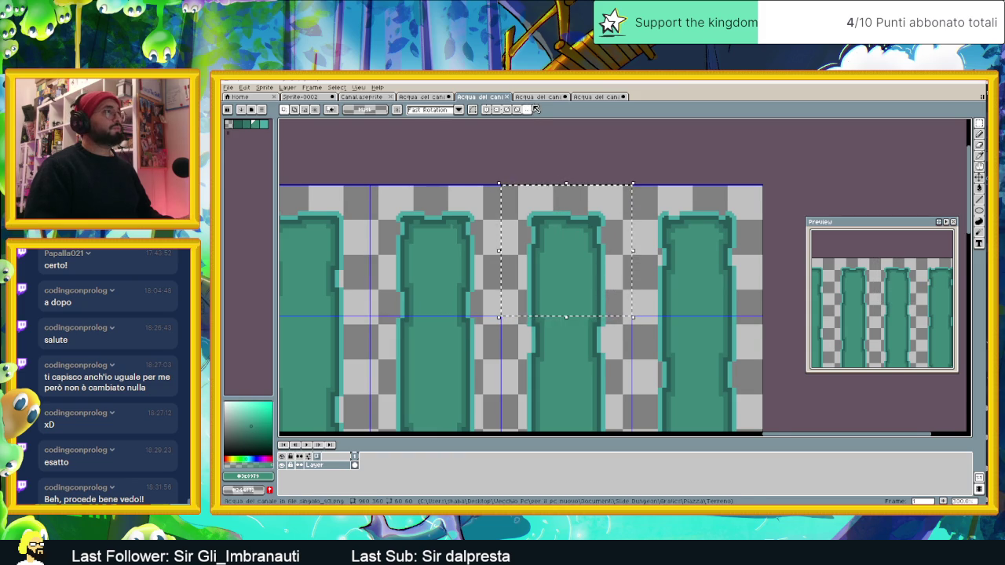
key(ctrl+Tab)
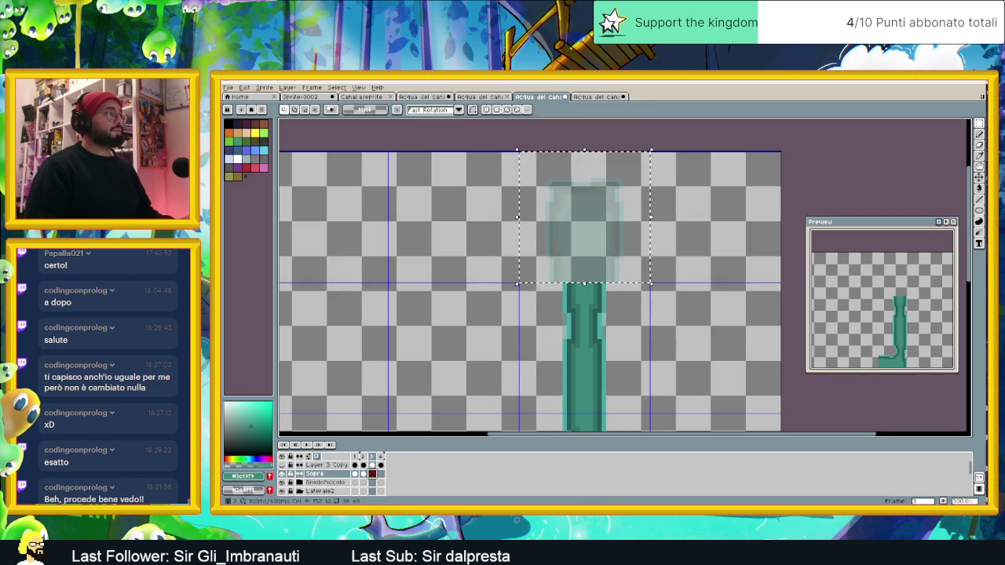
mouse_move(634, 234)
mouse_down()
mouse_move(671, 232)
mouse_move(592, 229)
mouse_up()
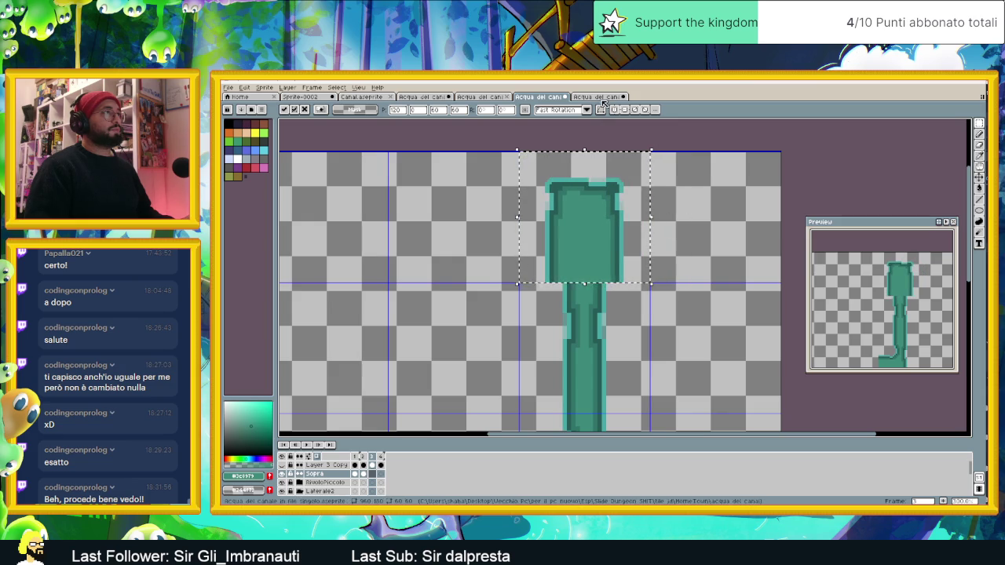
- Paste the rightmost pillar tile's rounded top onto the stem, align it and commit it
click(461, 97)
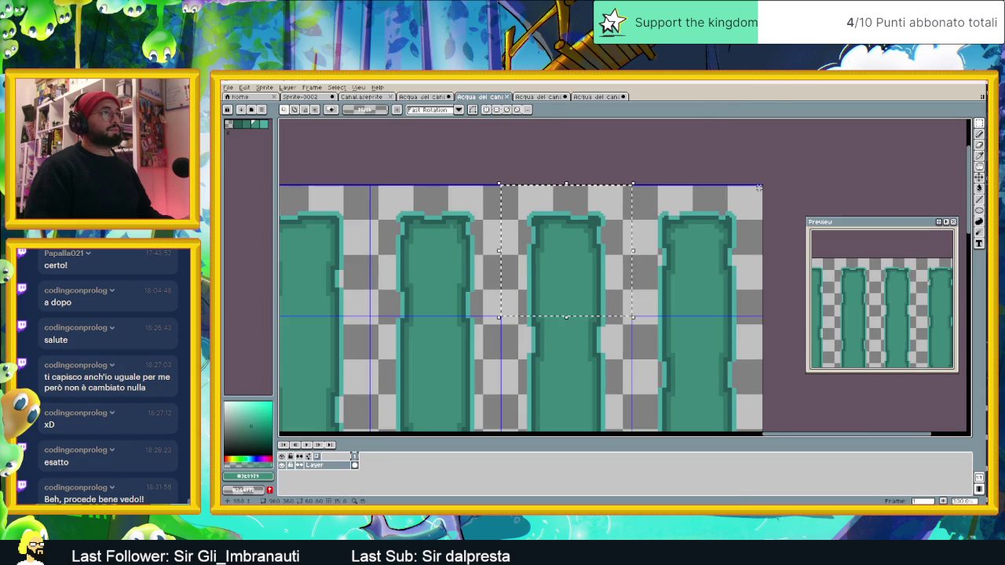
drag(760, 186, 702, 319)
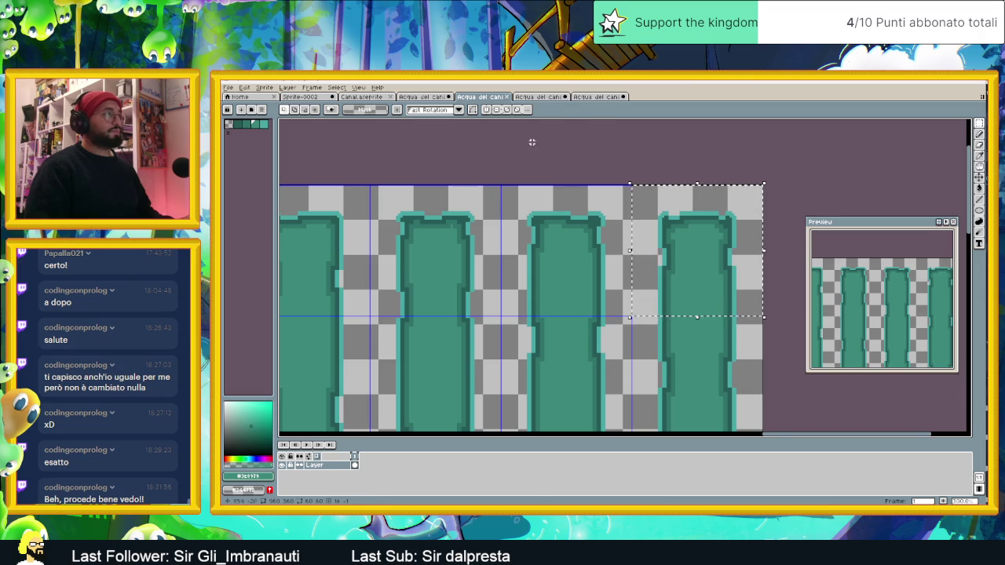
click(531, 97)
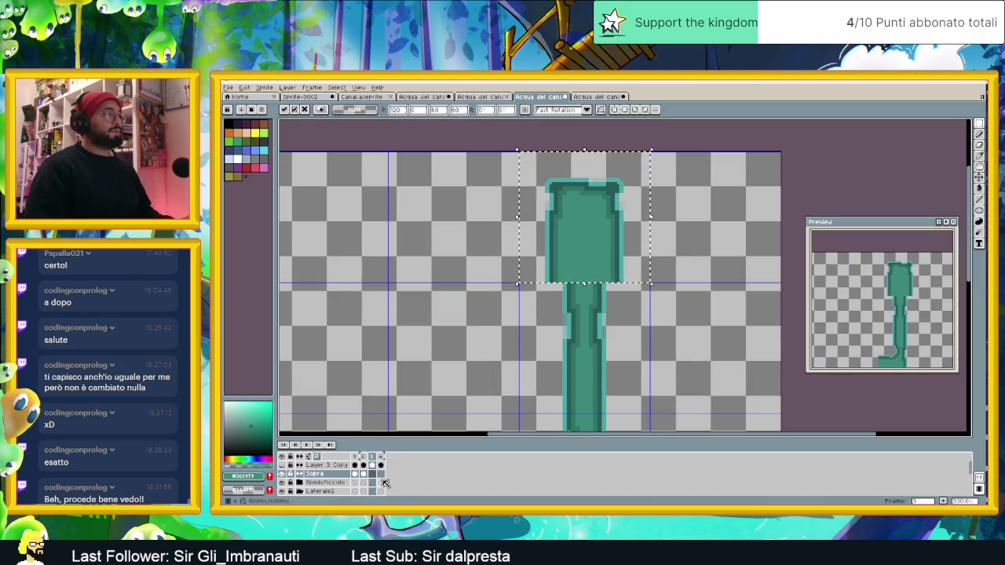
key(ctrl+v)
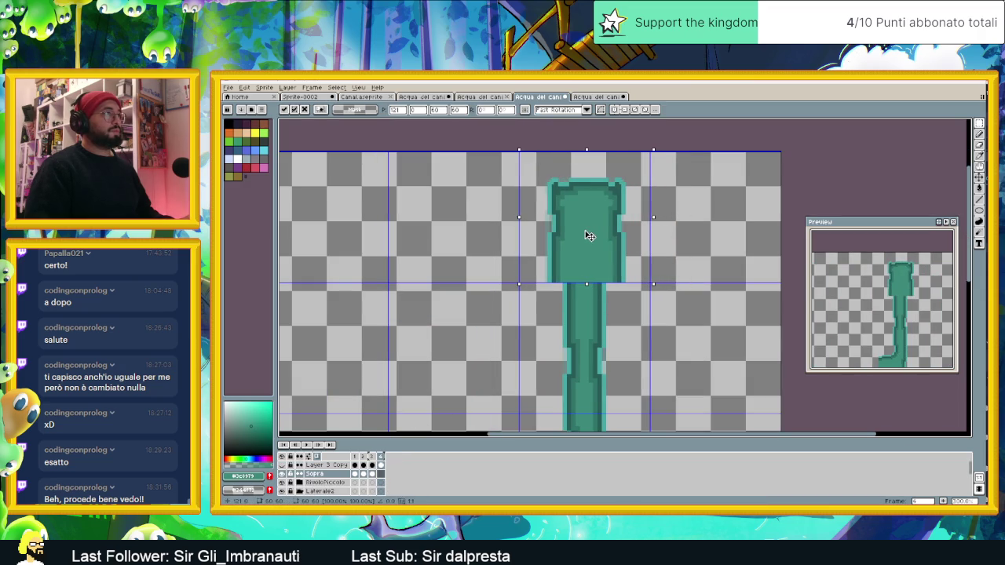
drag(587, 235, 585, 236)
key(Return)
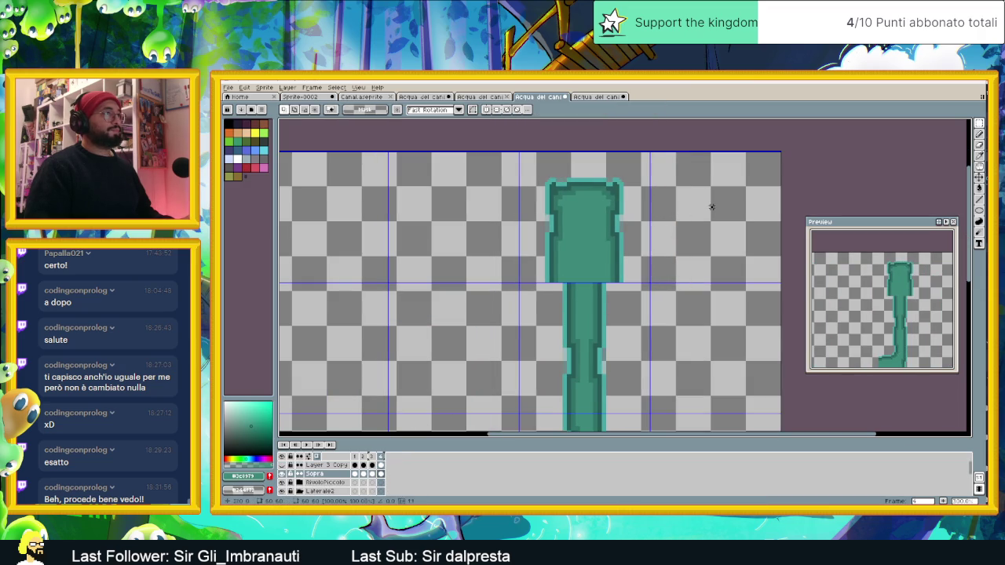
- Duplicate the RivoloPiccolo layer group from its layer context menu
scroll(616, 318, down, 2)
scroll(621, 323, down, 1)
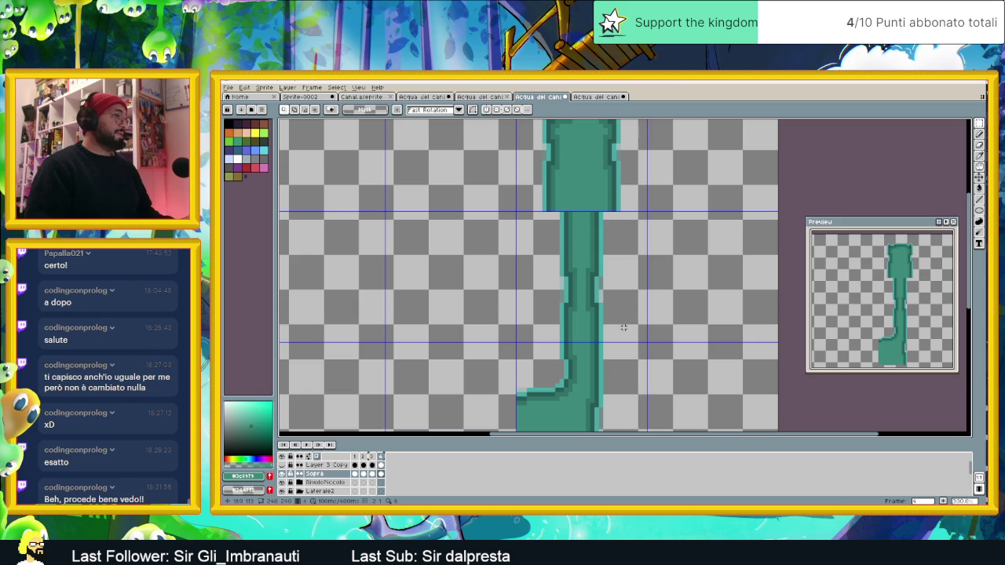
scroll(359, 485, down, 1)
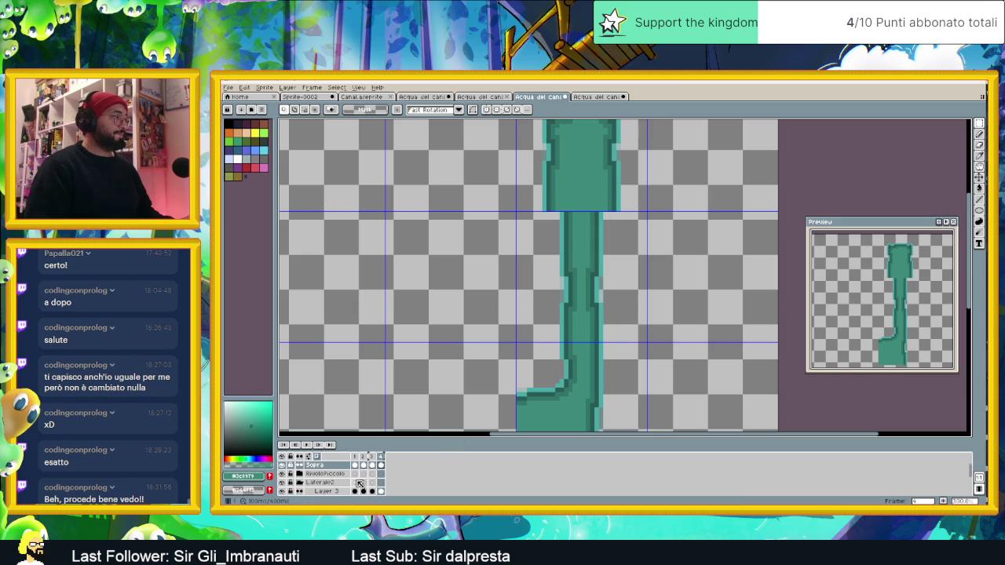
click(330, 475)
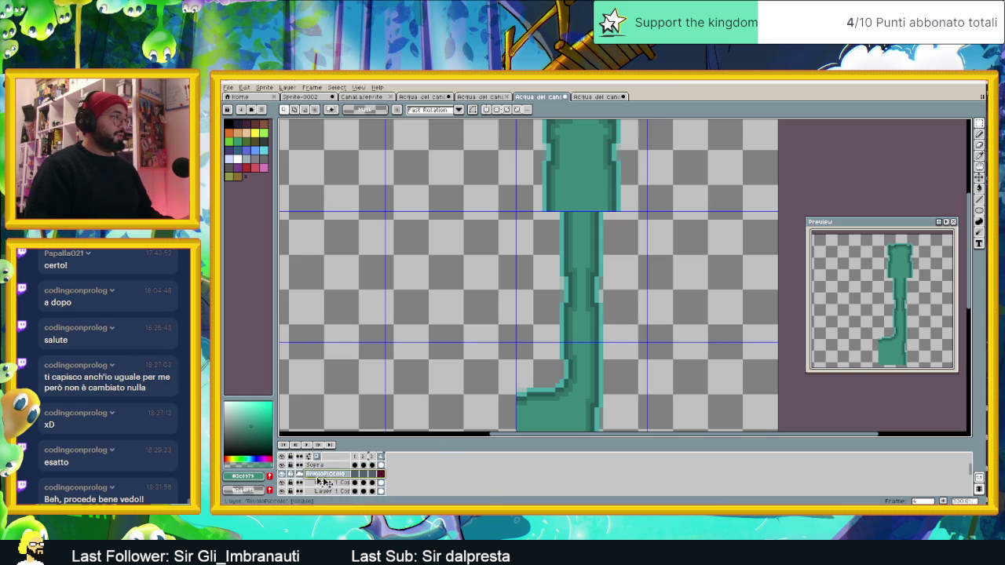
click(356, 483)
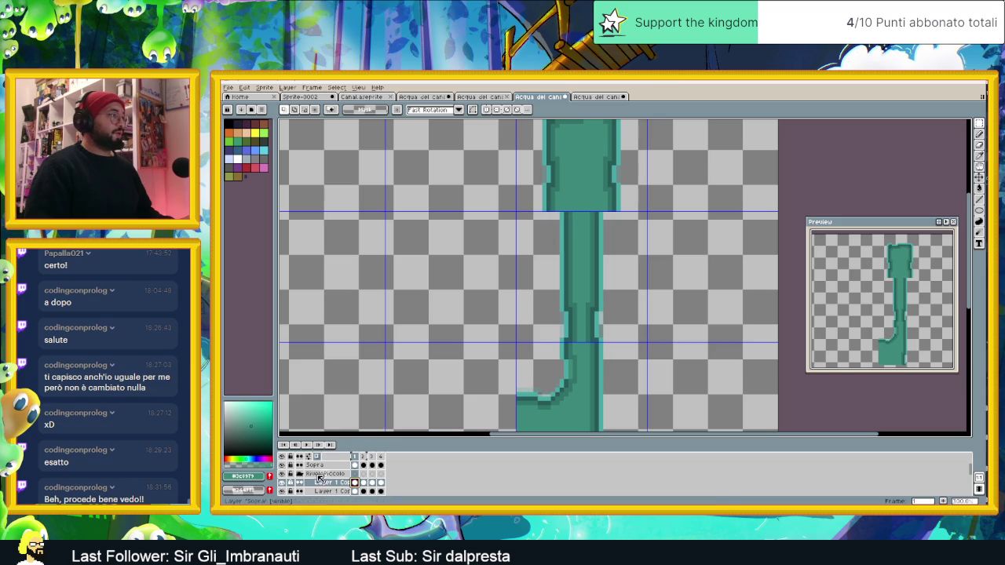
click(319, 475)
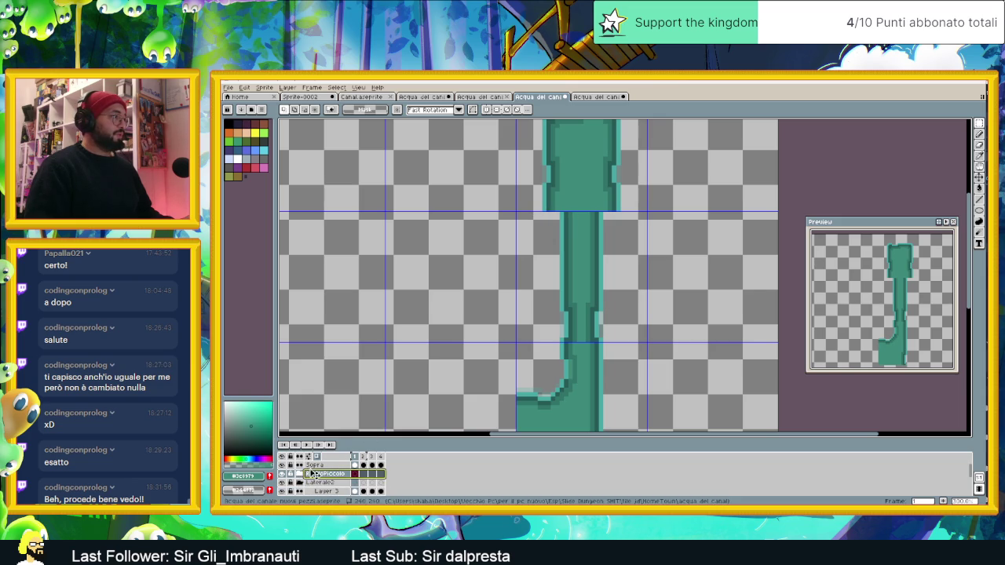
right_click(319, 475)
click(362, 479)
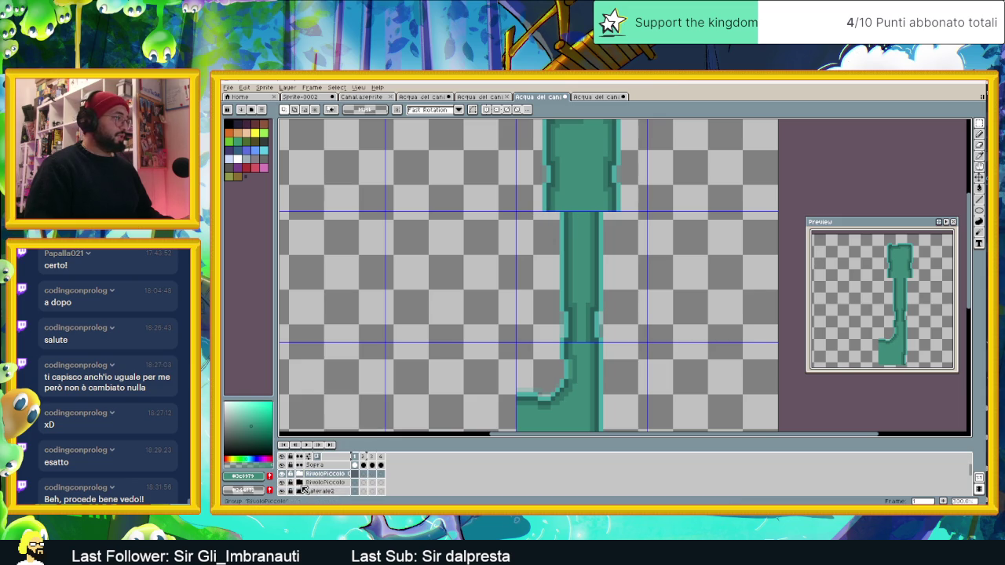
- Expand RivoloPiccolo Copy, check its middle stream layer's visibility, and begin renaming Layer 1 Copy Copy
click(325, 476)
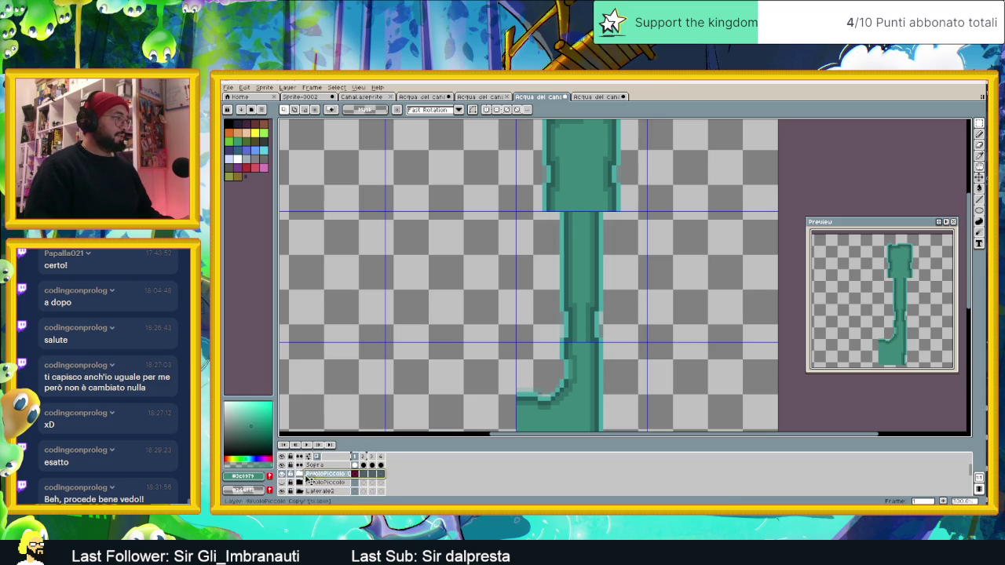
click(303, 478)
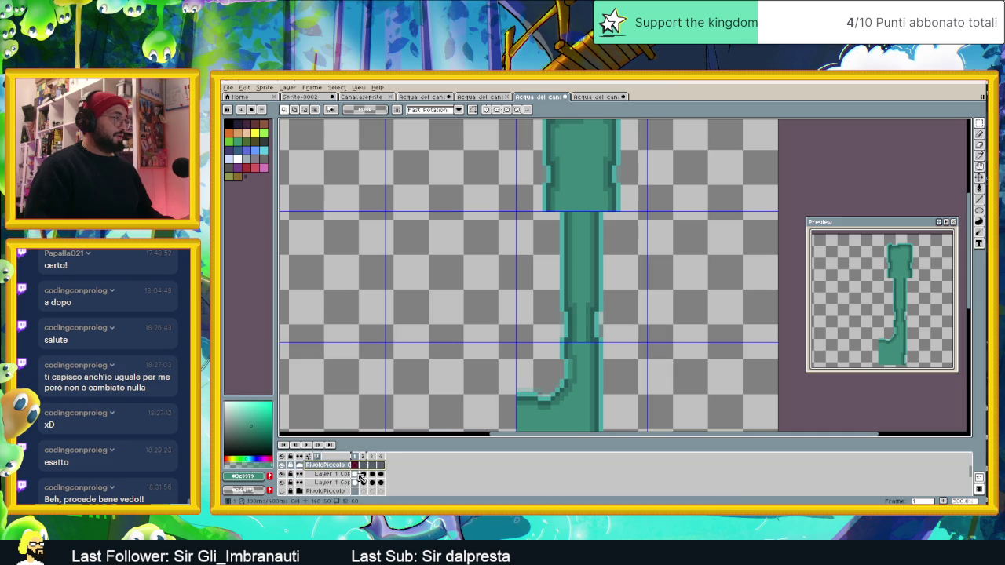
click(284, 475)
click(285, 474)
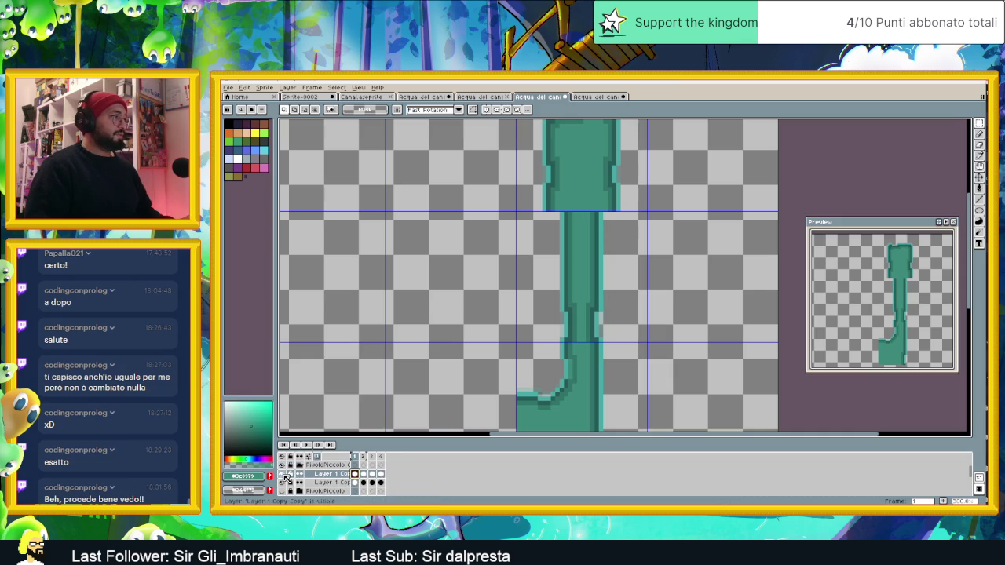
double_click(322, 476)
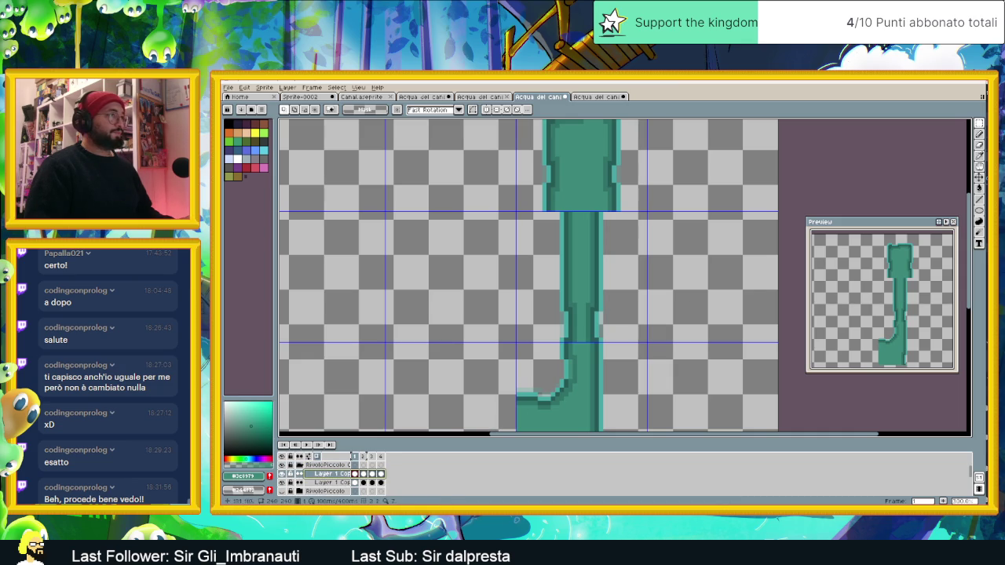
- With the Move tool, shift one middle stream layer right and the other Layer 1 Copy left
key(v)
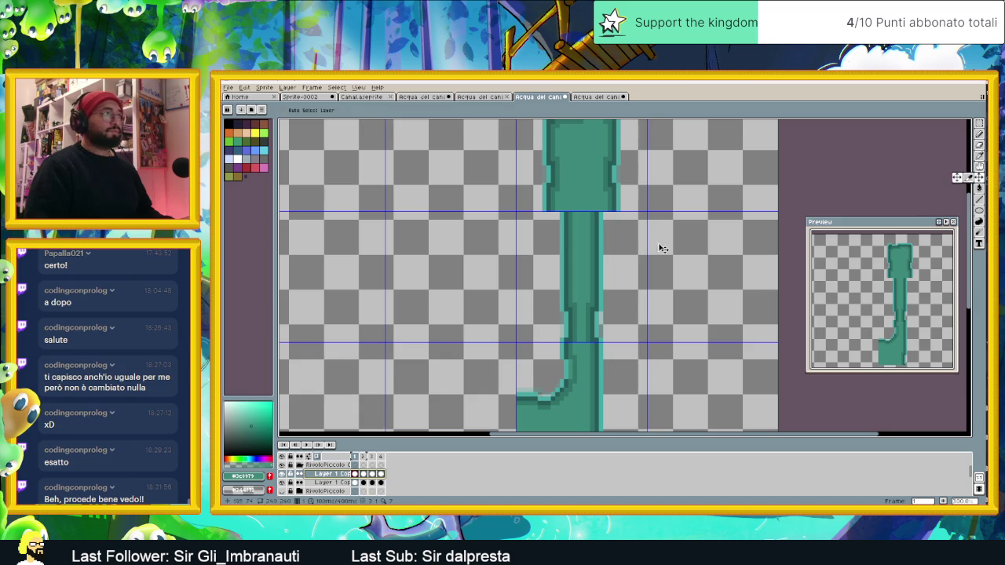
drag(629, 249, 642, 250)
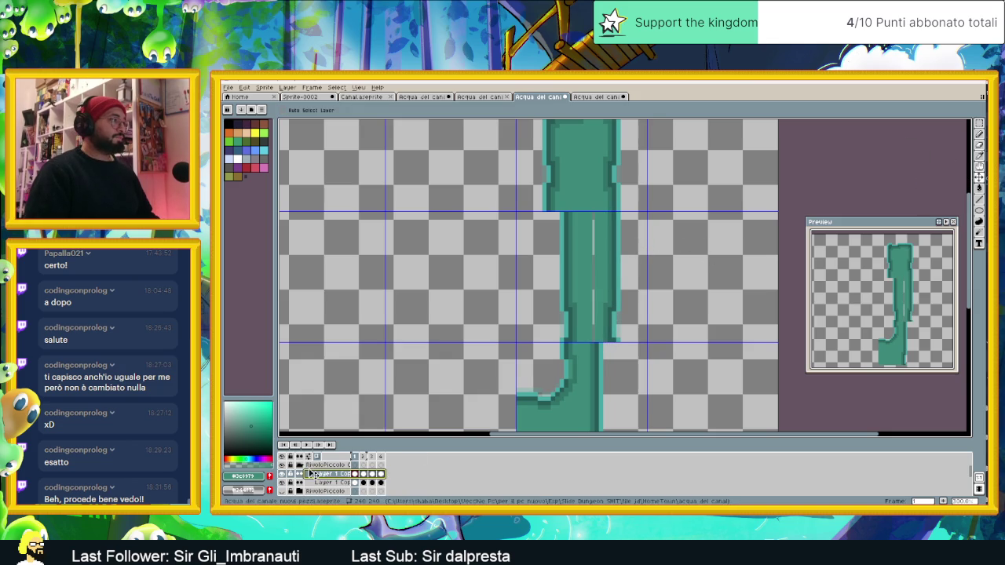
click(358, 483)
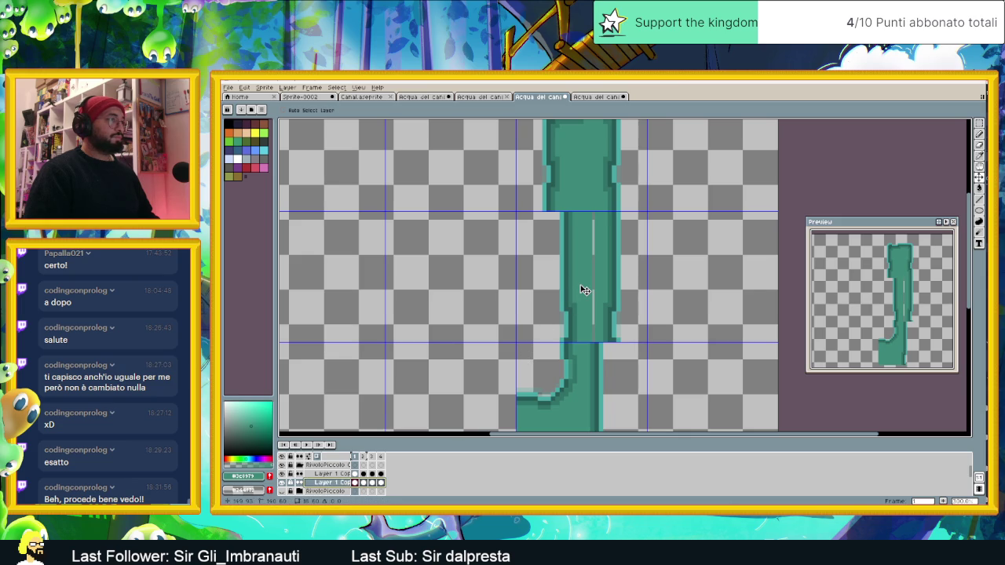
drag(582, 290, 566, 291)
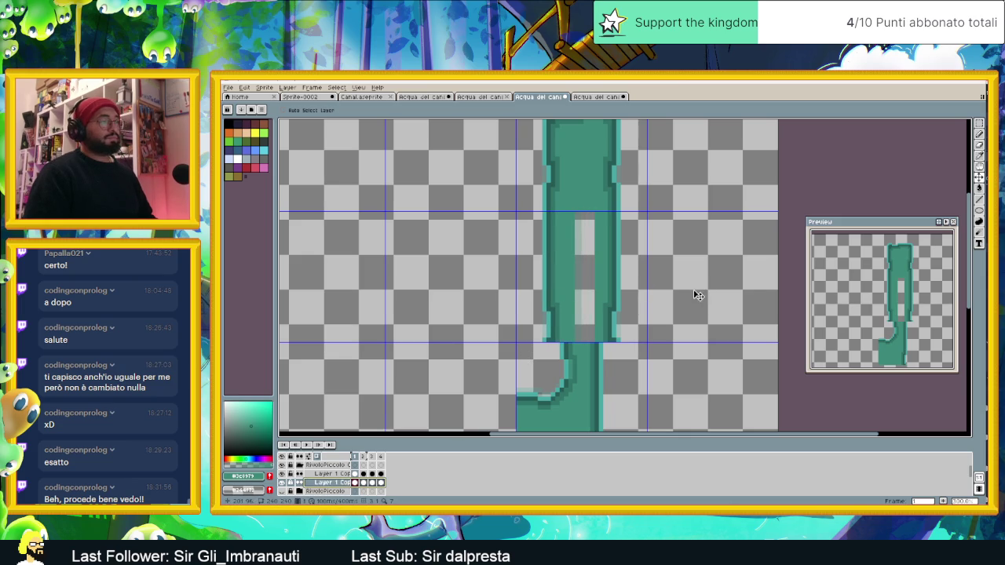
- Scroll down the layer stack and select the Laterale2 layer
scroll(660, 285, down, 1)
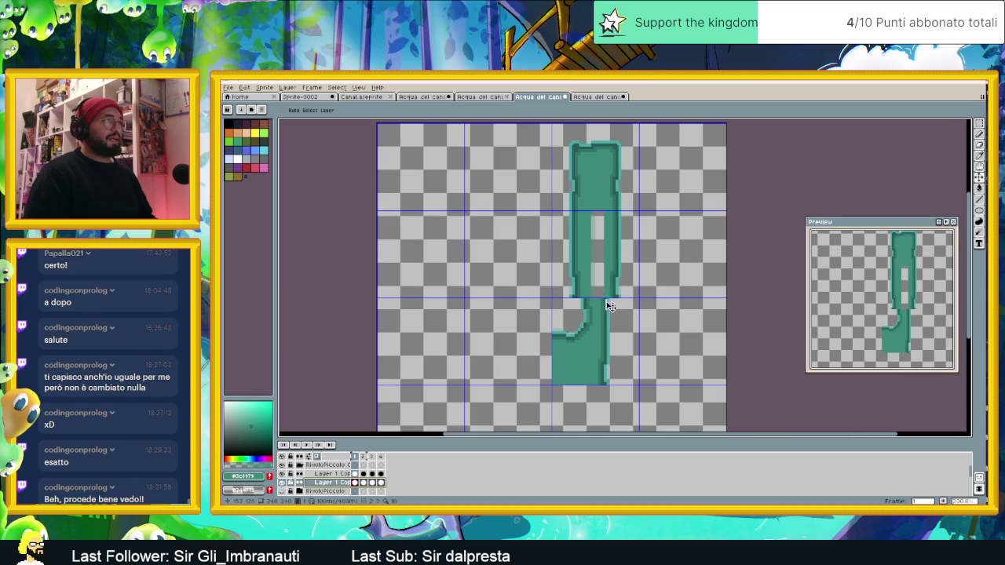
scroll(606, 314, up, 2)
scroll(609, 298, down, 2)
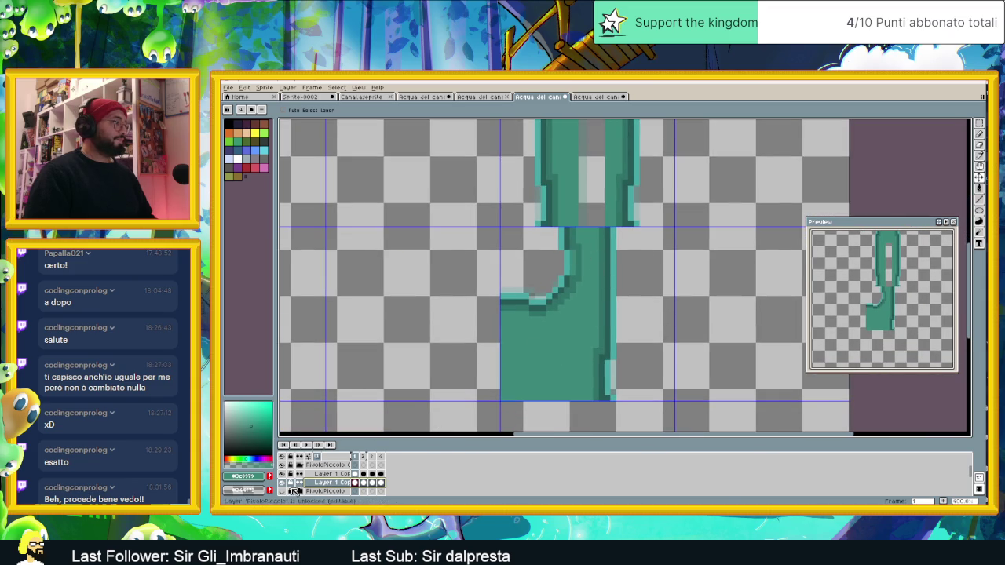
scroll(328, 480, down, 1)
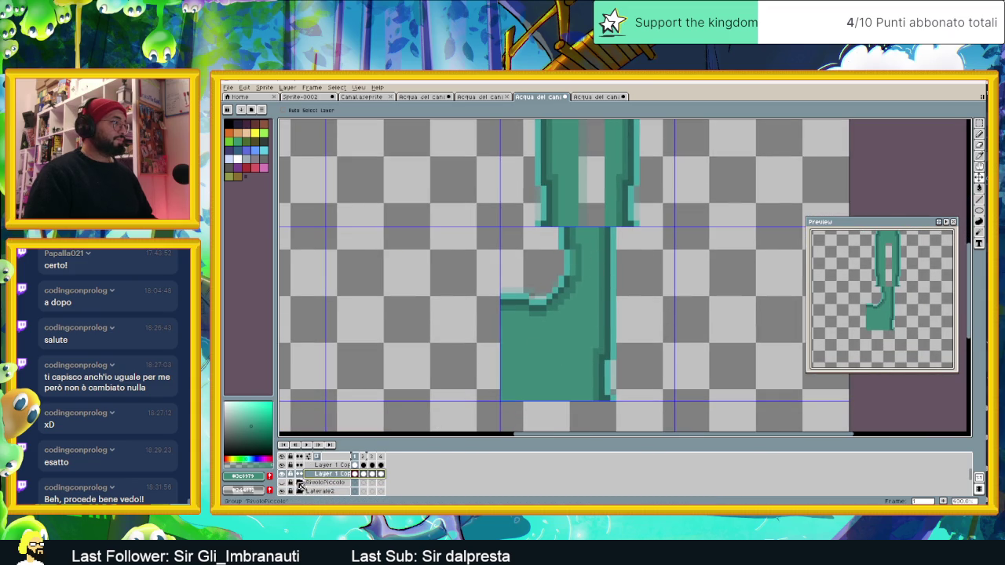
scroll(325, 487, down, 1)
click(326, 482)
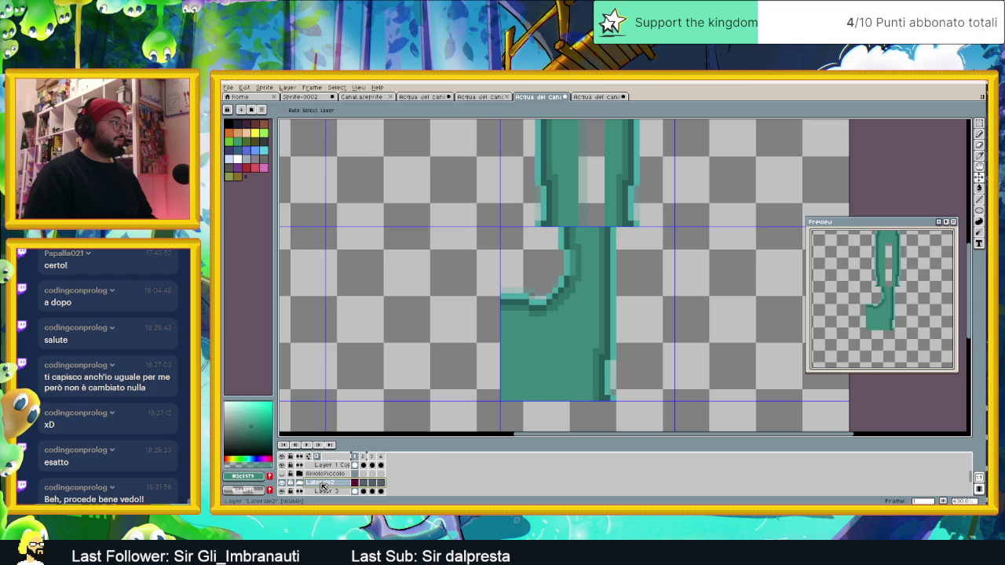
- Duplicate Laterale2 and shift Layer 3's lower canal piece to the right
right_click(325, 482)
click(342, 477)
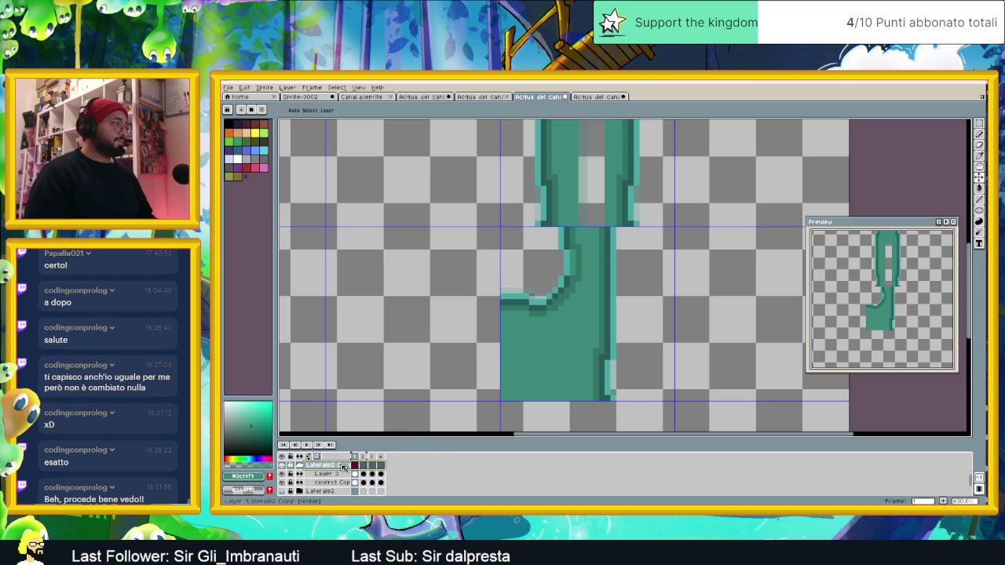
drag(537, 354, 503, 378)
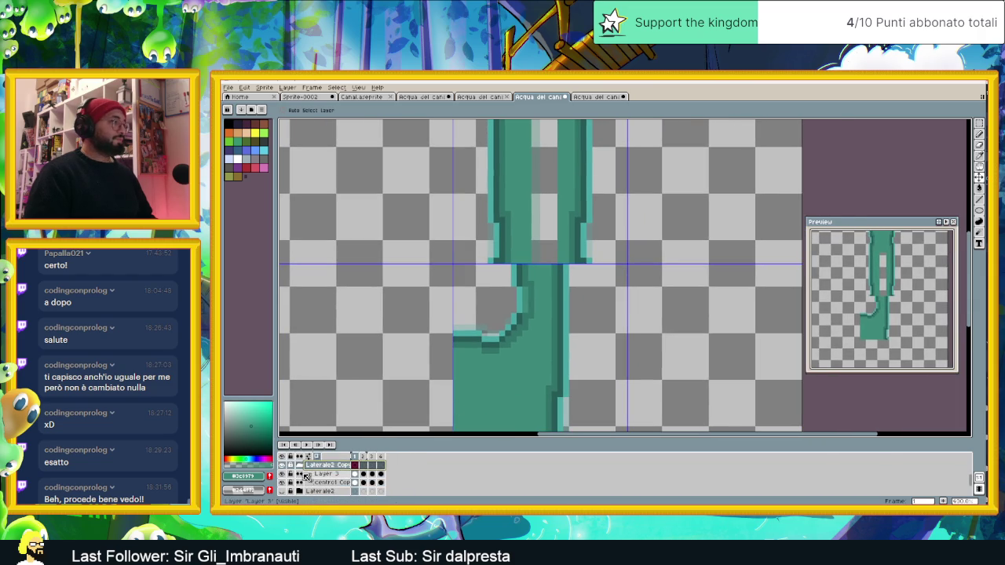
click(282, 483)
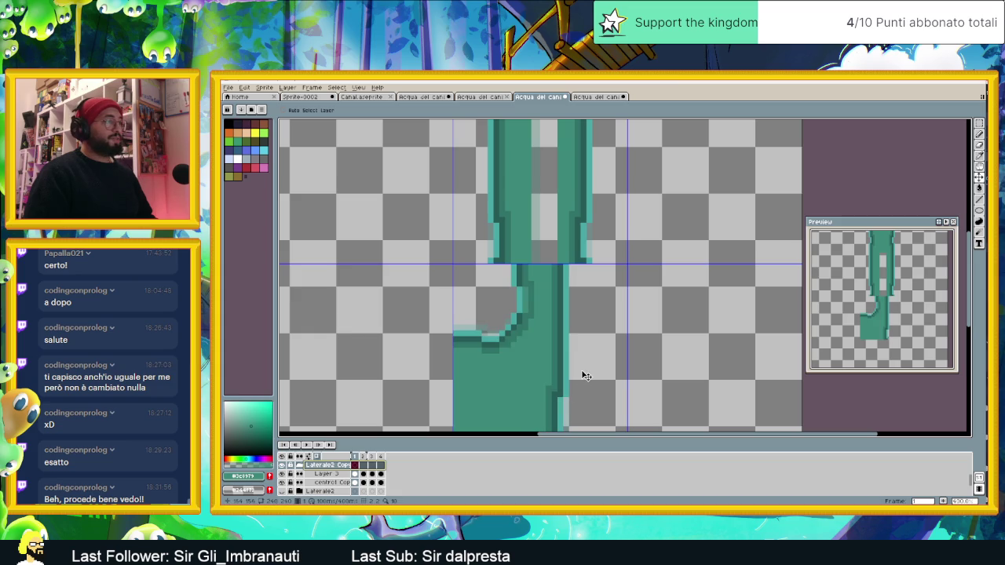
click(299, 475)
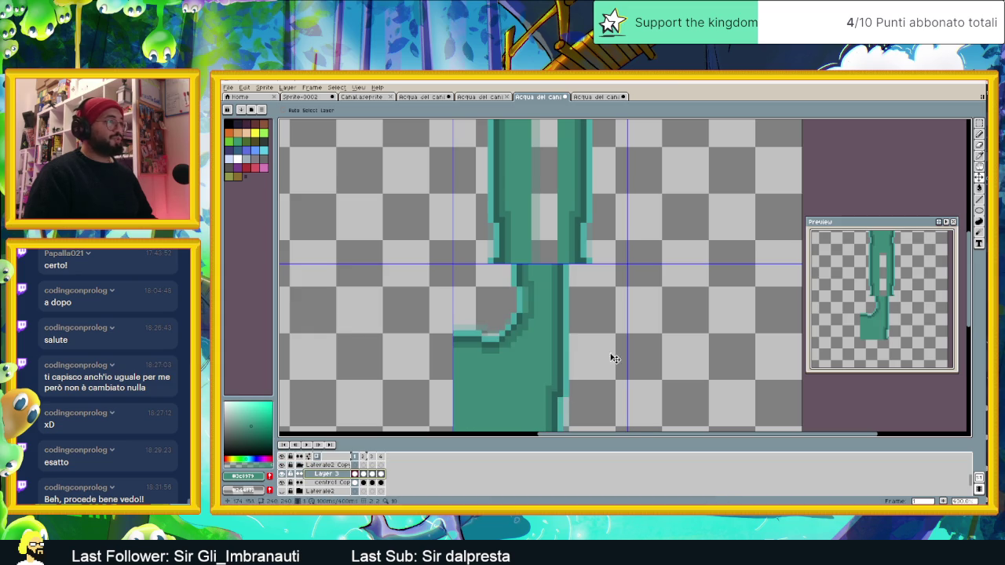
drag(576, 344, 602, 345)
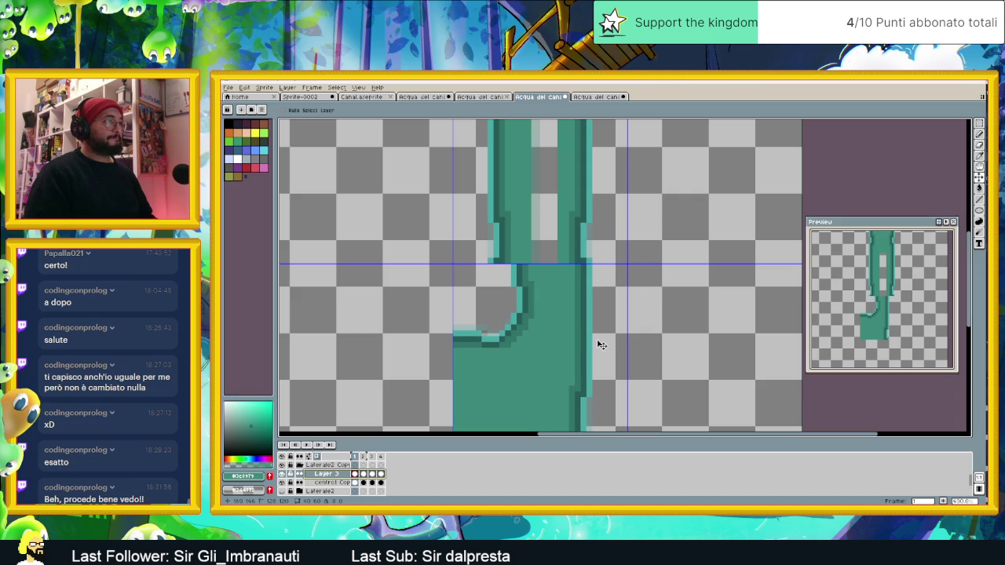
- Play the animation to check the loop, then move the central strip piece left
scroll(600, 344, down, 1)
scroll(601, 345, down, 1)
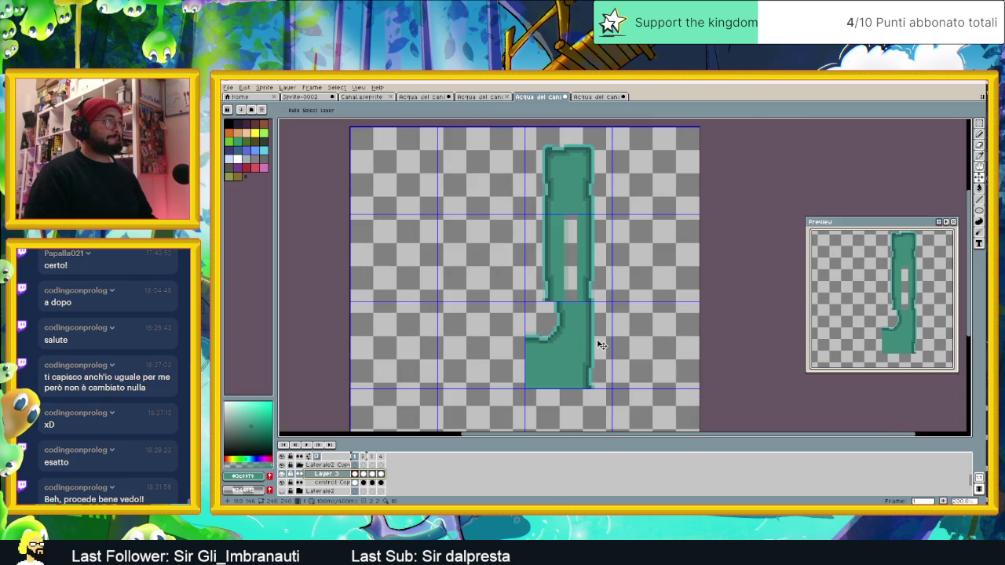
scroll(595, 348, up, 1)
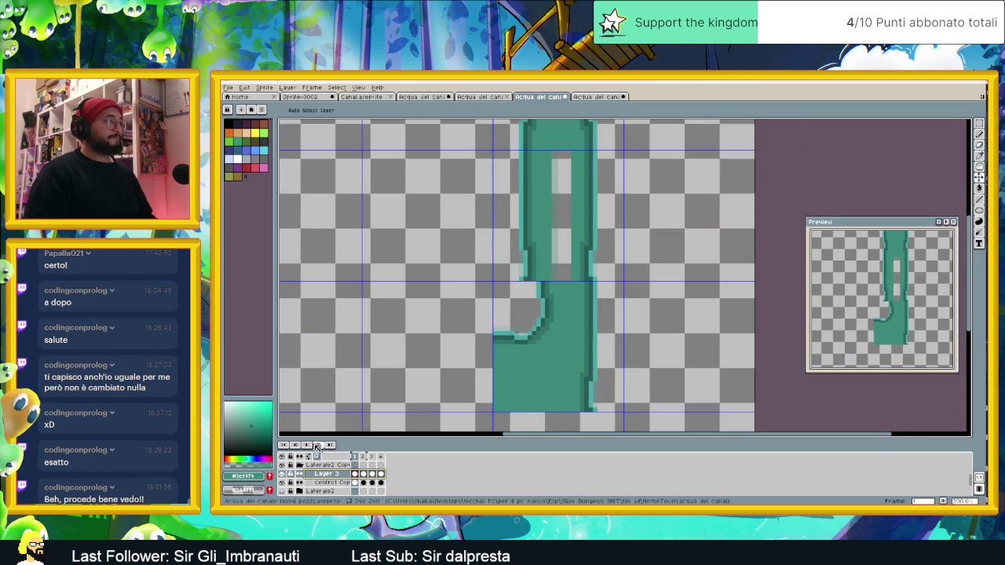
click(308, 445)
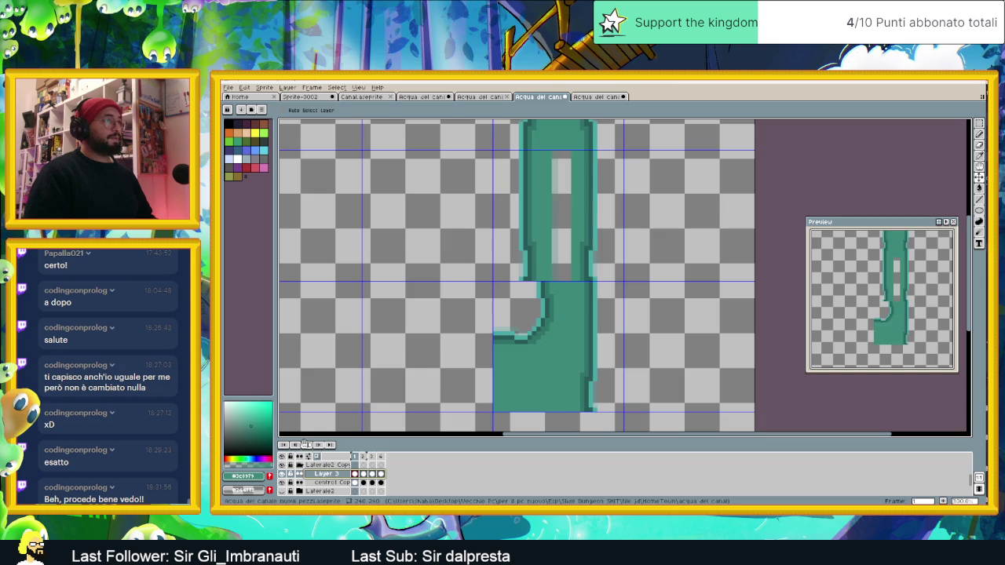
click(308, 445)
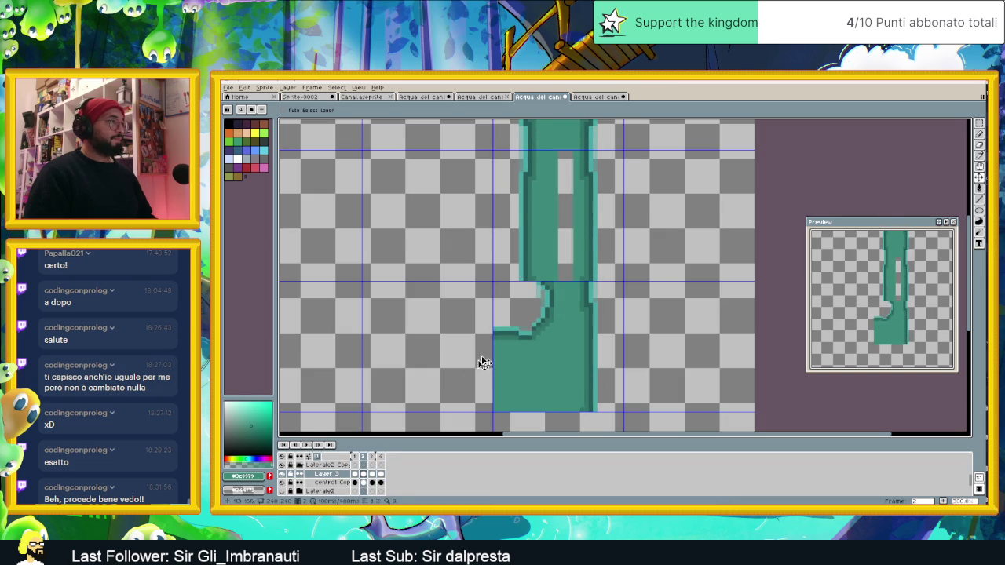
scroll(526, 334, up, 1)
click(542, 339)
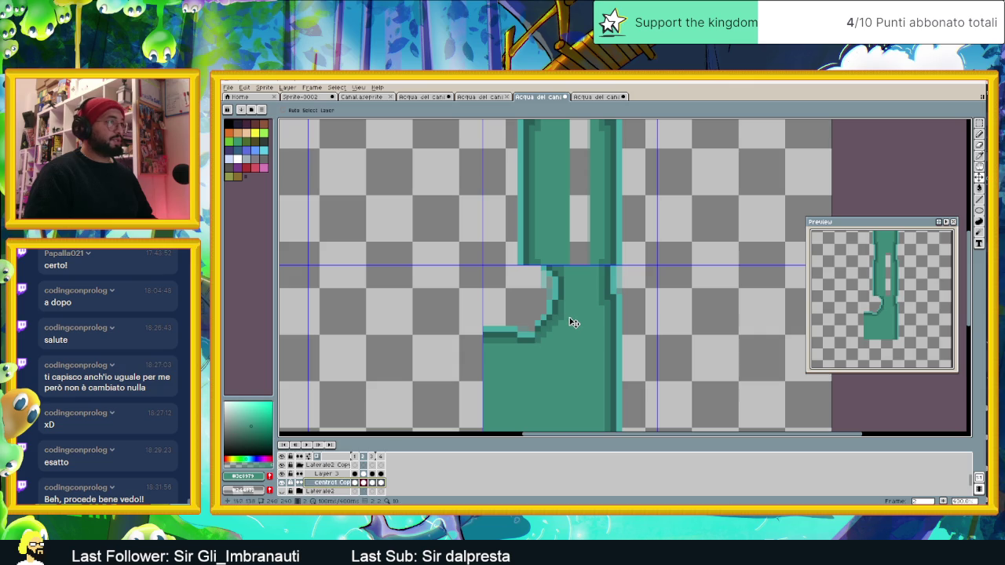
drag(574, 323, 558, 322)
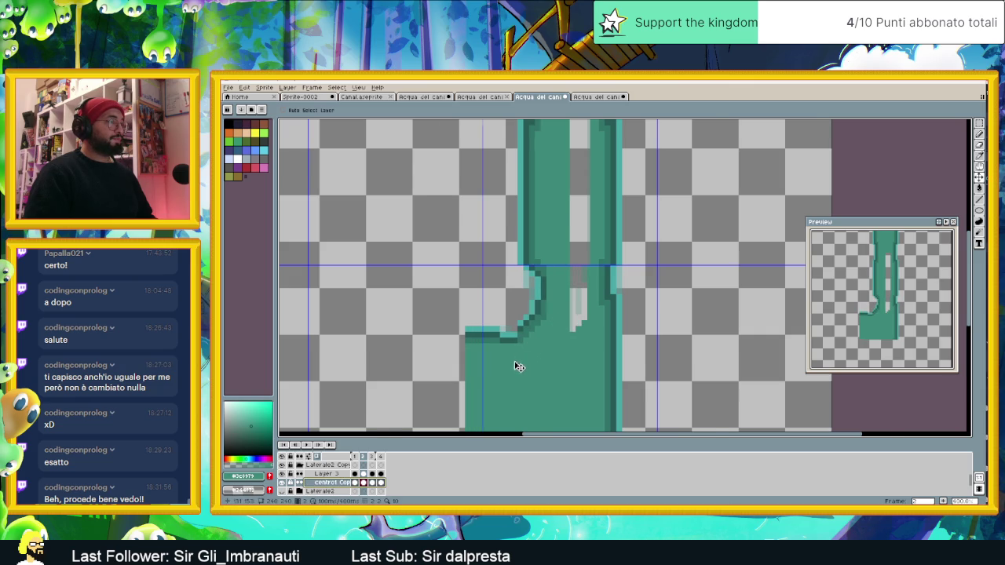
scroll(500, 369, down, 2)
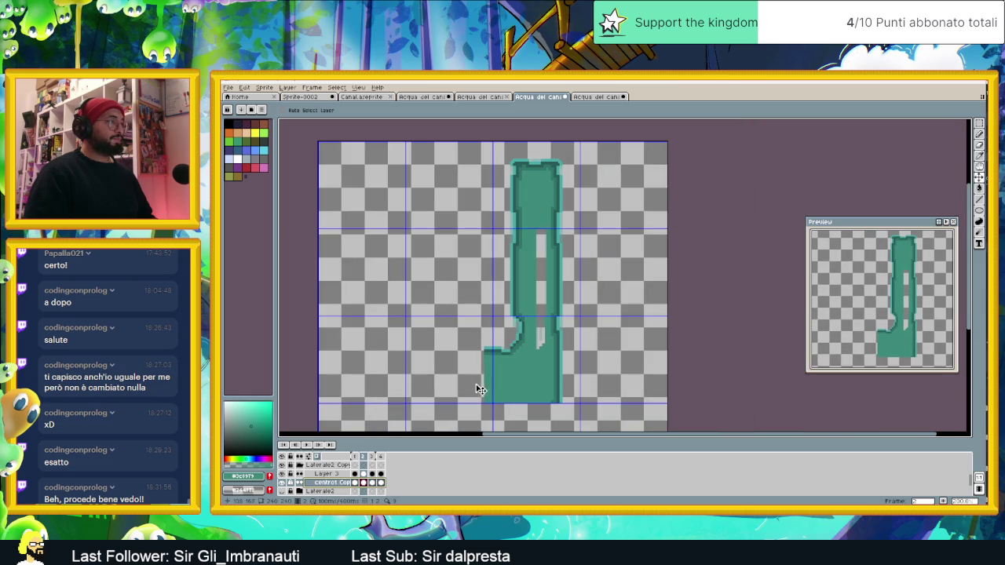
- Review the animation, then marquee-select and delete the stray pixels left of the bend in frame 1
click(308, 445)
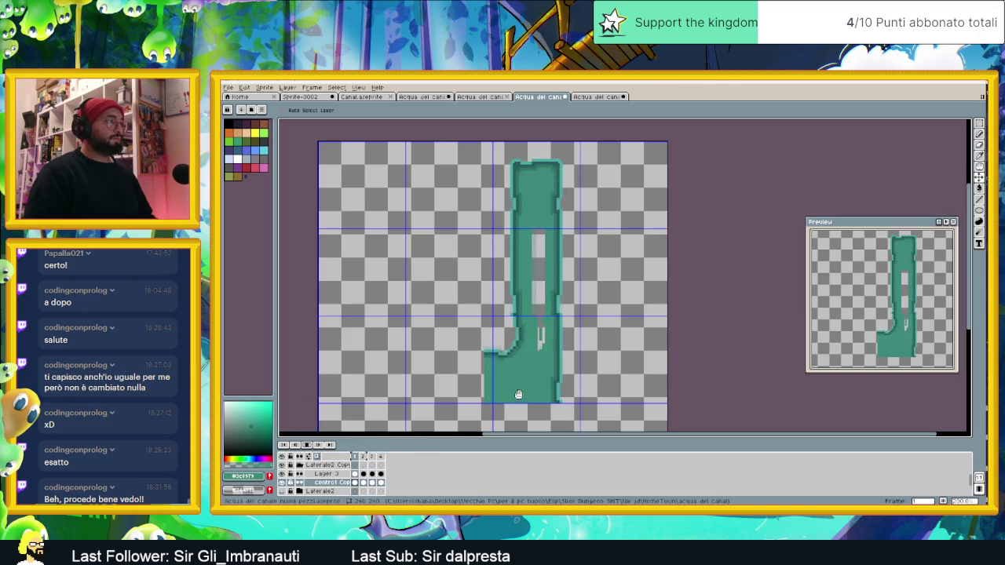
key(Return)
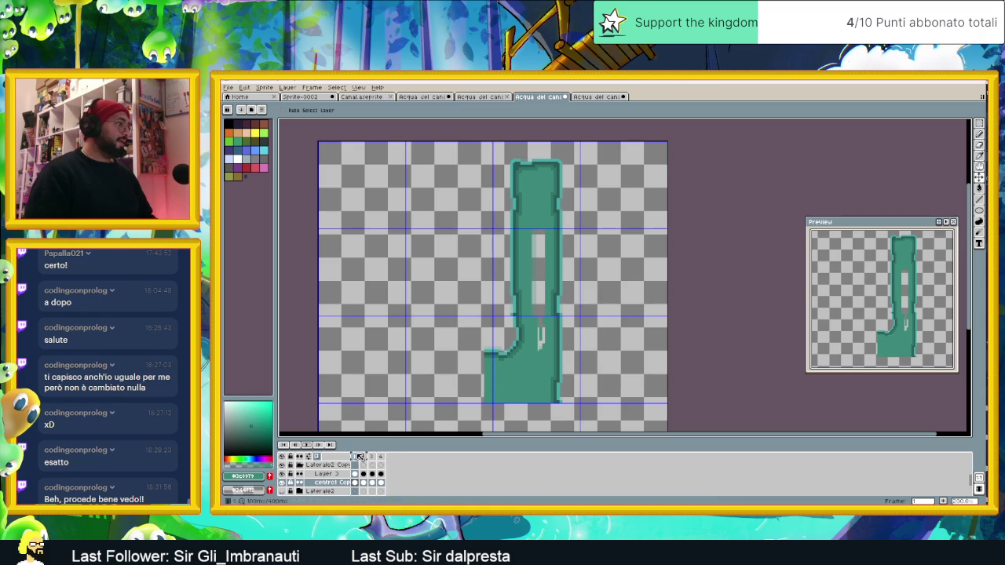
click(979, 123)
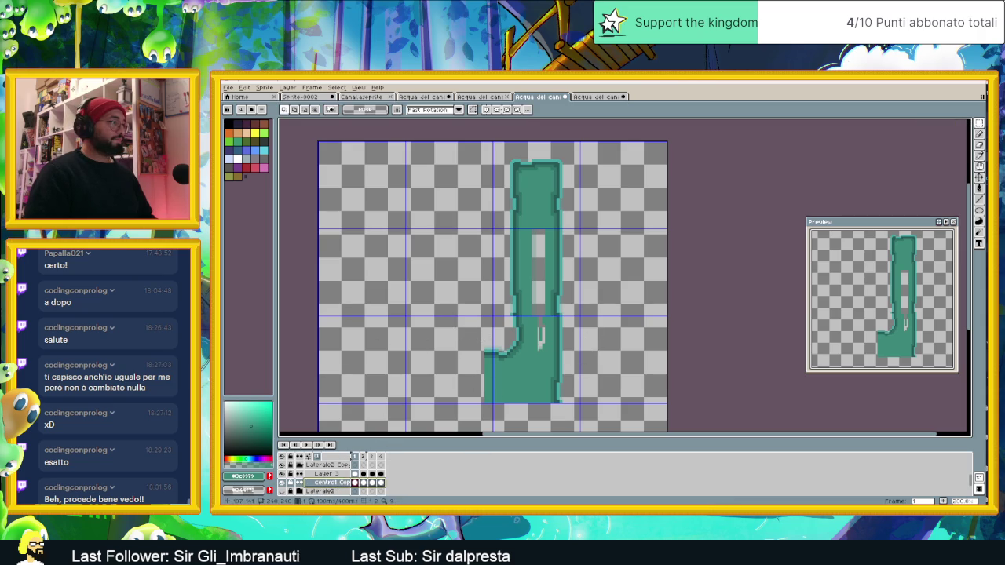
drag(438, 294, 493, 418)
key(Delete)
- Delete the matching stray pixels left of the bend in frames 2, 3 and 4
click(369, 483)
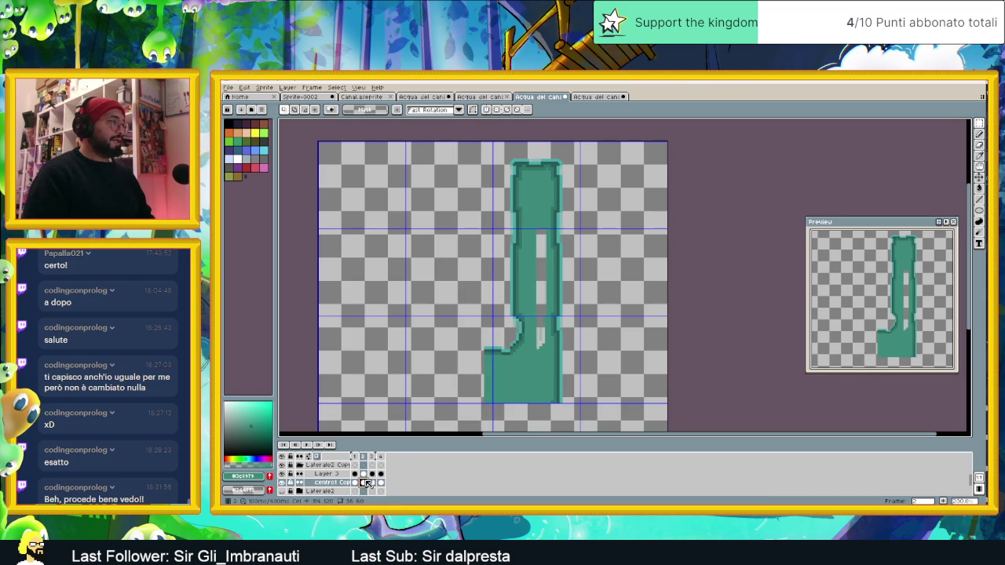
drag(449, 286, 494, 422)
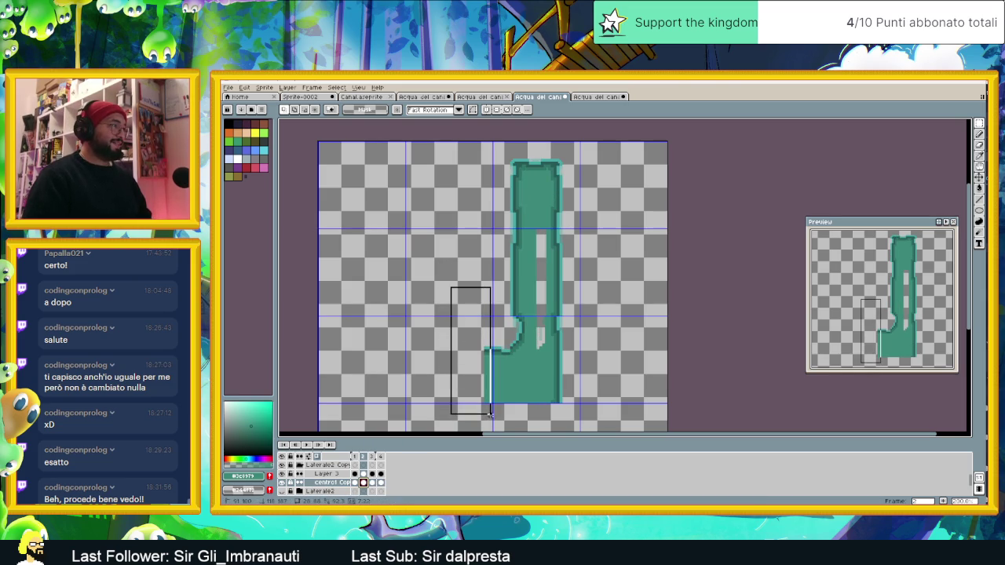
key(Delete)
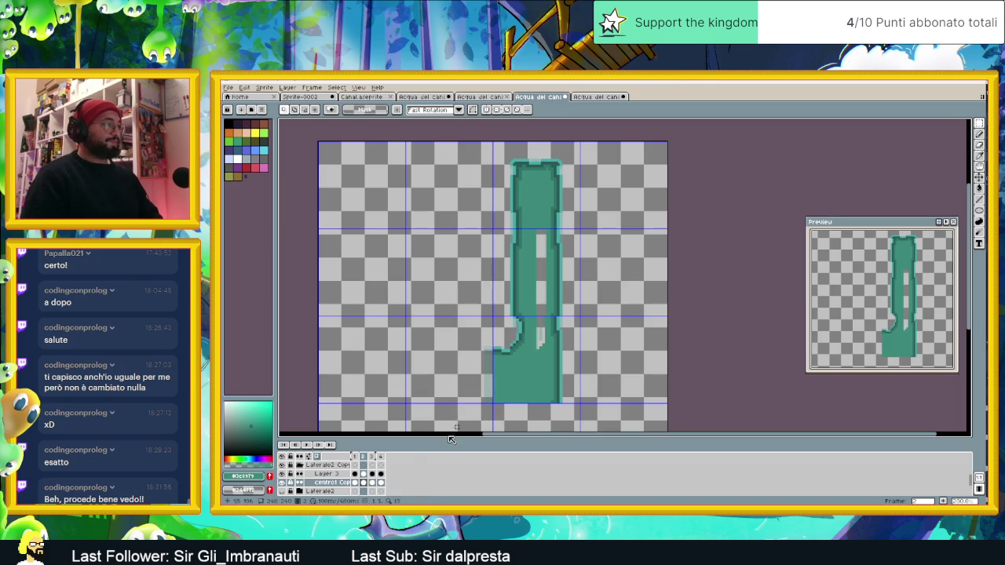
click(372, 483)
drag(459, 306, 493, 424)
key(Delete)
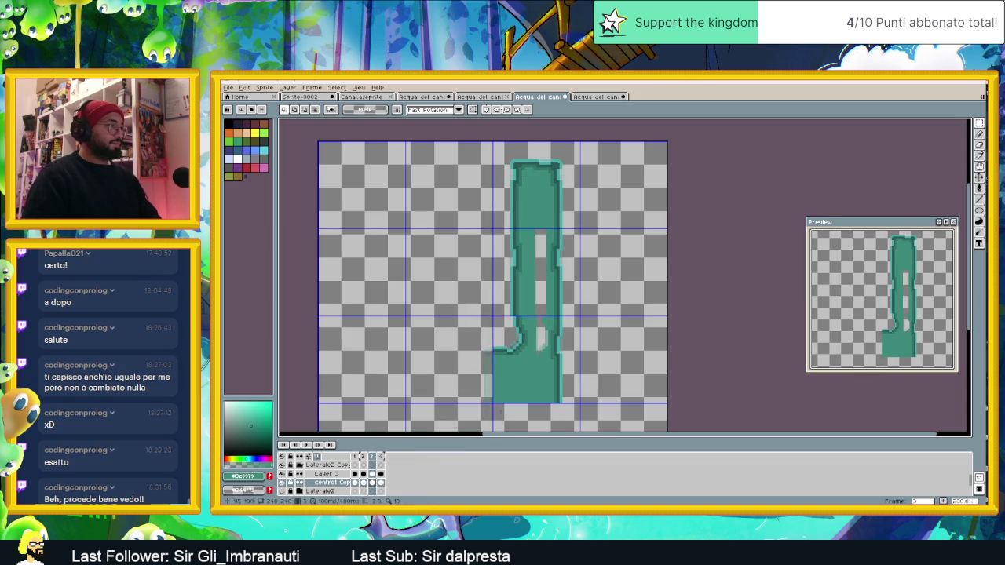
click(379, 487)
drag(444, 296, 493, 424)
key(Delete)
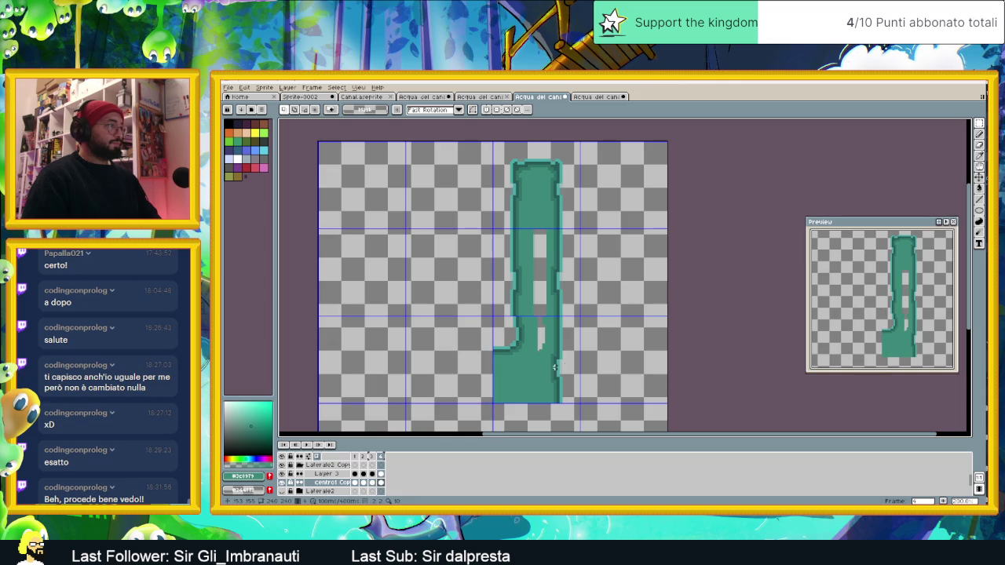
scroll(573, 364, up, 2)
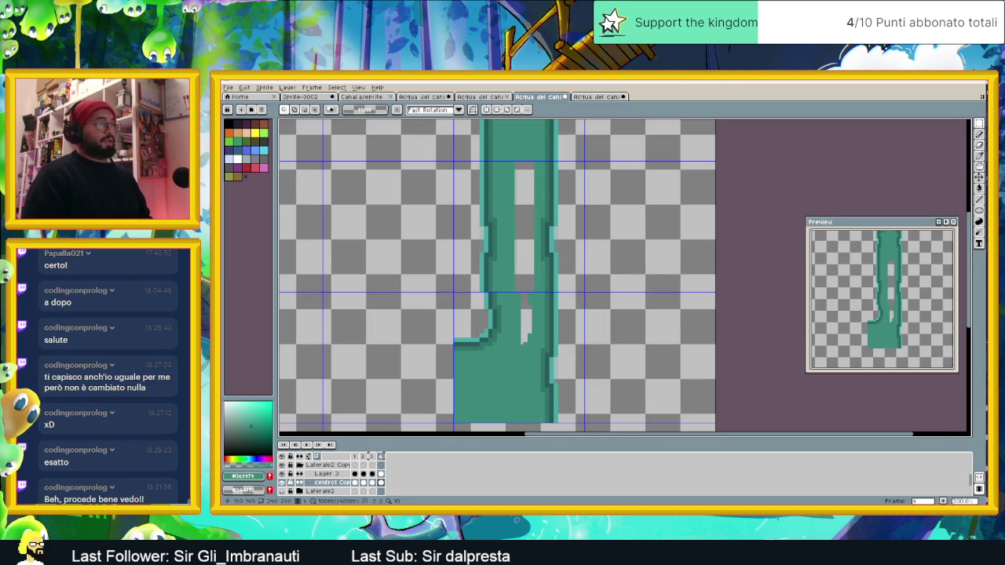
- Go to frame 3 and settle on the filled rectangle tool after trying other drawing tools
click(979, 161)
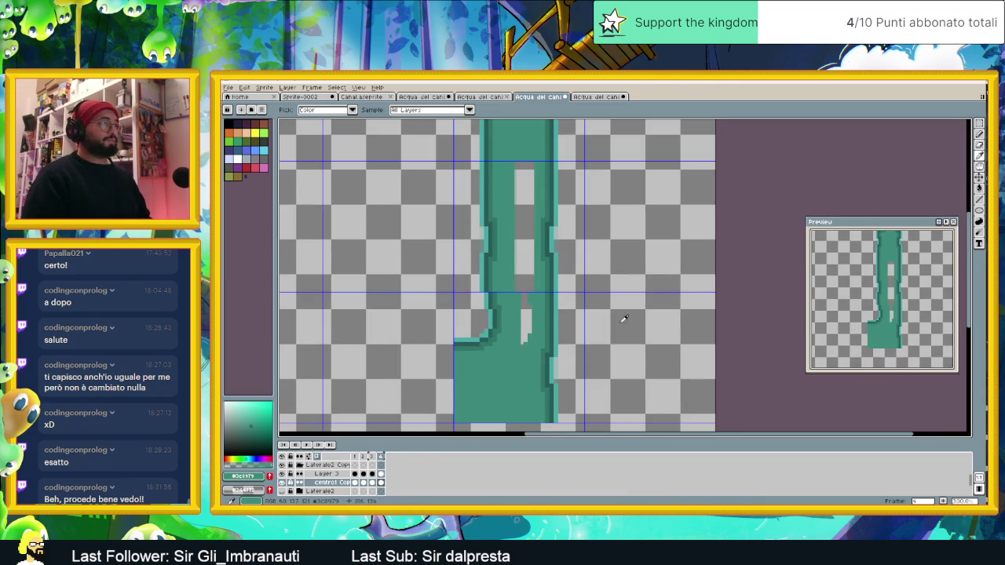
key(g)
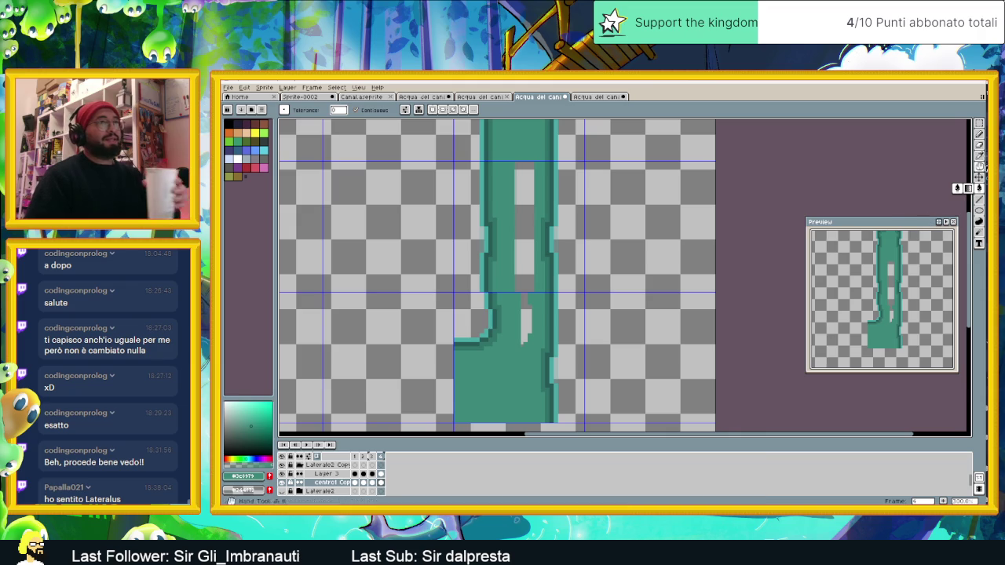
click(979, 133)
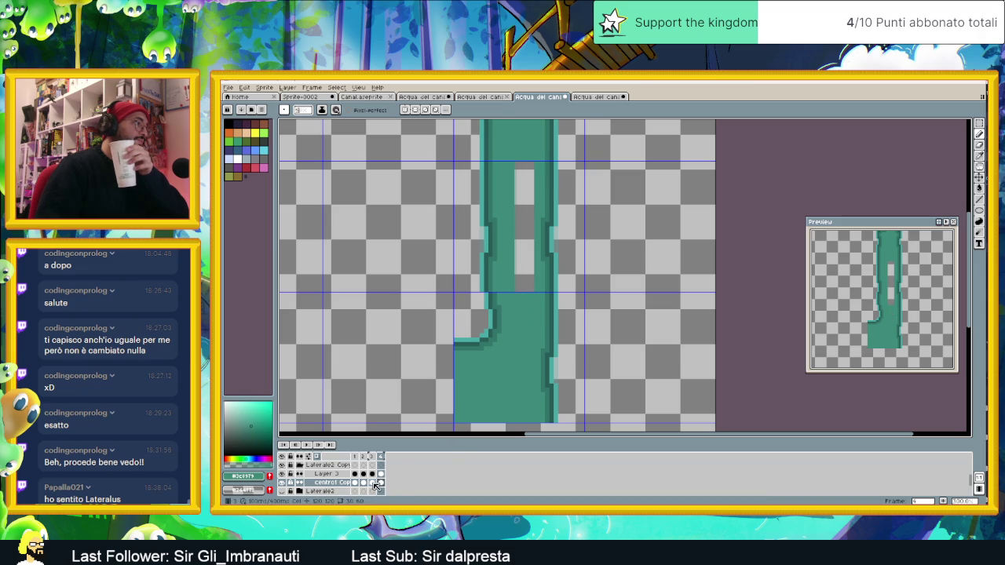
click(372, 482)
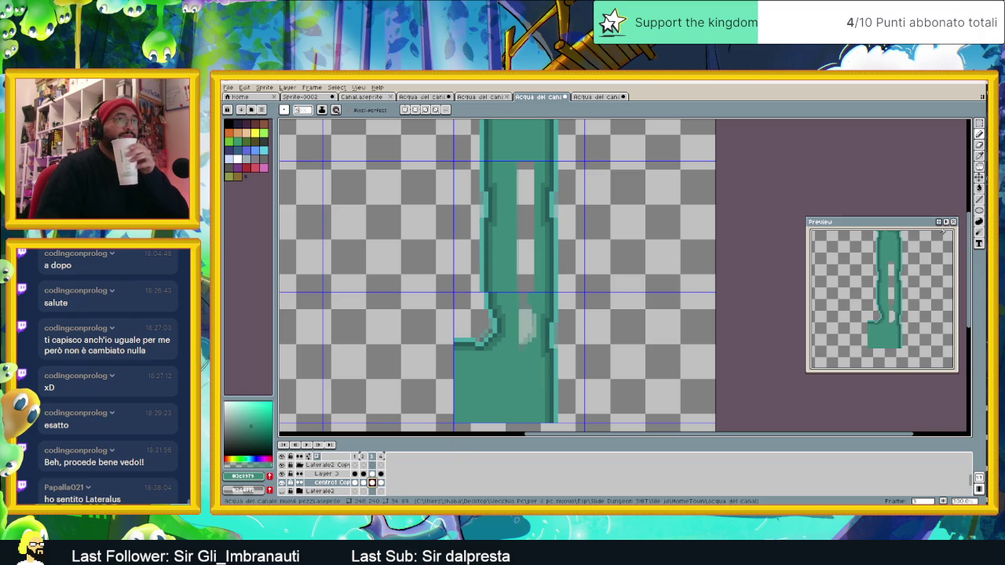
click(980, 200)
click(980, 210)
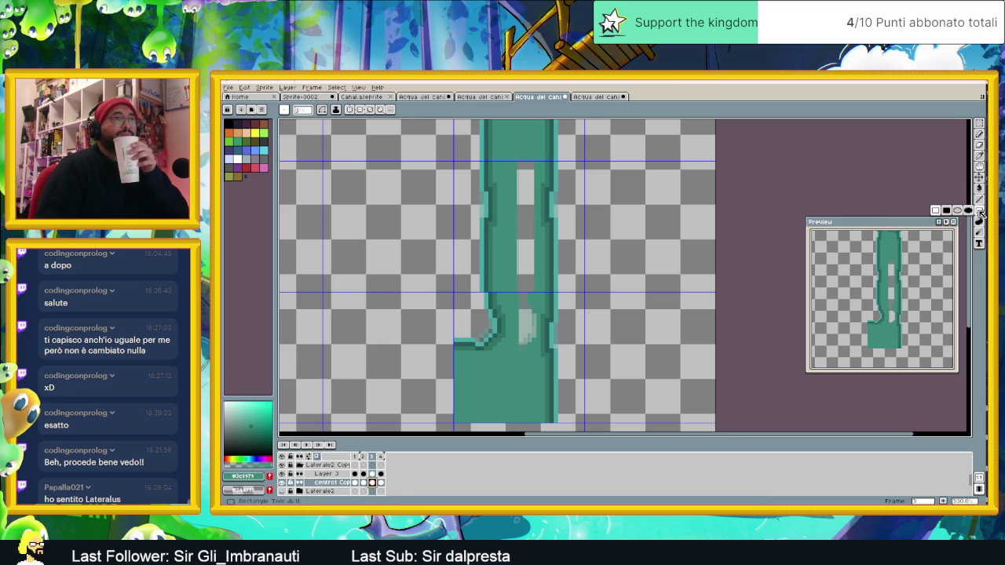
click(946, 212)
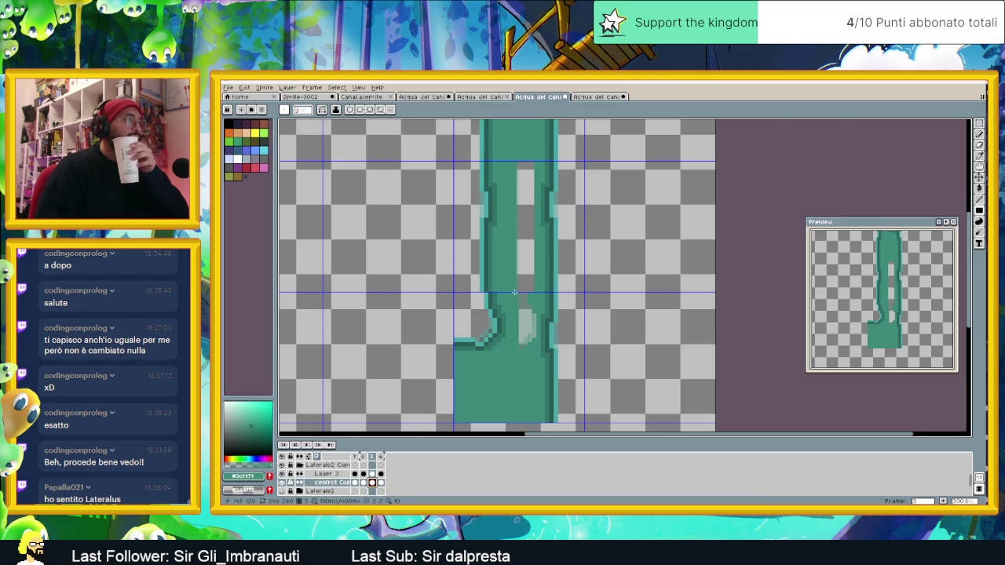
- Paint the grey gaps solid teal on frames 3 and 2, then return to frame 1
scroll(515, 292, up, 1)
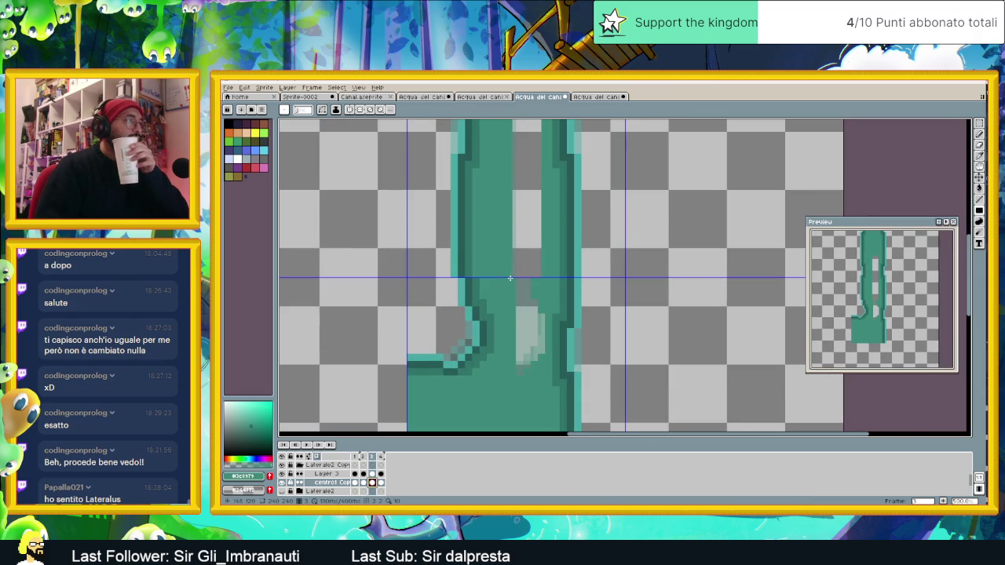
drag(537, 336, 541, 366)
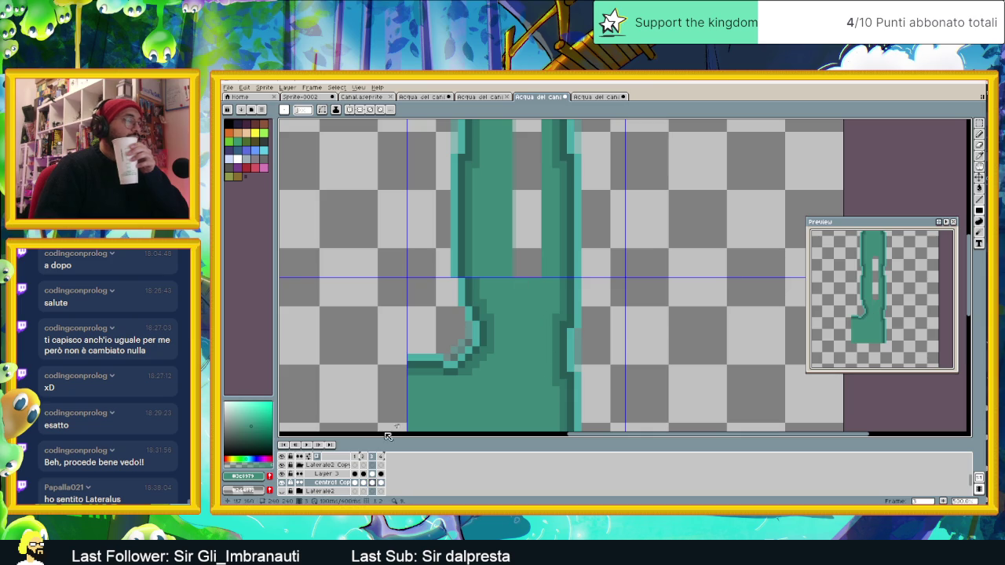
key(Left)
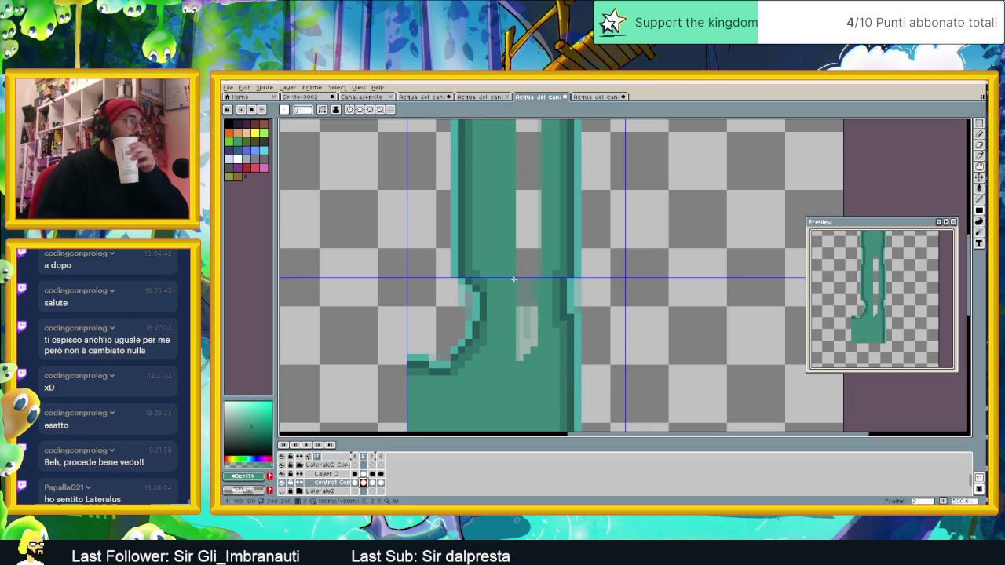
key(Right)
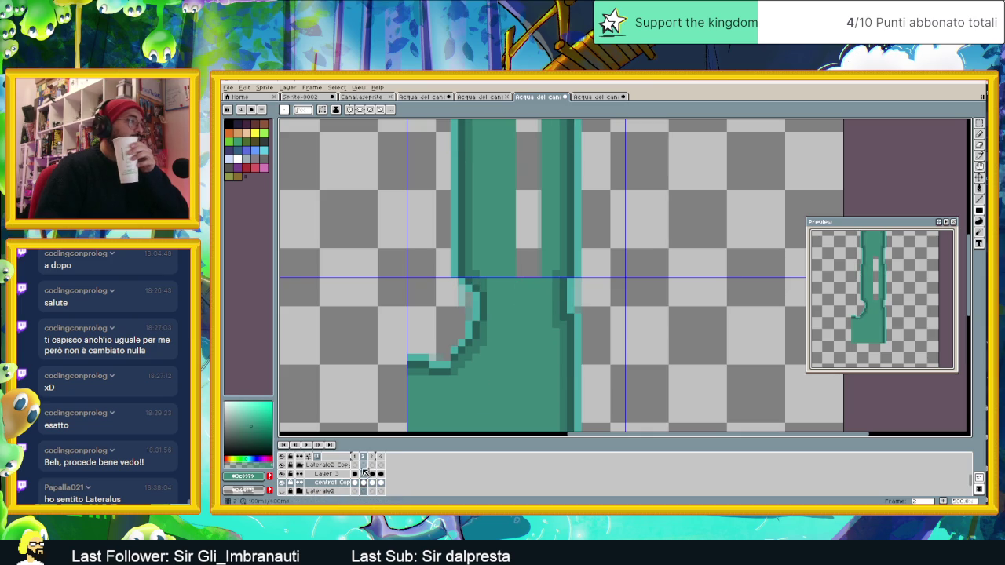
click(355, 483)
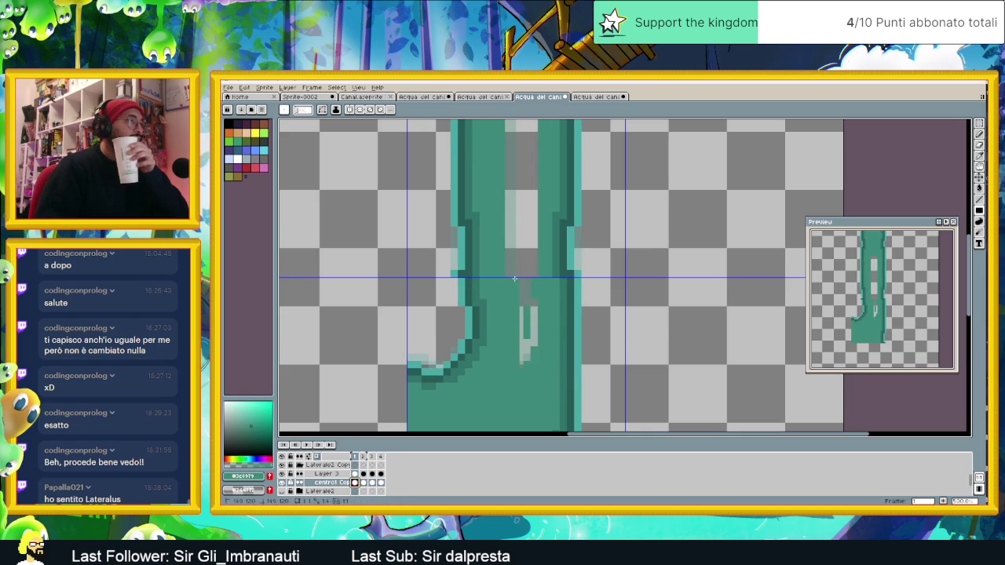
scroll(540, 369, down, 2)
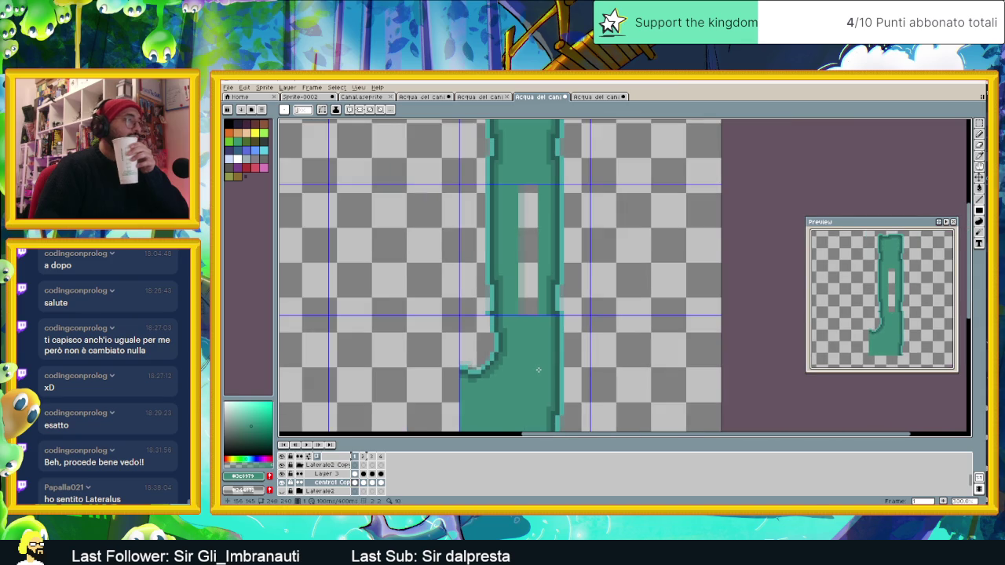
scroll(540, 369, down, 1)
scroll(538, 373, down, 1)
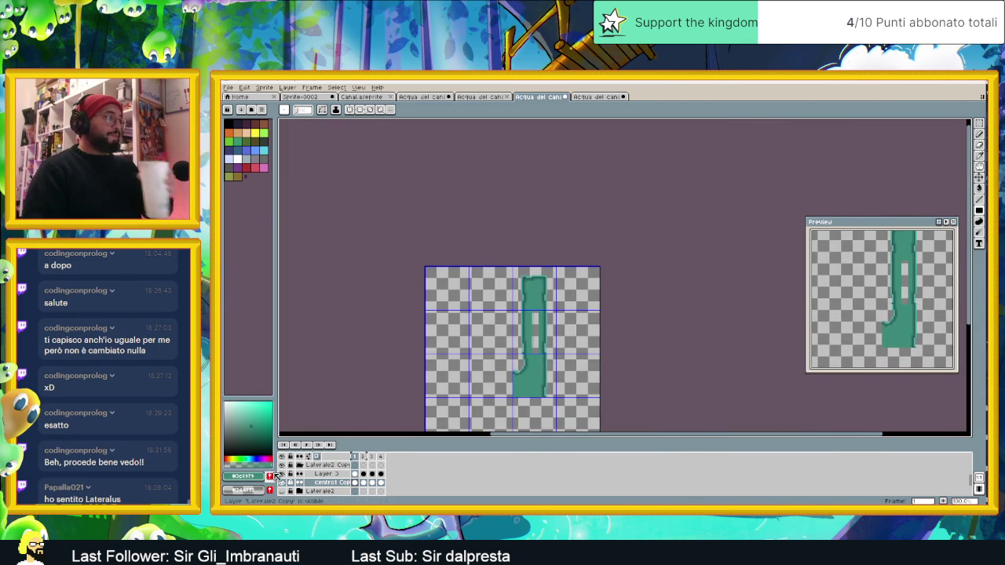
- Preview the sprite full screen, then hide the RivoloPiccolo layer group
key(F8)
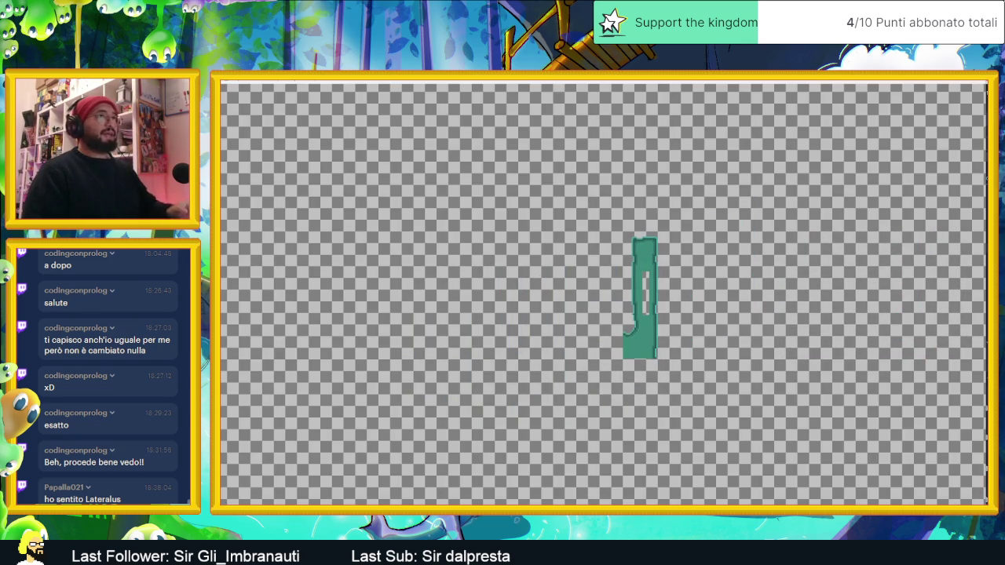
key(Escape)
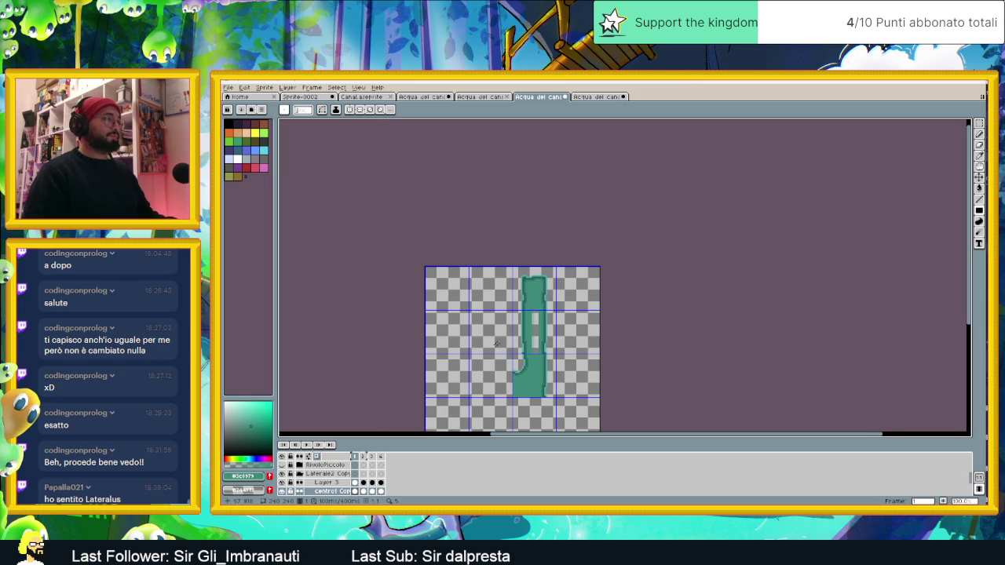
scroll(592, 288, up, 1)
click(284, 464)
click(283, 473)
click(283, 473)
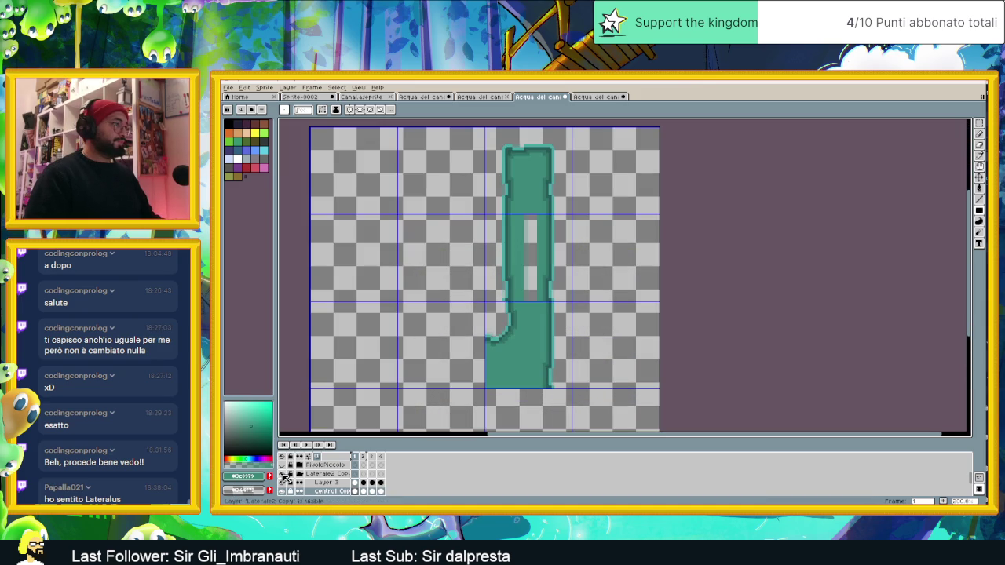
- Hide the middle and top water layers so only the bottom corner piece shows
scroll(283, 468, up, 1)
scroll(287, 472, up, 1)
click(283, 473)
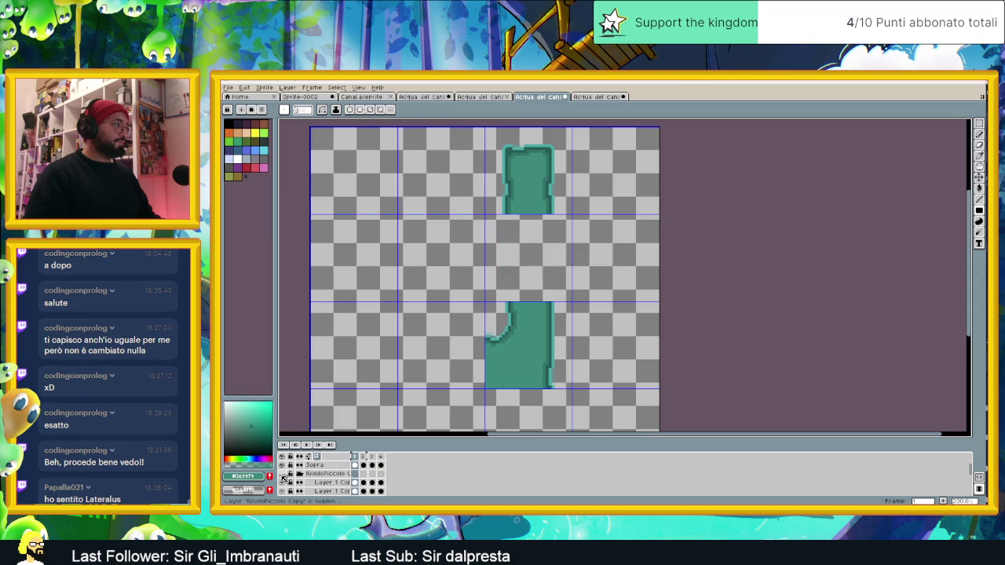
click(283, 474)
scroll(283, 476, down, 1)
scroll(283, 477, down, 1)
scroll(571, 320, down, 3)
scroll(571, 320, up, 3)
scroll(310, 456, down, 2)
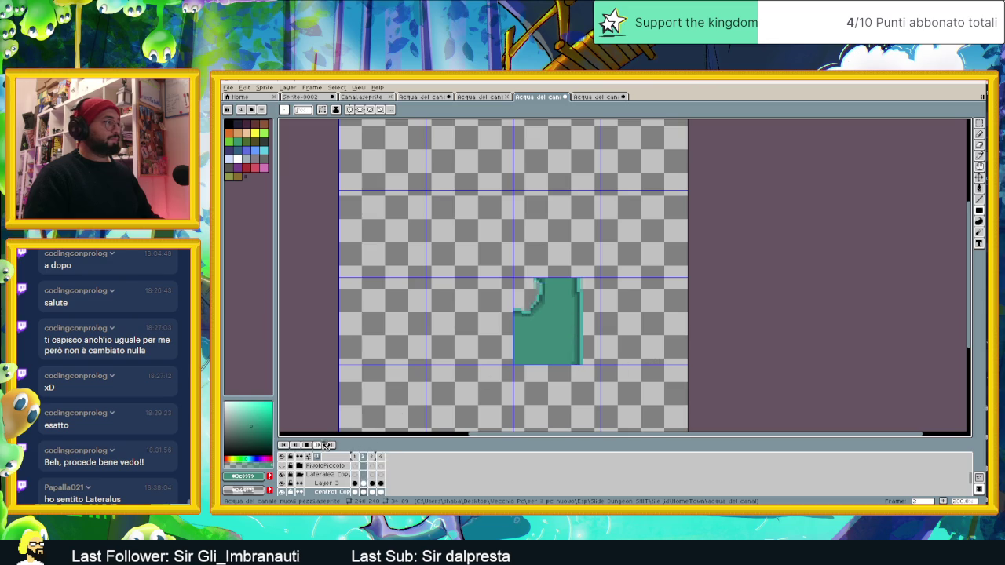
scroll(637, 279, down, 2)
scroll(636, 280, up, 1)
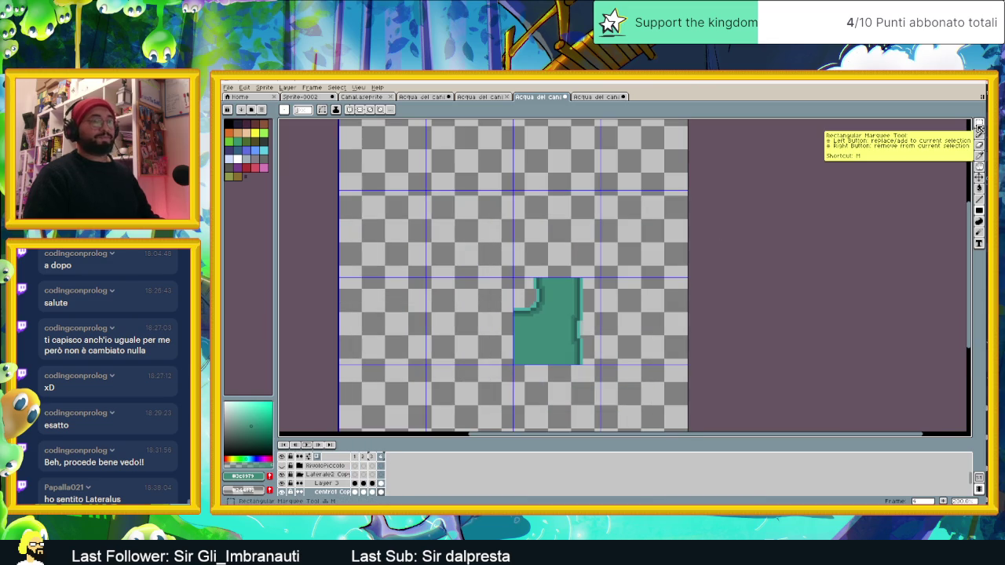
click(245, 89)
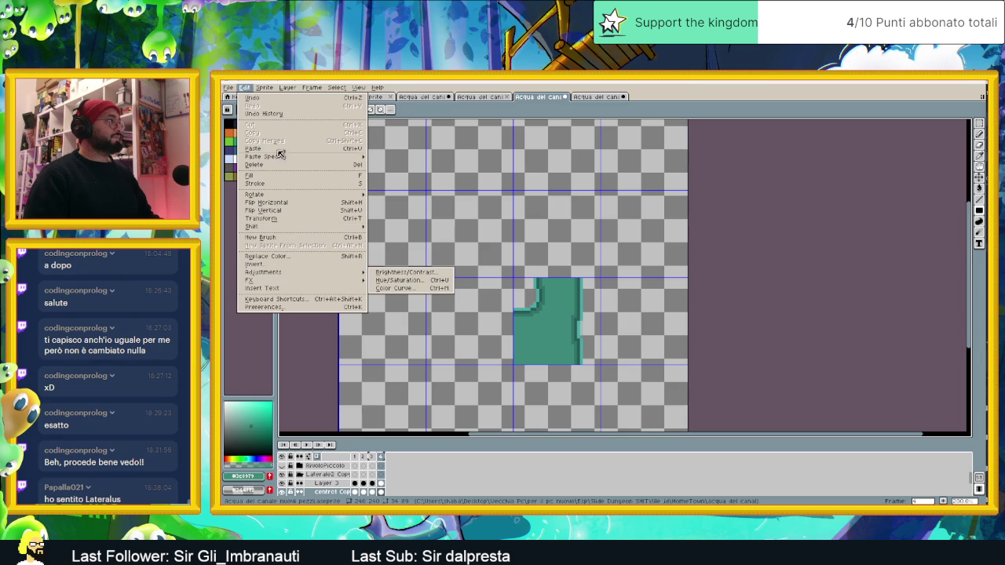
mouse_move(240, 160)
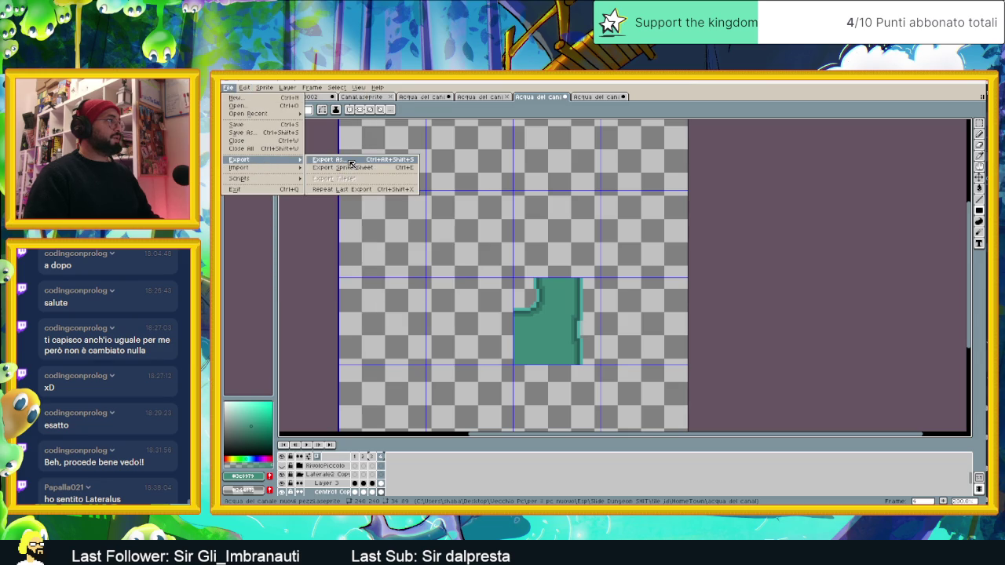
- Export all frames of the visible layers as Acqua del canale nuovi pezzi PNGs
click(357, 159)
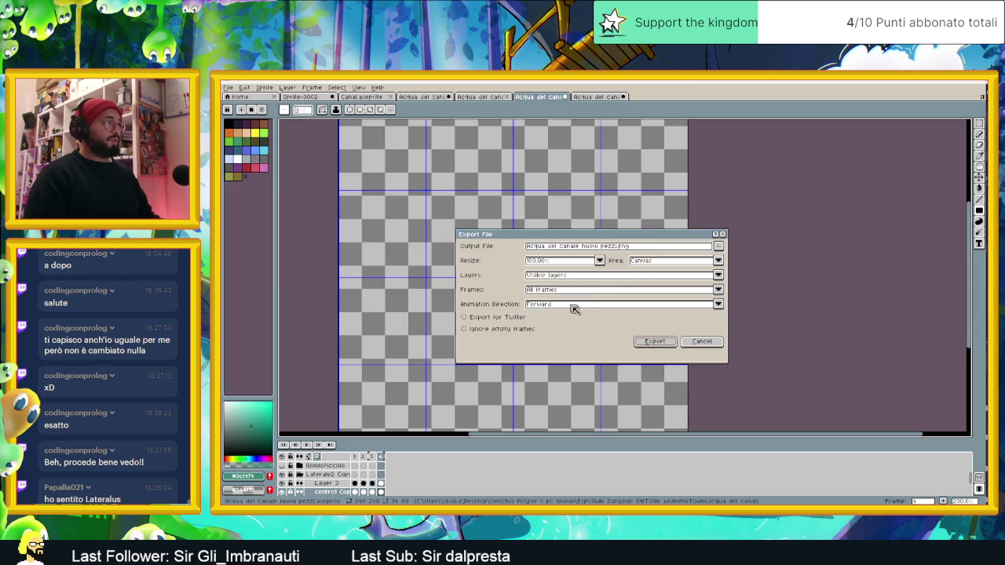
click(675, 342)
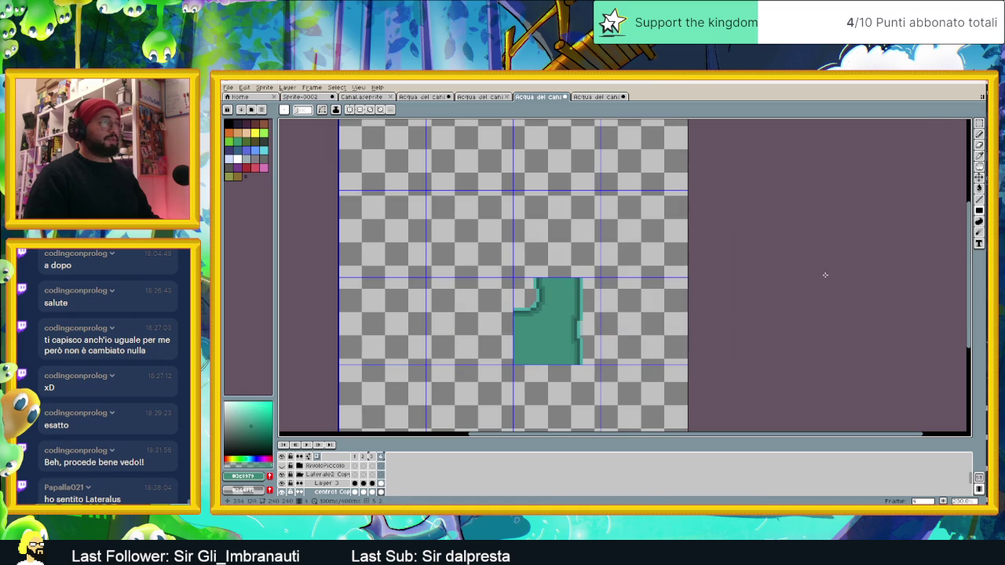
click(943, 82)
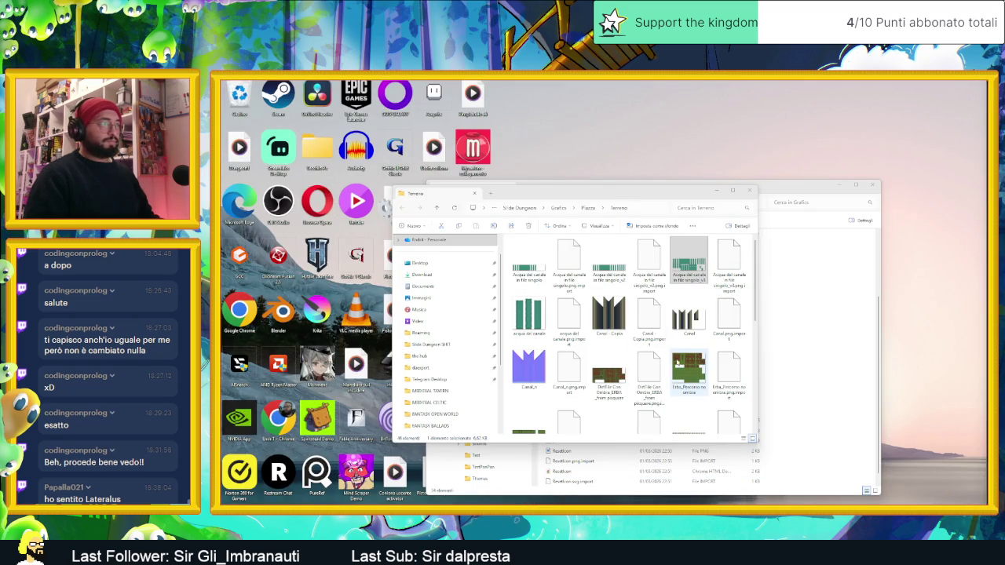
- From the acqua del canal folder, open nuovi pezzi 1–4 in Aseprite as one animation
click(811, 304)
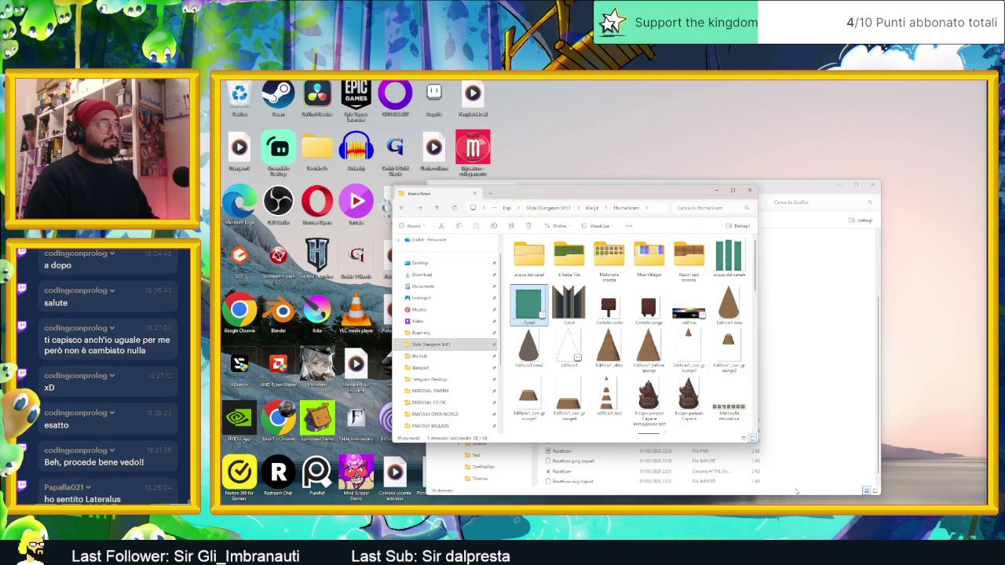
double_click(528, 255)
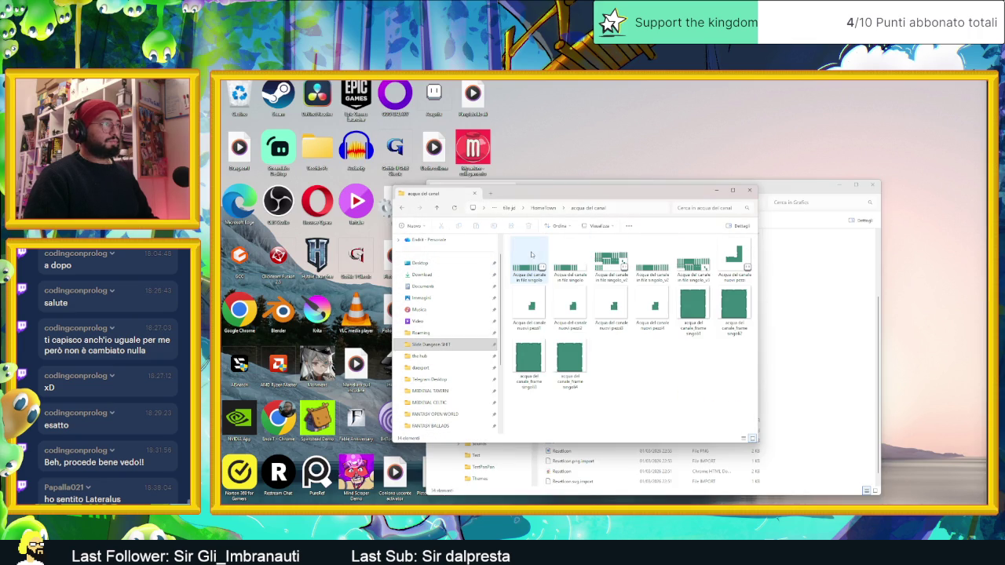
click(528, 306)
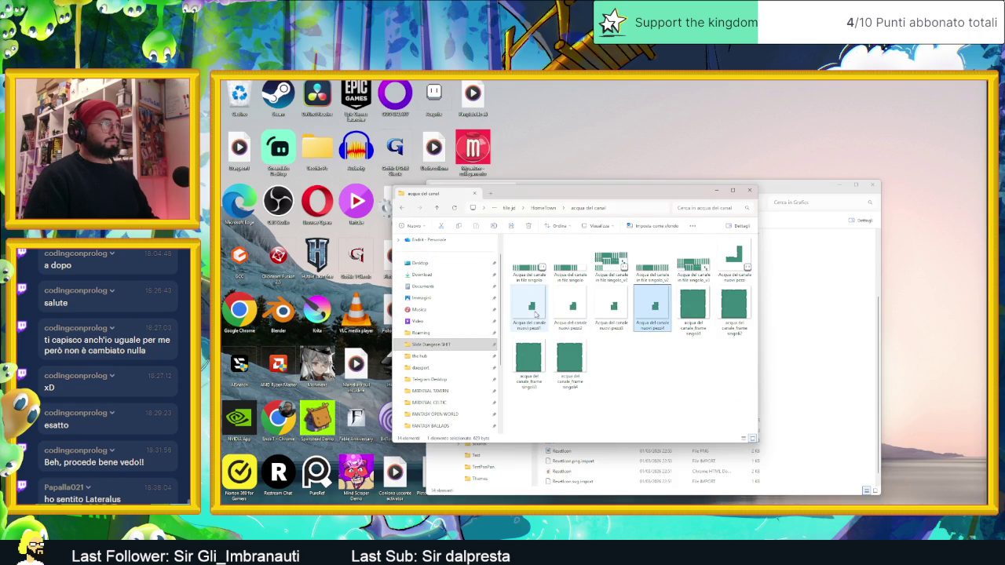
shift+click(668, 322)
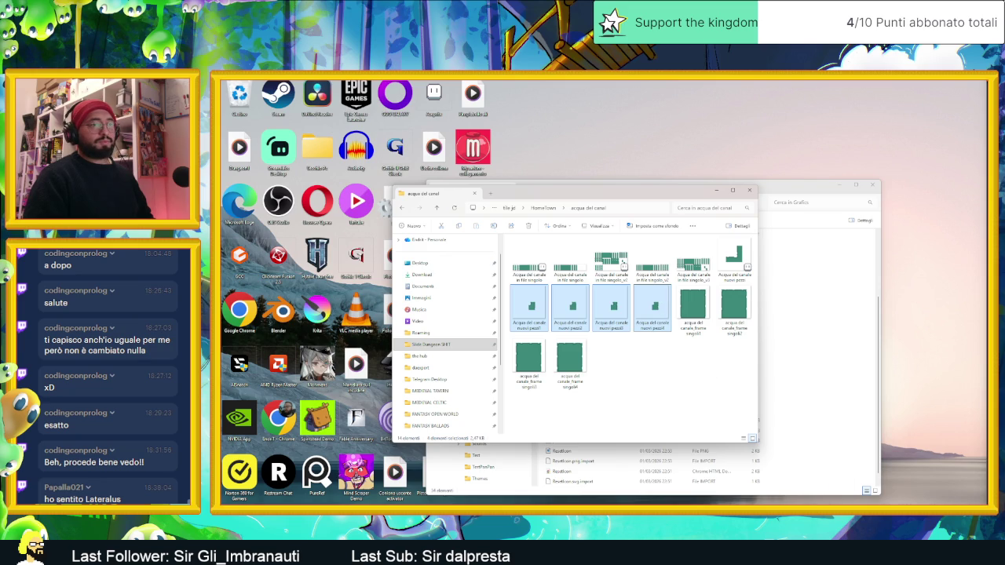
key(Return)
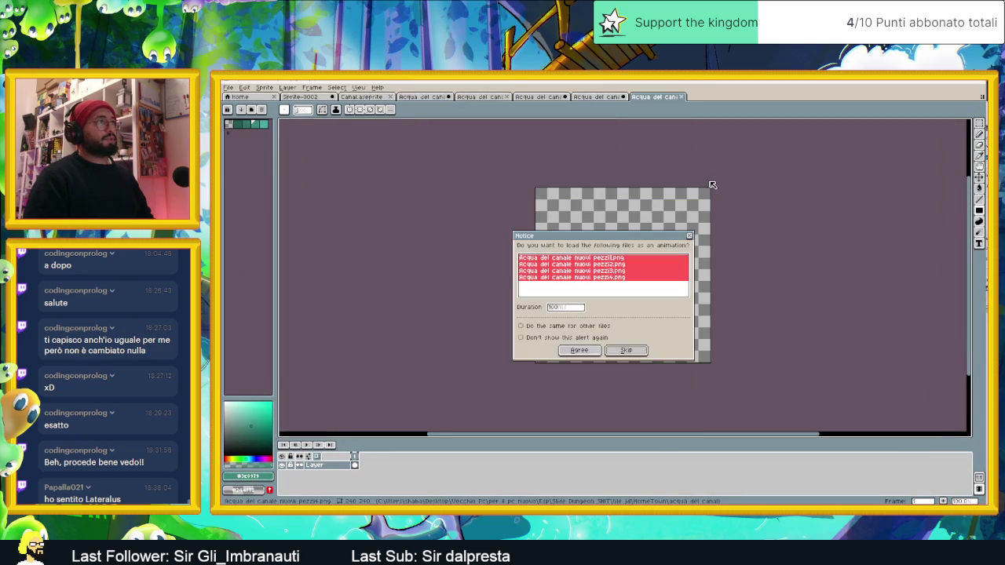
click(598, 352)
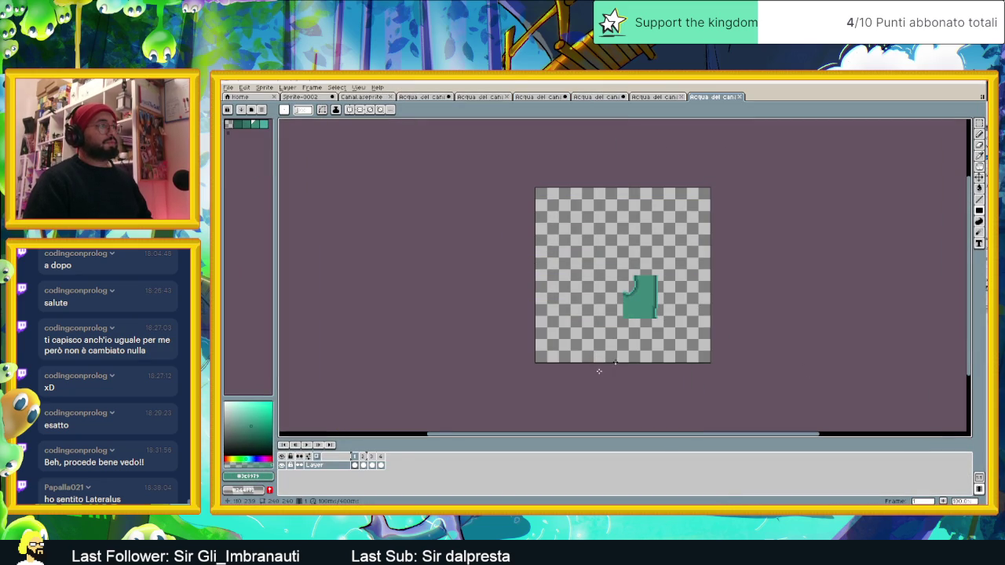
scroll(694, 263, up, 1)
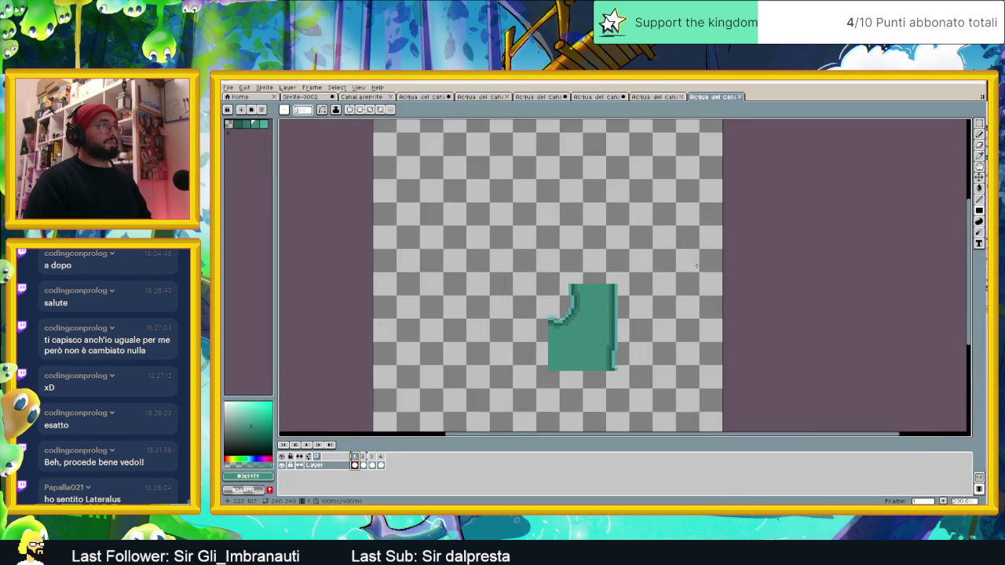
- Find and close the layered corner-piece source tab, answer the save prompt, then show the canal water sprite
scroll(691, 274, down, 1)
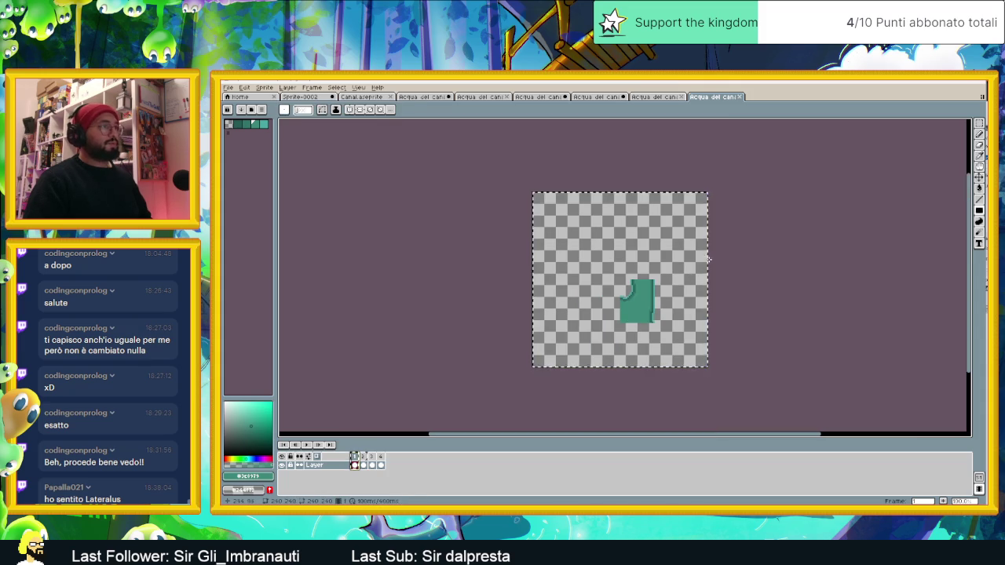
click(650, 95)
click(604, 96)
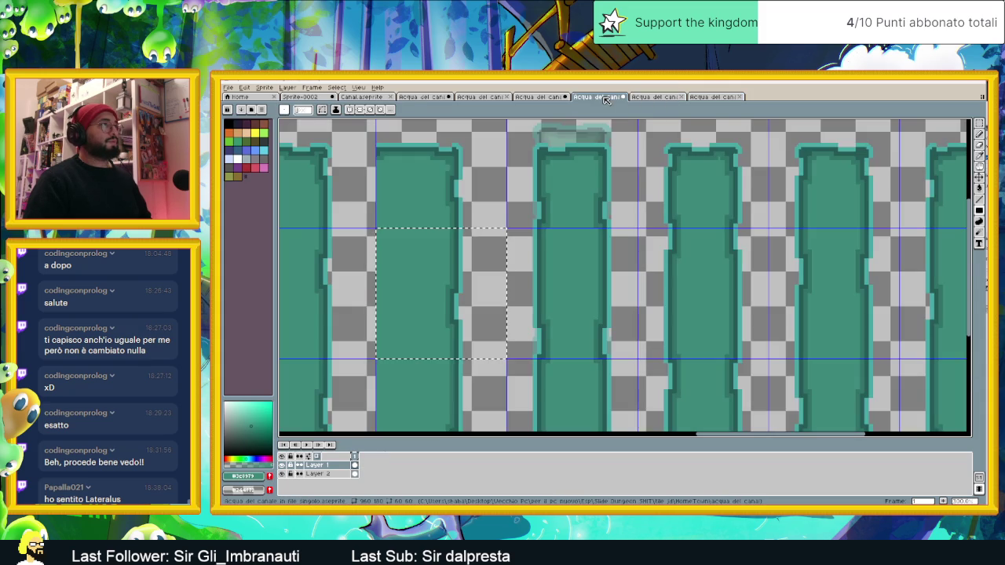
click(481, 96)
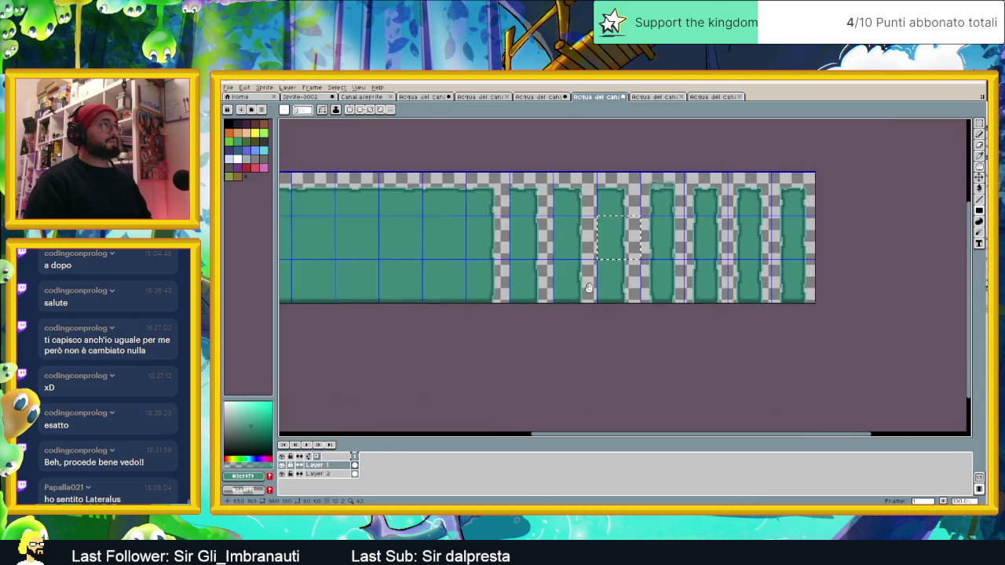
click(541, 98)
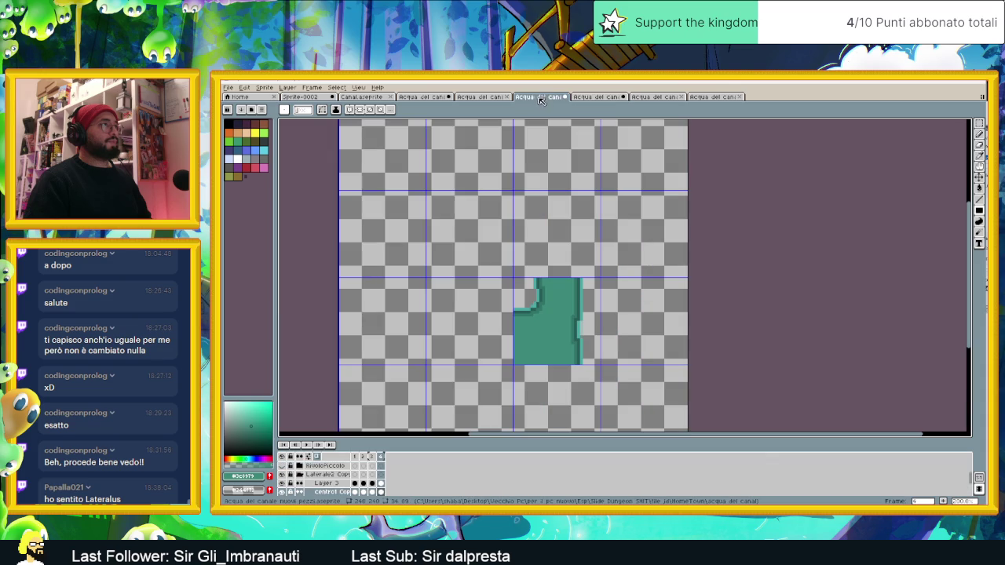
click(676, 98)
click(667, 98)
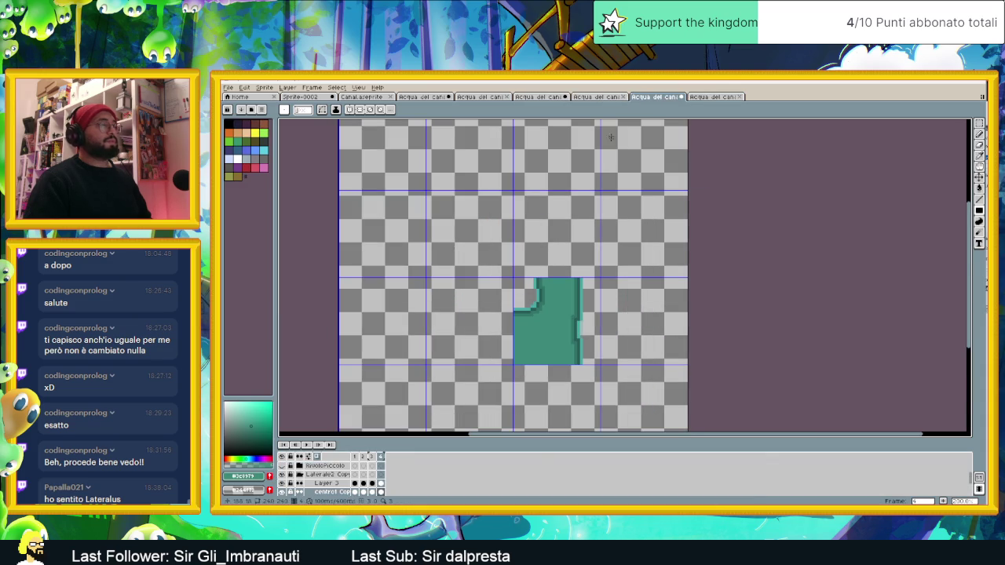
click(682, 96)
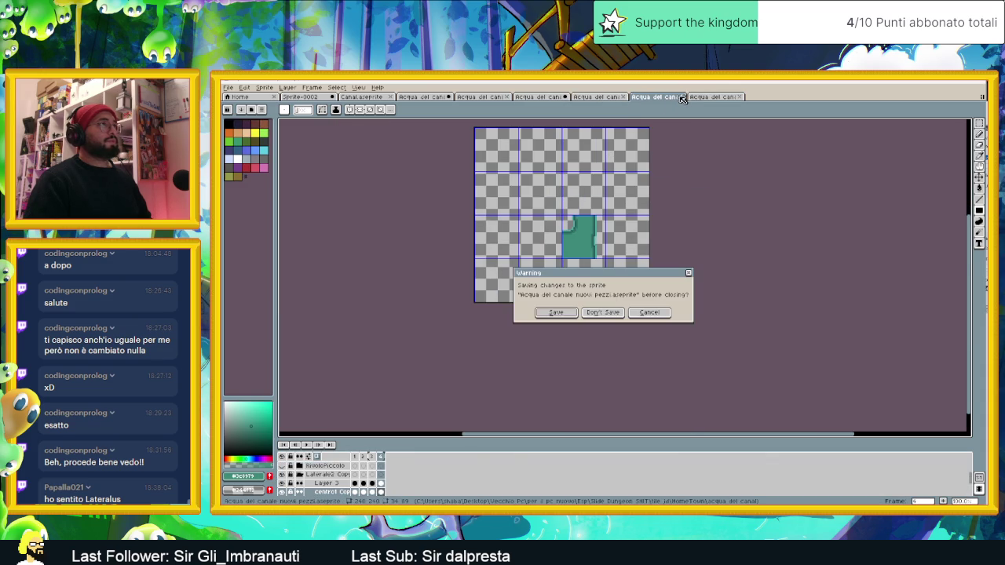
click(565, 314)
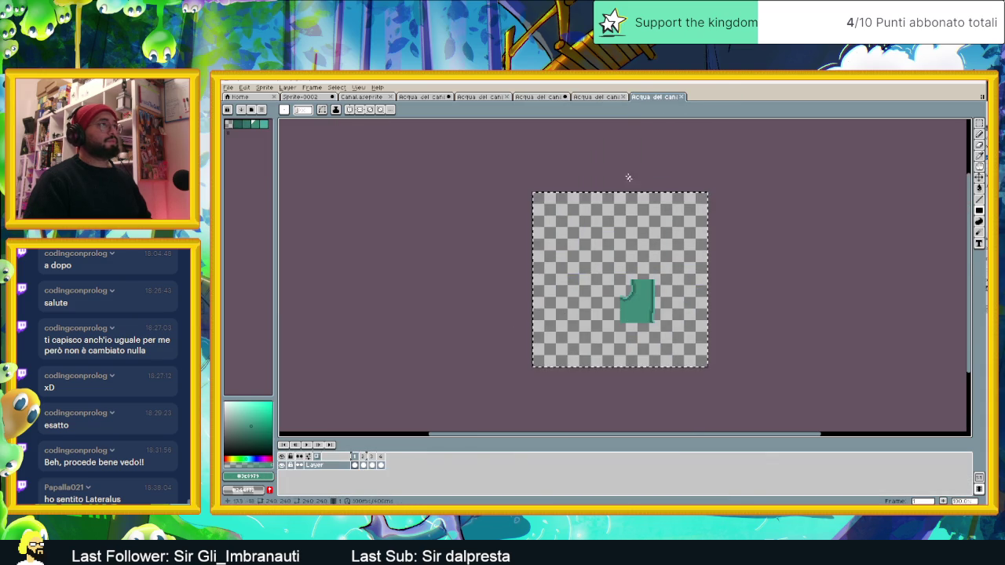
click(482, 96)
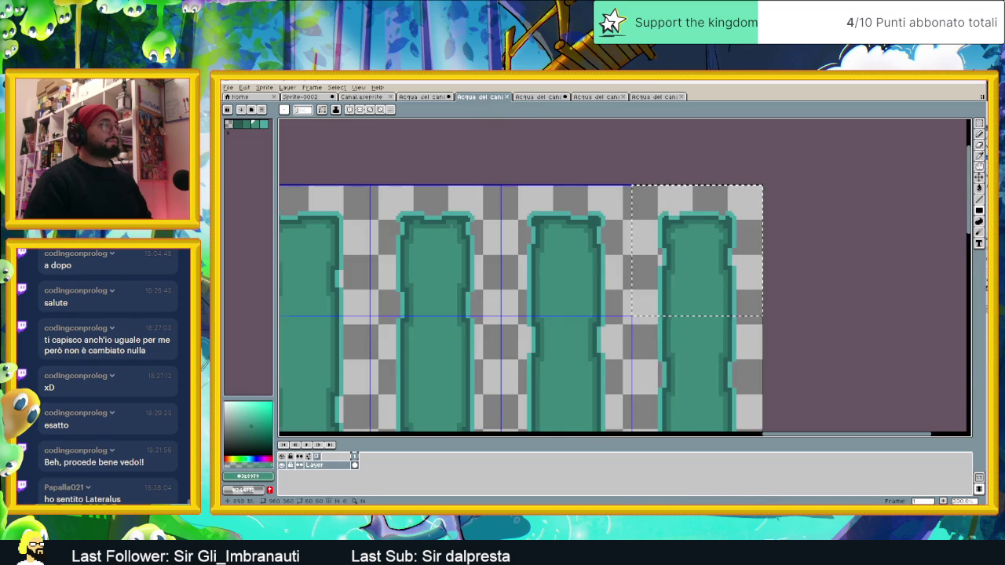
- Open the Acqua del canale sprite sheet and pan down to its lower tiles
scroll(535, 235, down, 3)
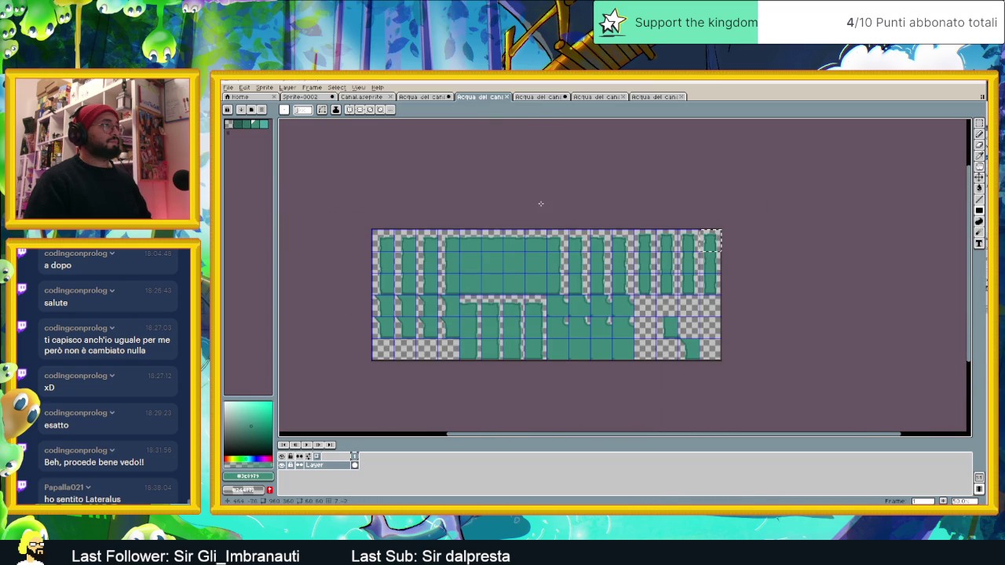
click(432, 97)
scroll(446, 163, down, 3)
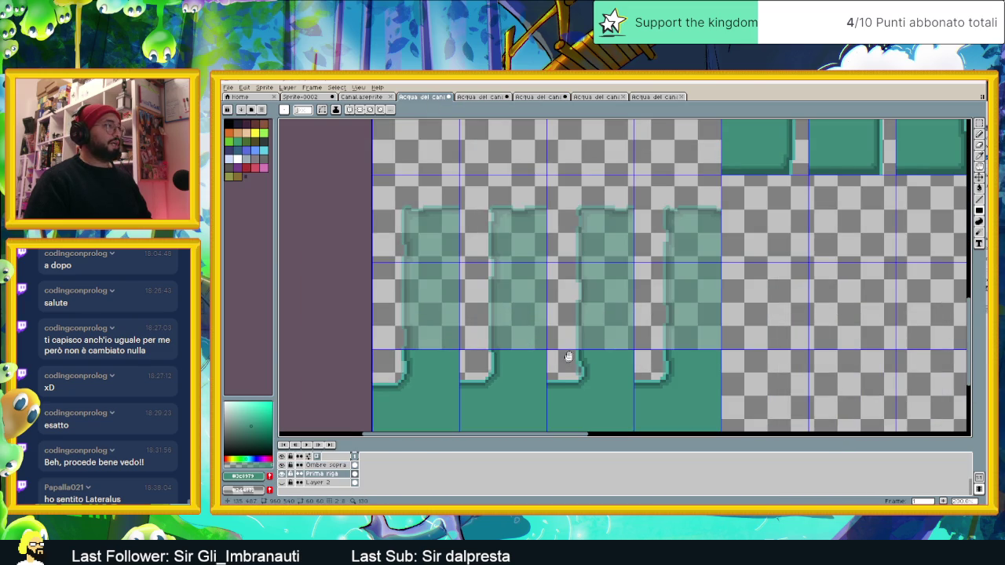
scroll(567, 361, down, 2)
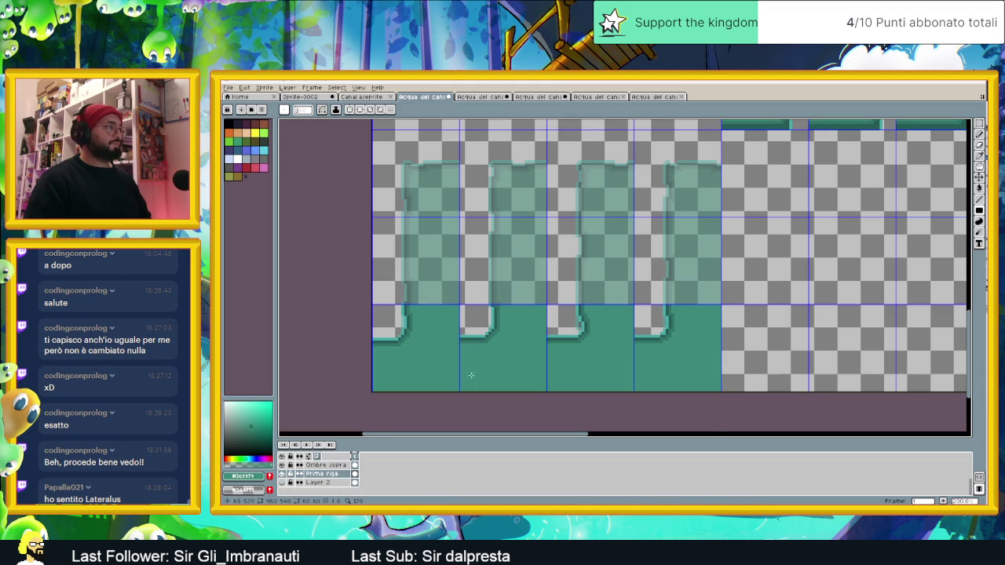
scroll(462, 390, down, 1)
drag(493, 310, 486, 348)
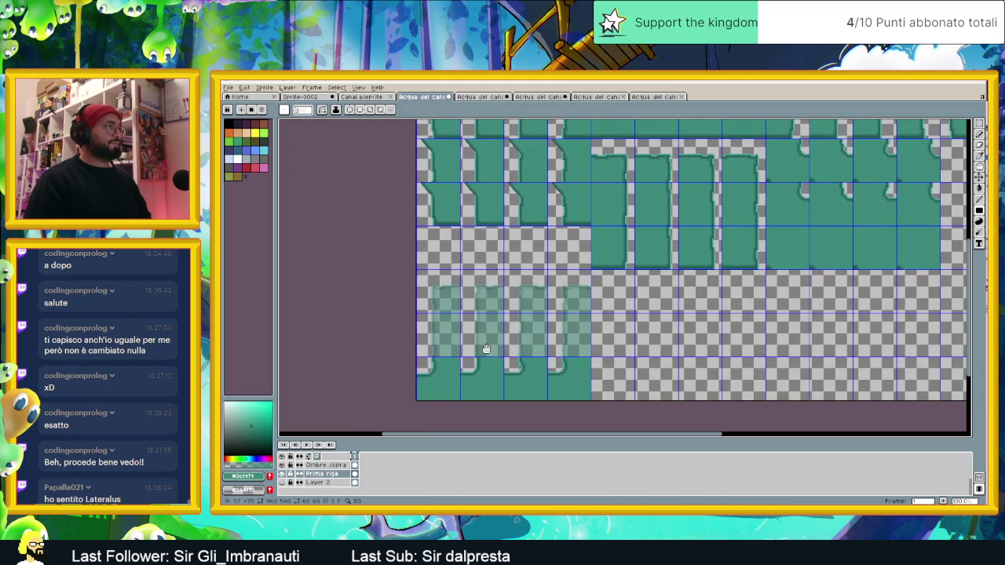
scroll(308, 475, up, 3)
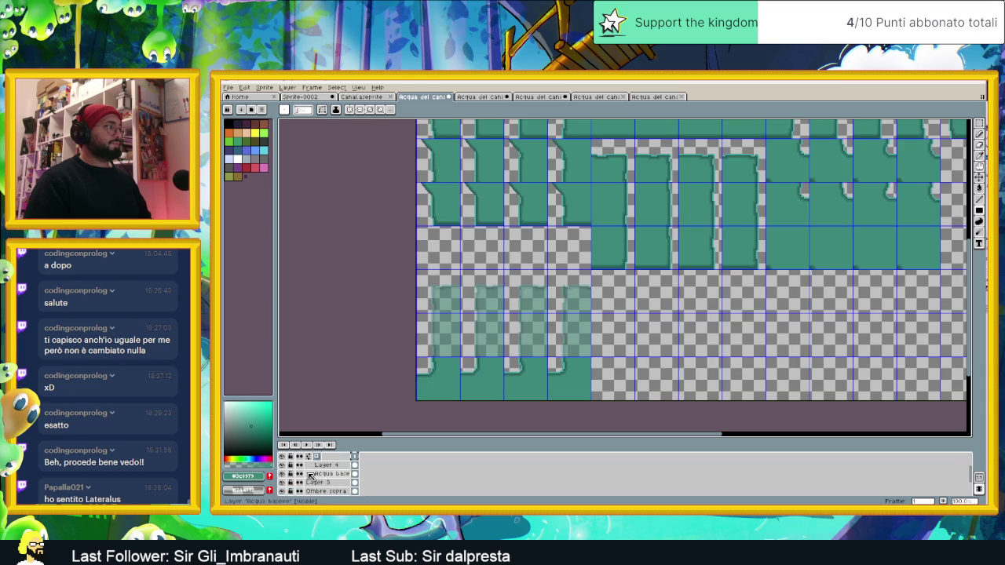
- Toggle the Acqua nuova layer's visibility repeatedly to compare the tiles
click(284, 466)
click(284, 465)
click(283, 465)
click(283, 466)
click(283, 466)
click(283, 465)
click(284, 465)
click(283, 466)
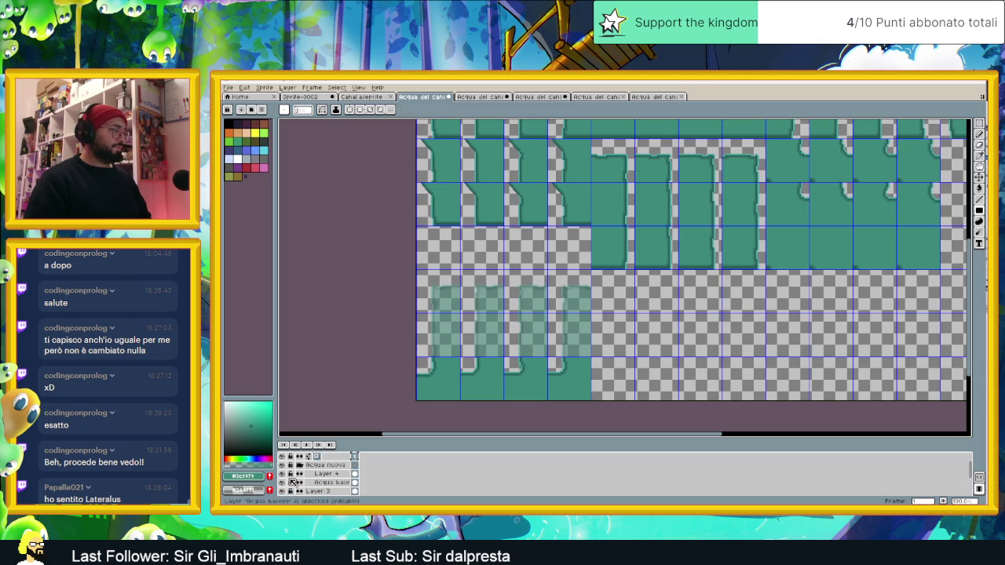
- Leave the Acqua base layer hidden, briefly turning Layer 4 off and on to check it
click(283, 483)
click(283, 483)
click(283, 483)
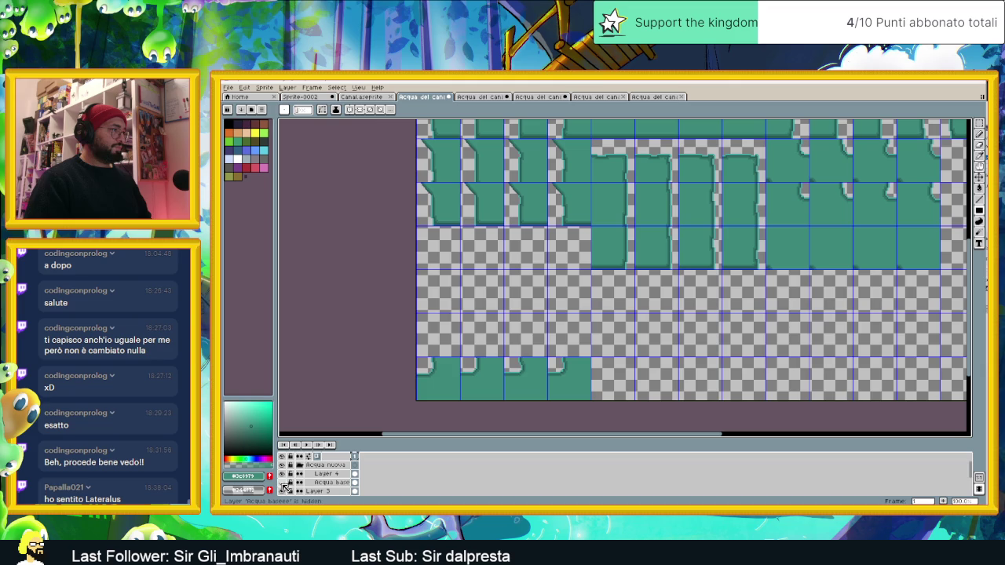
click(283, 483)
click(284, 483)
click(283, 474)
click(283, 474)
- Pan across the bottom tiles, narrow the palette panel, and make Layer 4 active
scroll(435, 396, up, 1)
scroll(466, 381, up, 1)
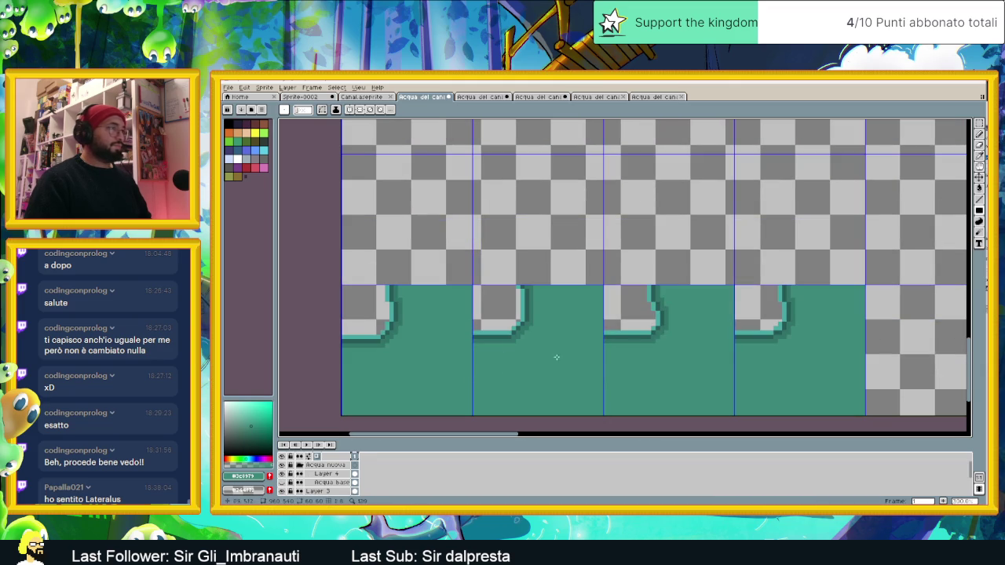
drag(253, 449, 390, 411)
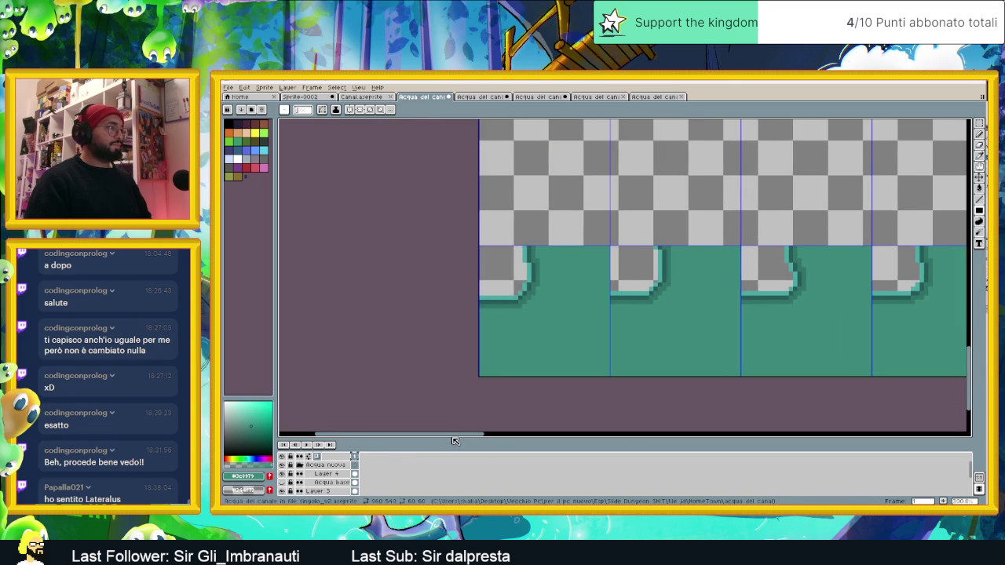
drag(485, 436, 442, 386)
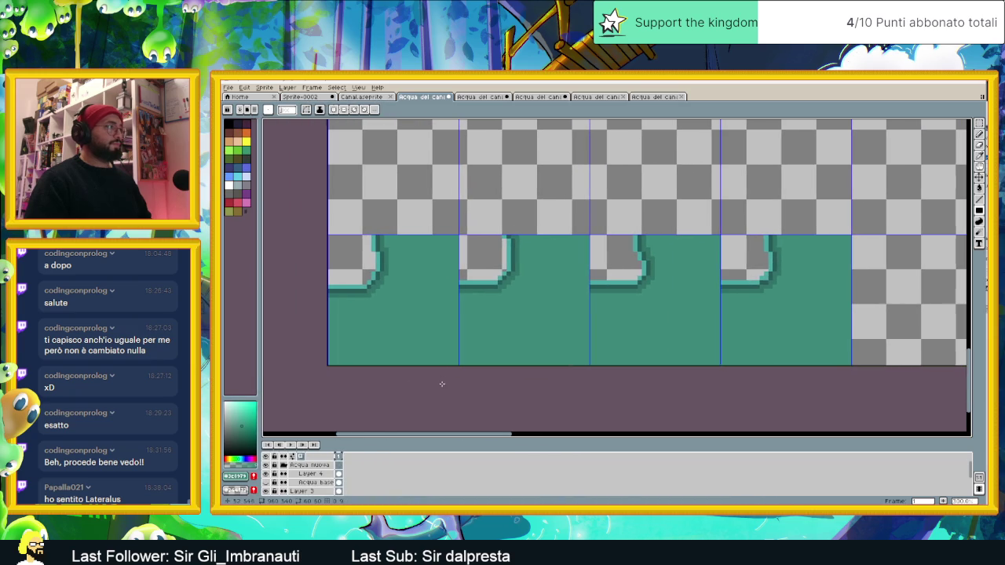
click(302, 474)
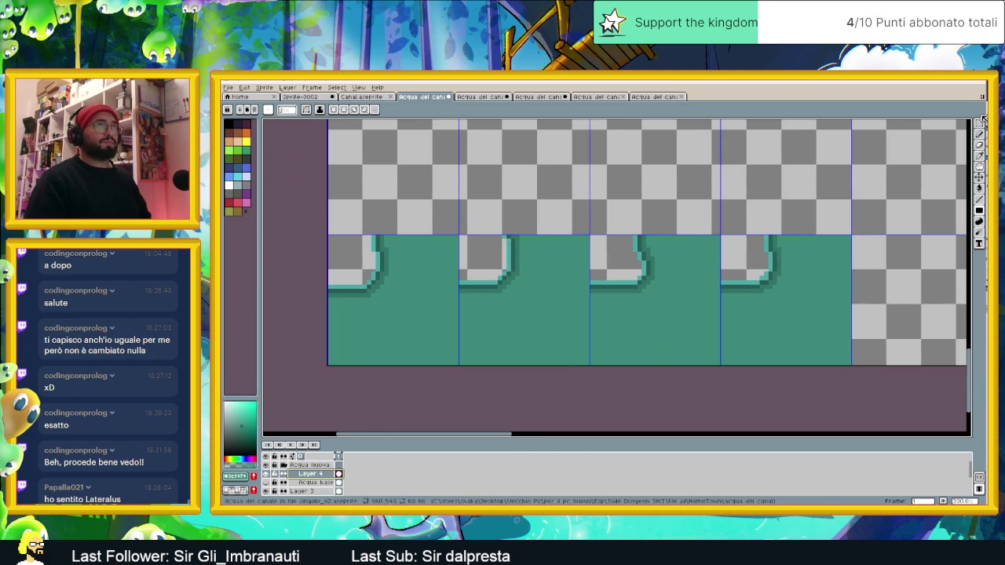
- Erase the bottom row of teal tiles on Layer 4 with a rectangular selection
key(m)
drag(889, 170, 294, 416)
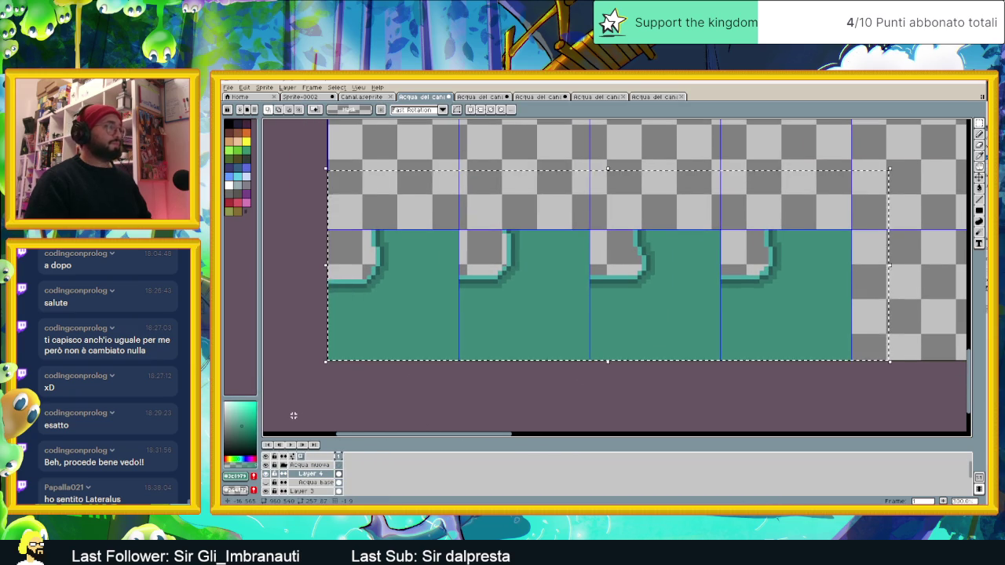
key(Delete)
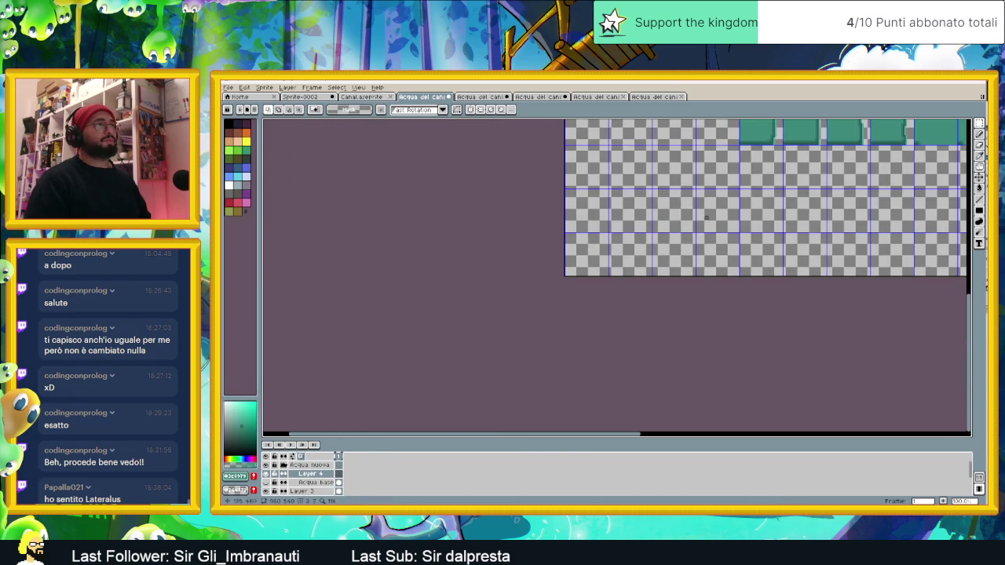
- Zoom and pan around the sheet to inspect the now-empty bottom cells
scroll(774, 296, down, 3)
scroll(615, 297, up, 1)
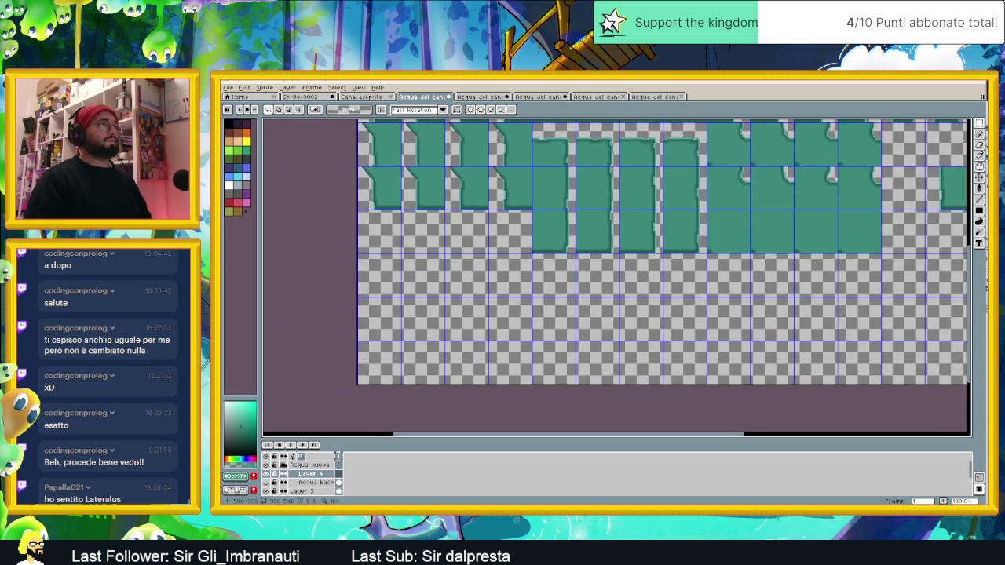
scroll(615, 296, up, 1)
scroll(615, 297, up, 1)
scroll(615, 296, up, 1)
drag(449, 280, 746, 283)
scroll(573, 281, down, 2)
scroll(581, 286, up, 1)
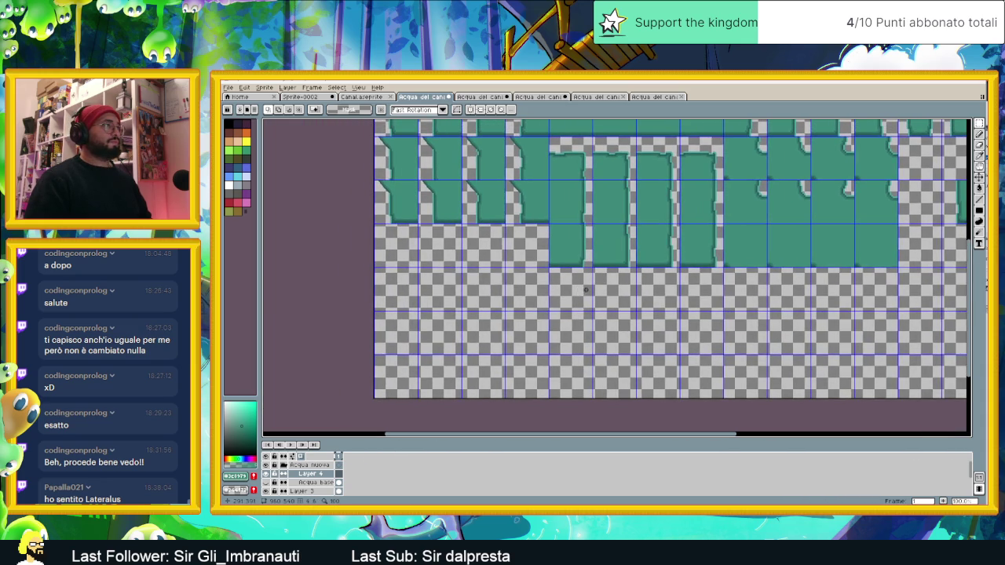
scroll(491, 280, up, 1)
scroll(492, 280, up, 1)
scroll(491, 278, up, 1)
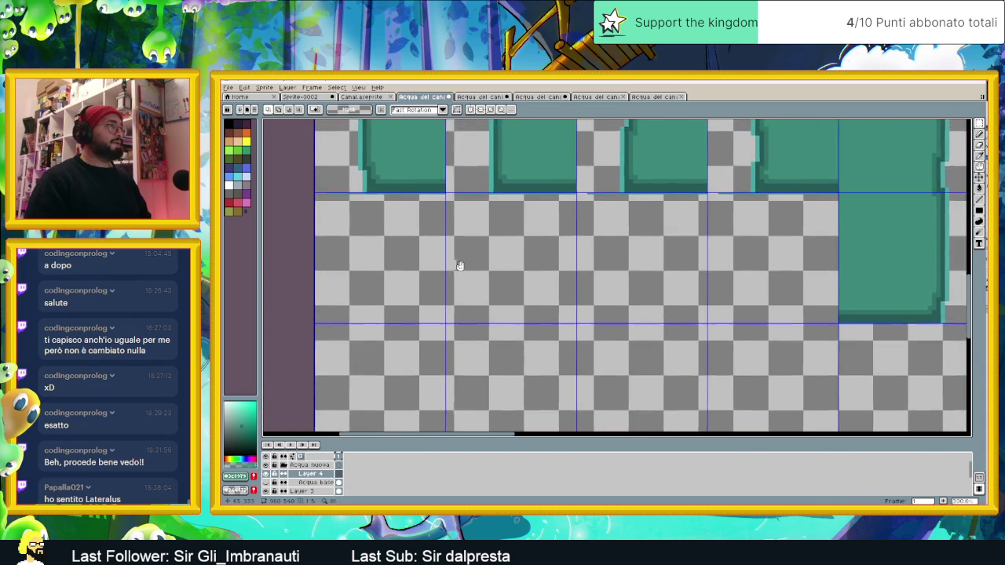
scroll(489, 276, up, 1)
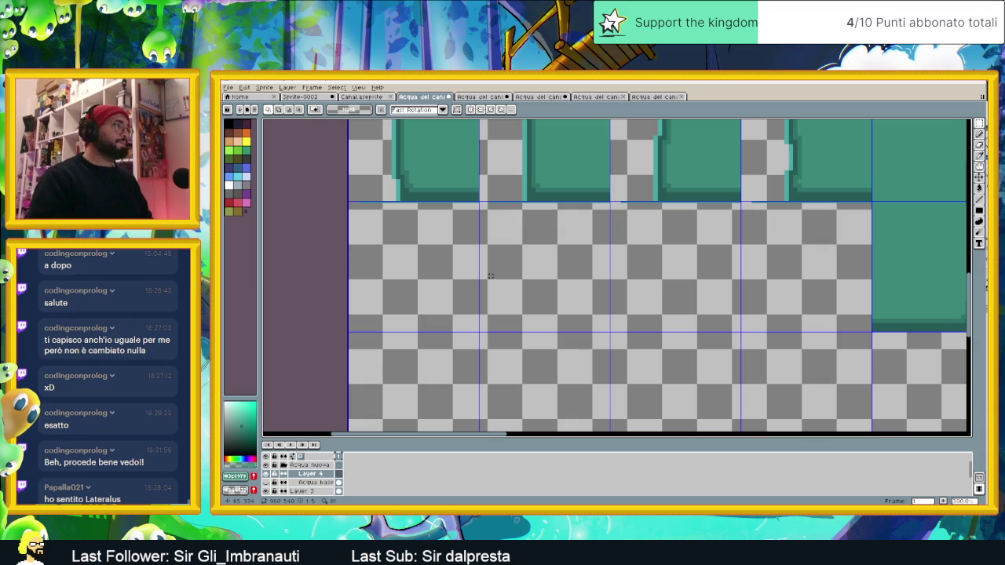
- Copy the single green tile and paste it into the sheet's lower-left cell
click(492, 98)
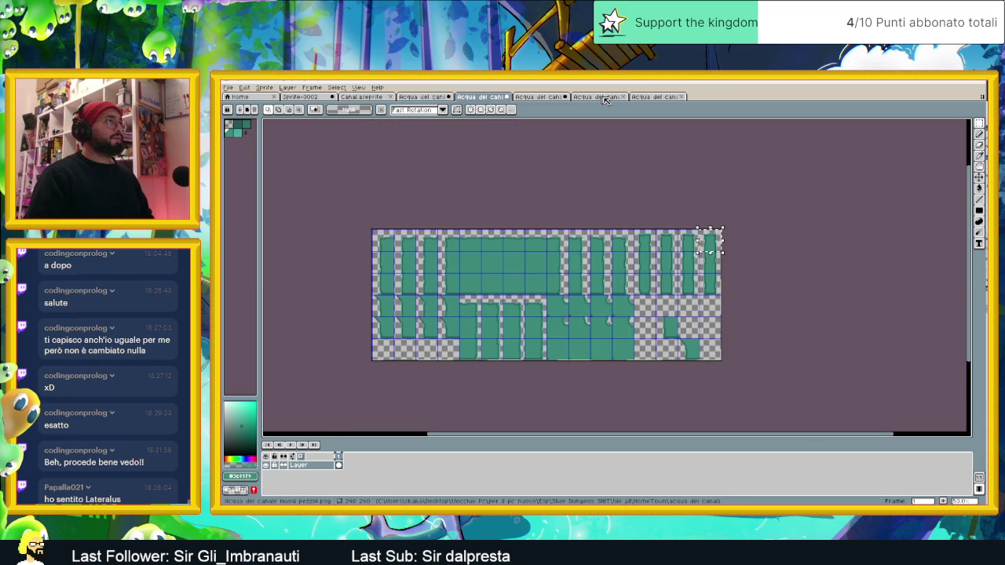
click(654, 96)
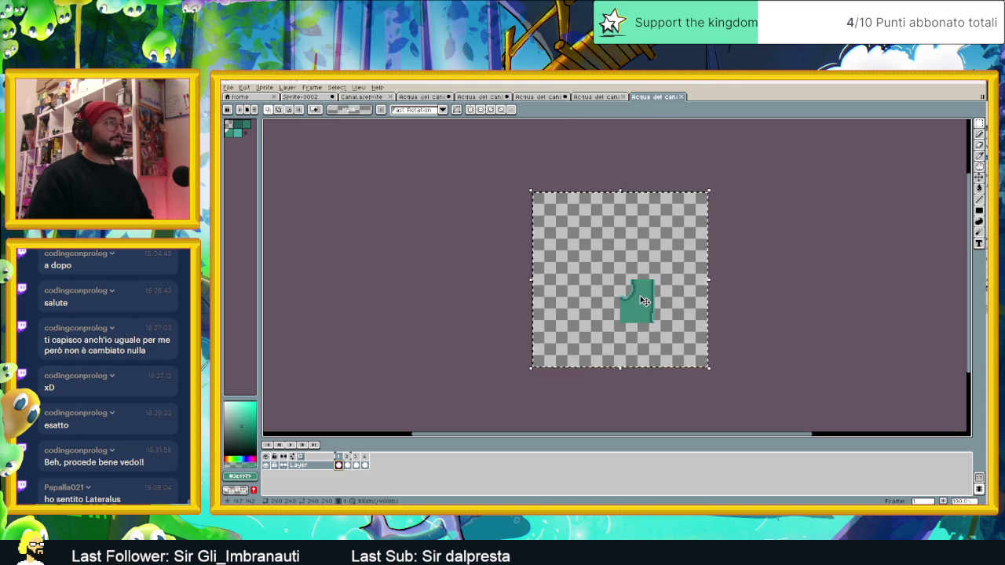
click(645, 286)
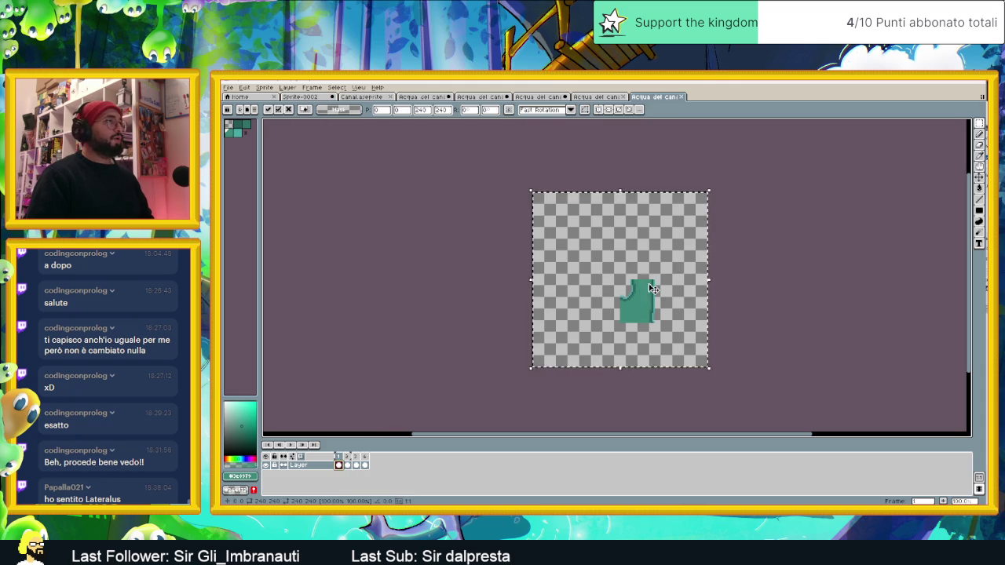
click(550, 97)
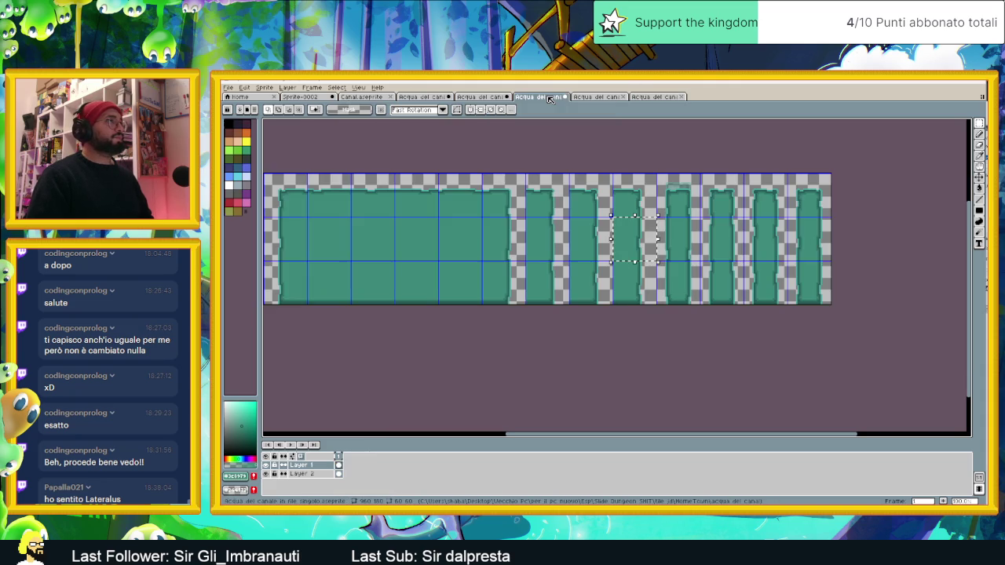
click(480, 96)
click(432, 97)
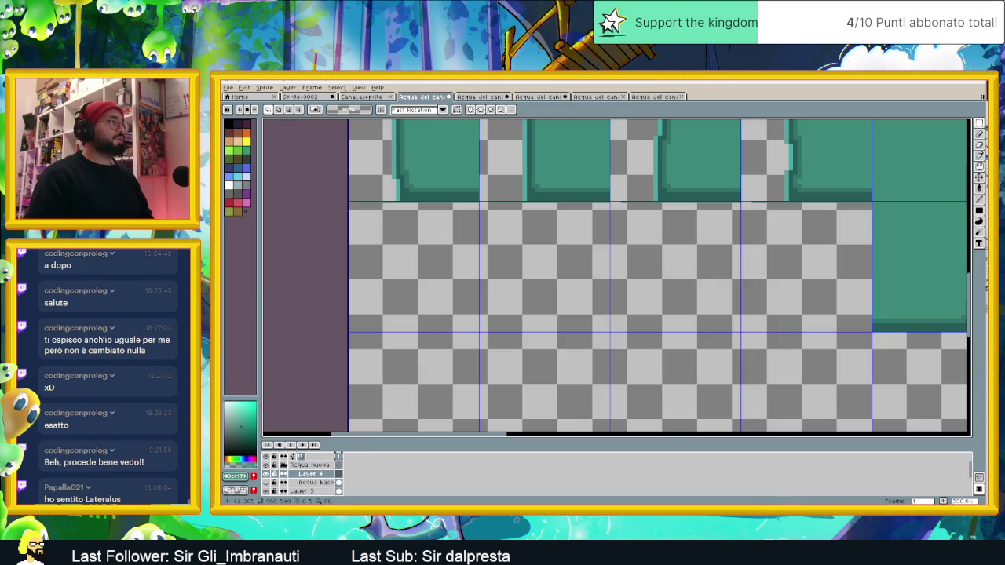
key(ctrl+v)
mouse_move(673, 337)
mouse_down()
mouse_move(449, 298)
mouse_move(424, 272)
mouse_move(438, 267)
mouse_up()
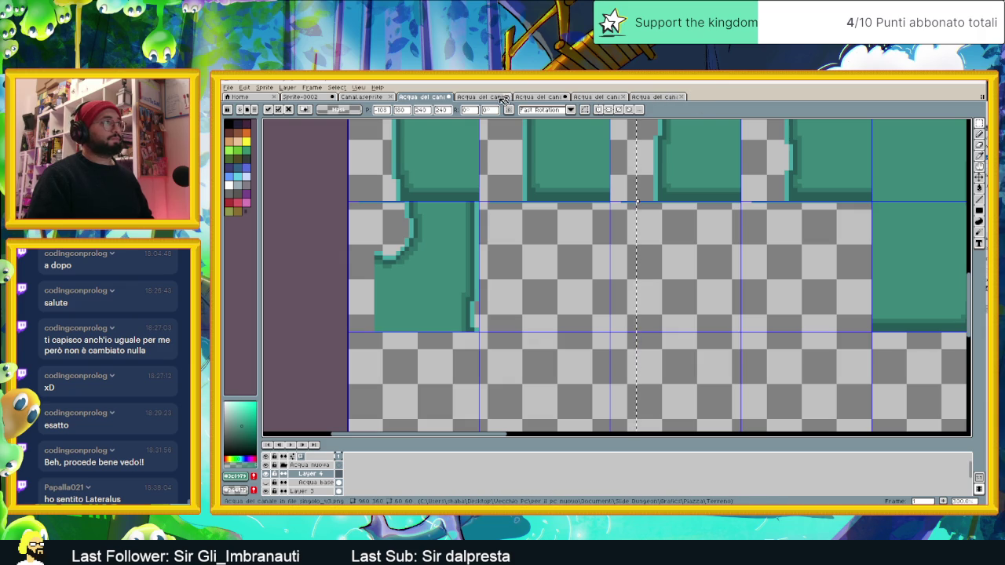
drag(443, 261, 428, 261)
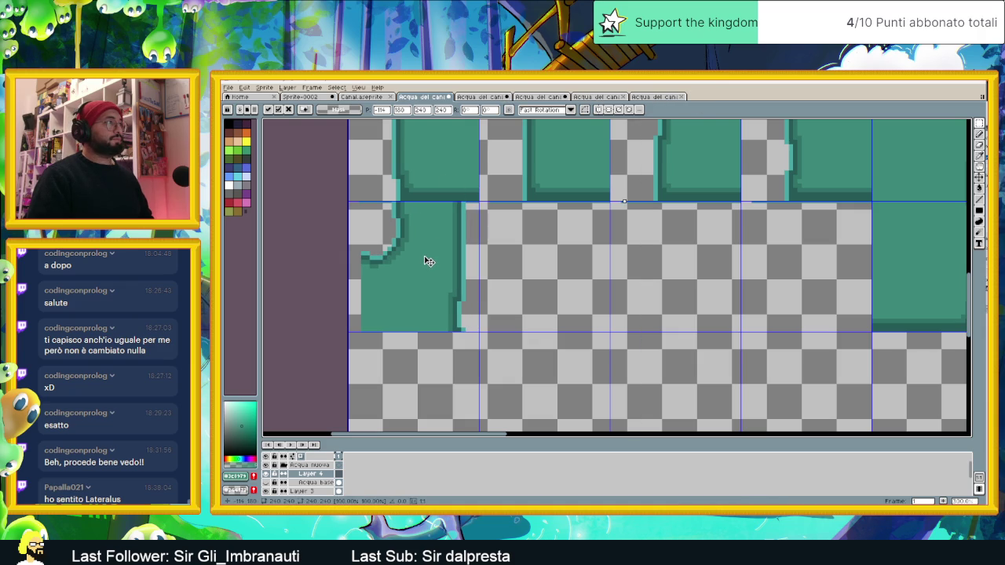
- Move the floating tile to the right-hand tiles and snap it onto a grid cell
scroll(445, 243, down, 3)
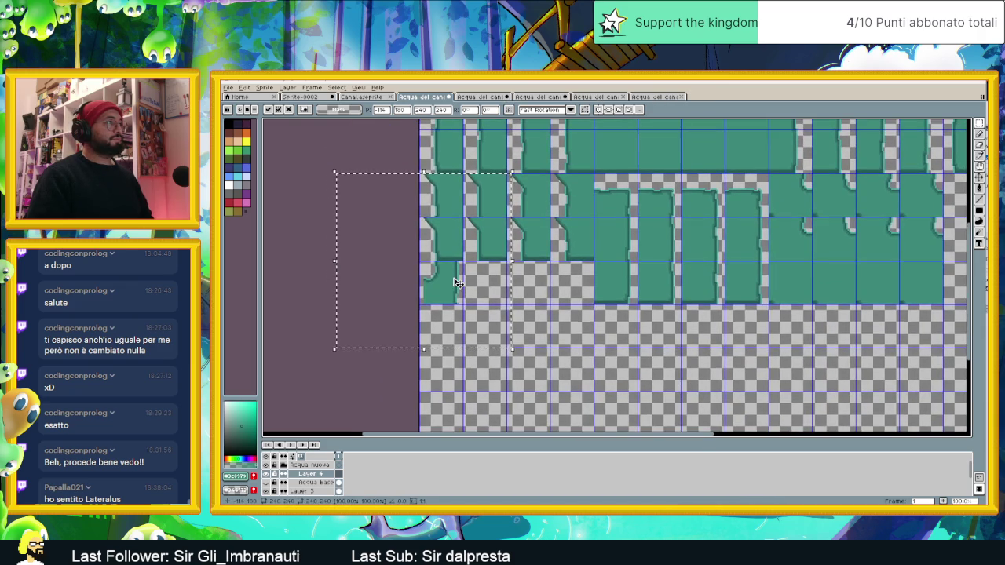
mouse_move(444, 287)
mouse_down()
mouse_move(859, 311)
mouse_move(583, 332)
mouse_up()
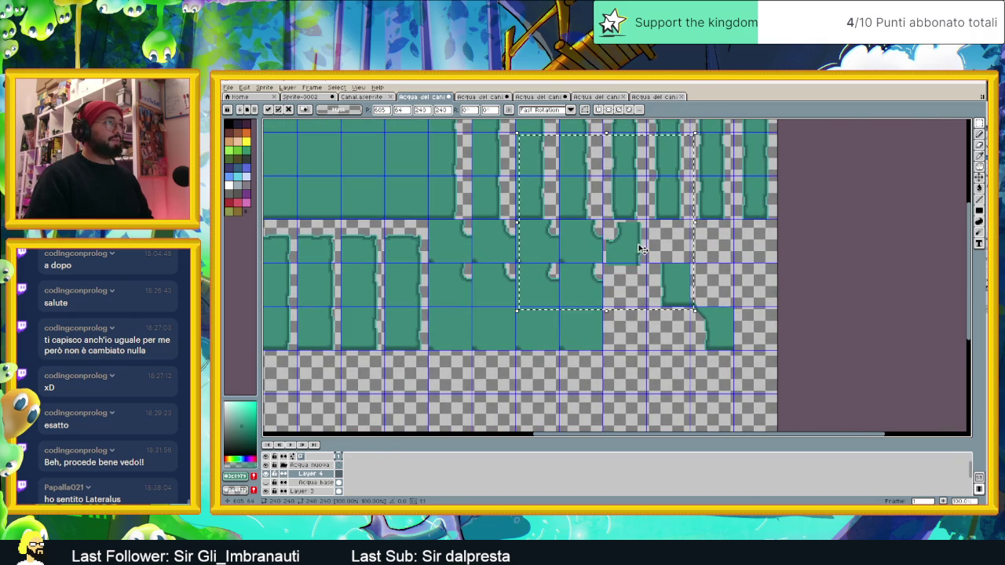
scroll(638, 245, up, 3)
drag(638, 245, 604, 227)
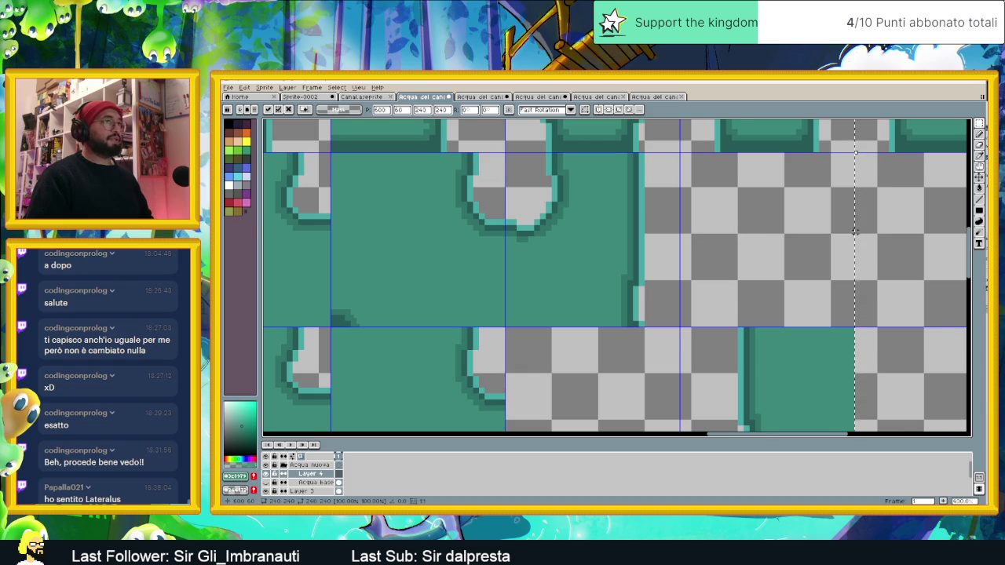
scroll(855, 231, down, 2)
scroll(644, 285, up, 1)
scroll(644, 285, up, 1)
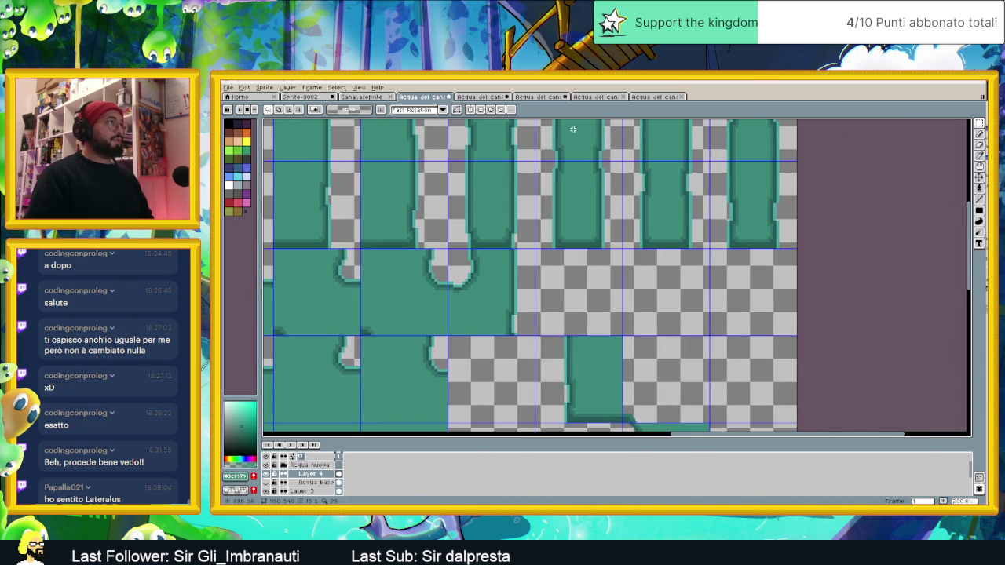
- Step the single-tile sprite to frame 2 and move the tile sheet tab to the last position
click(640, 98)
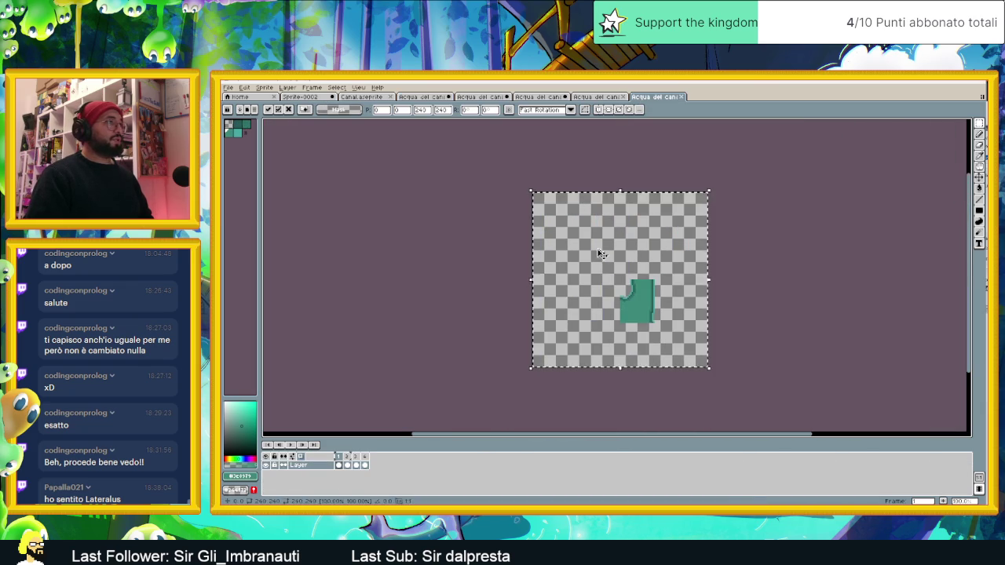
key(Right)
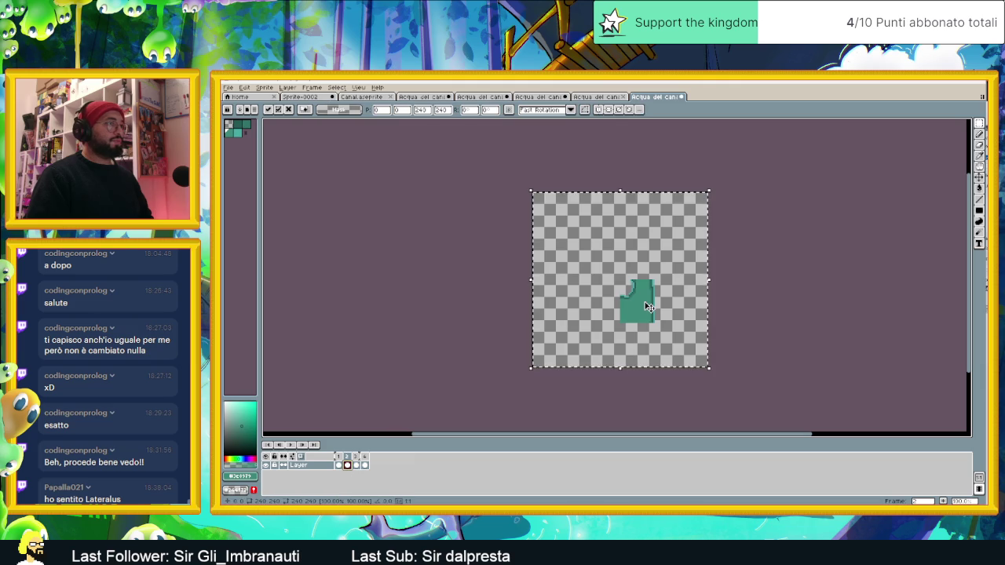
click(601, 97)
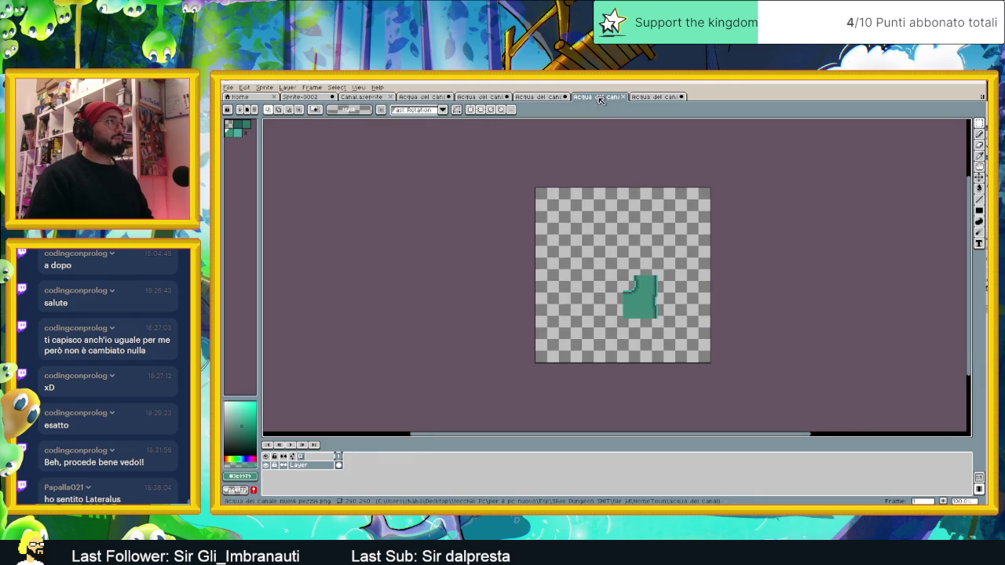
click(548, 98)
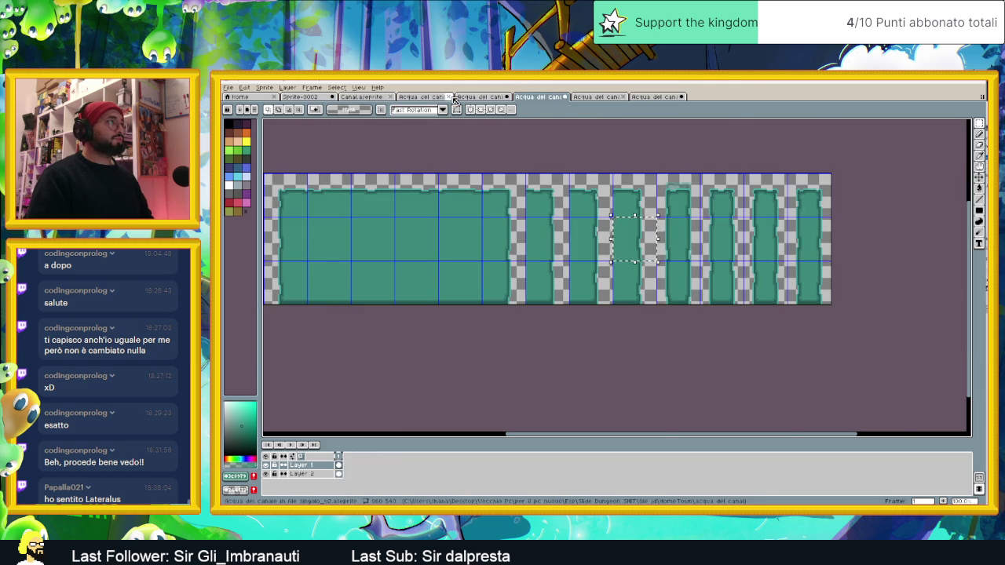
click(452, 97)
click(660, 315)
click(428, 97)
drag(431, 97, 656, 97)
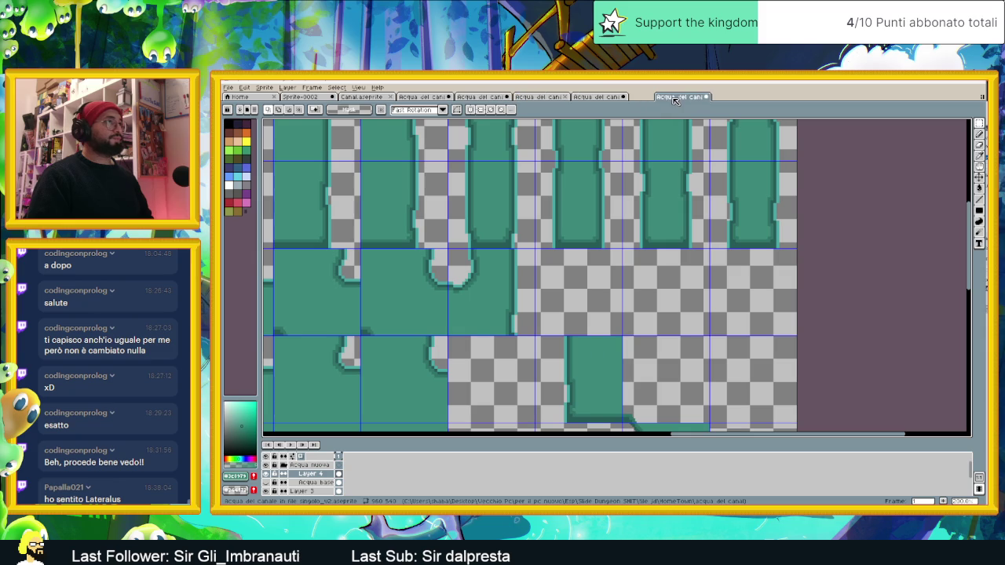
- Paste the copied water piece onto the sheet and commit it in place
key(ctrl+v)
drag(577, 290, 557, 292)
scroll(561, 297, up, 1)
scroll(569, 298, up, 1)
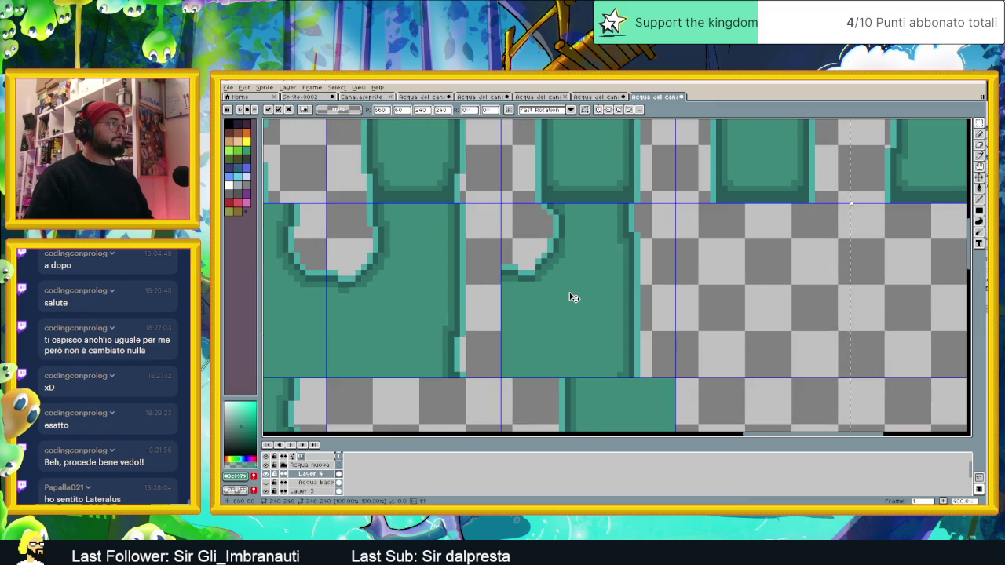
scroll(574, 297, down, 1)
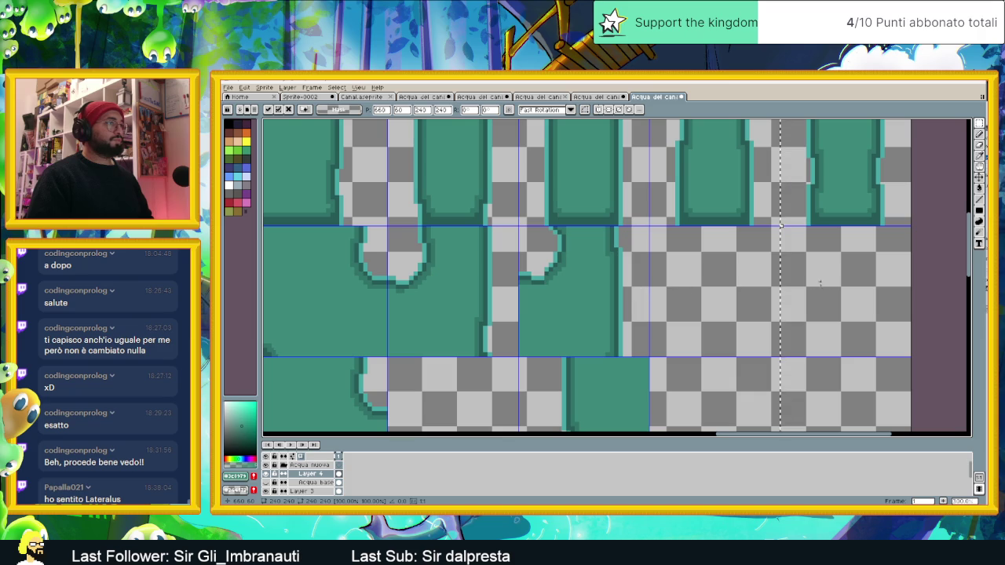
key(Return)
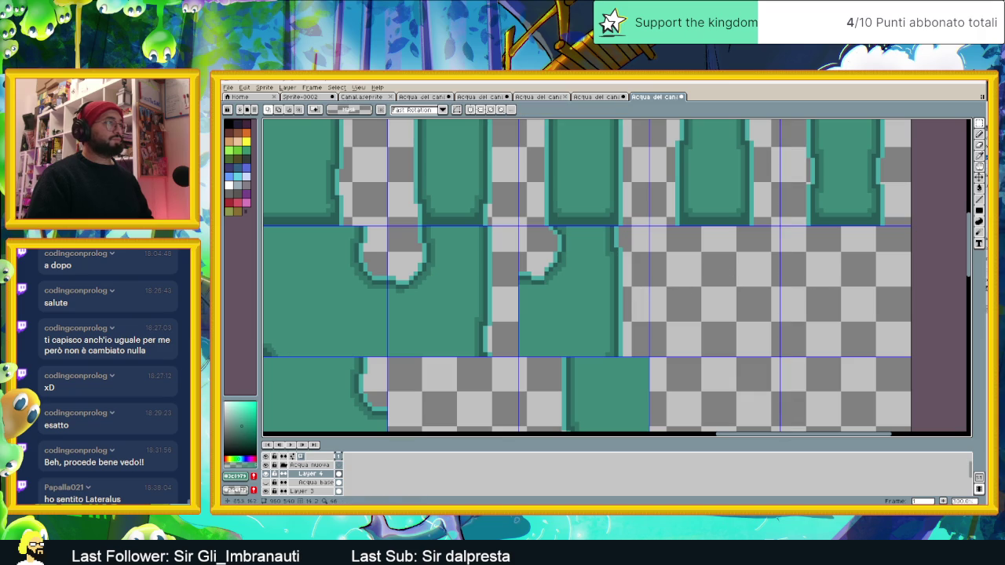
- Add a new frame to the 240x240 animation sprite and pick its frame 2 and 3 water shapes
click(581, 96)
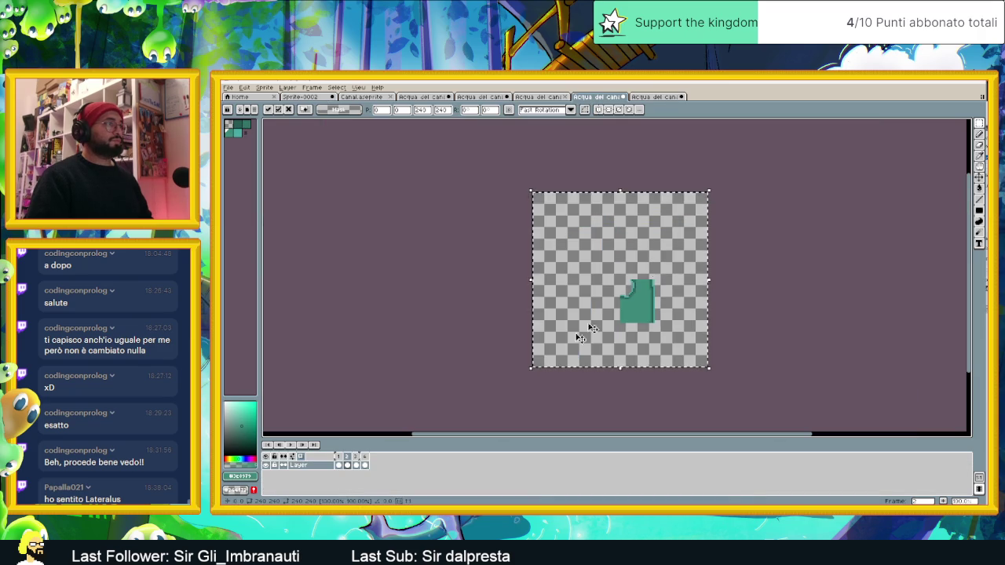
key(alt+n)
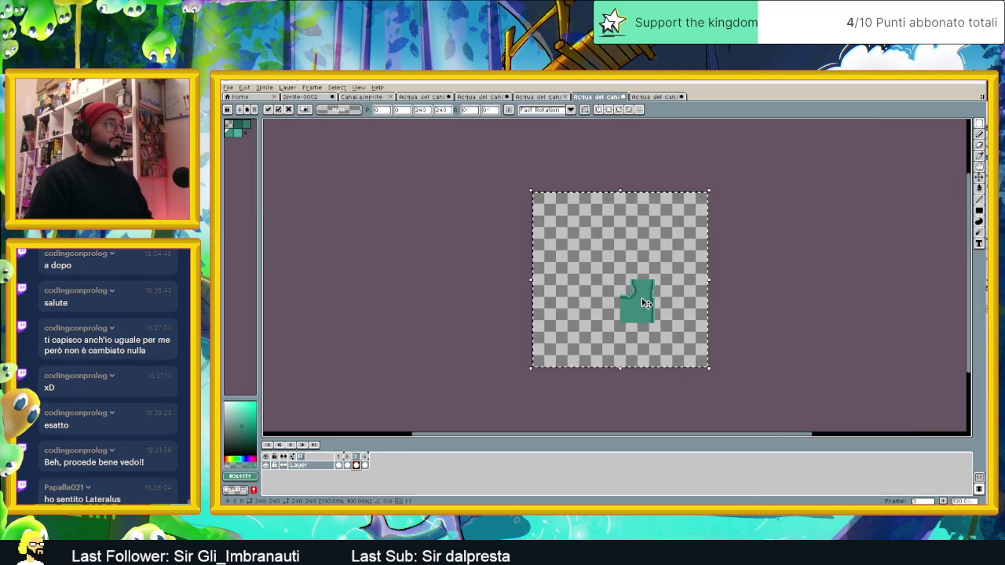
click(642, 97)
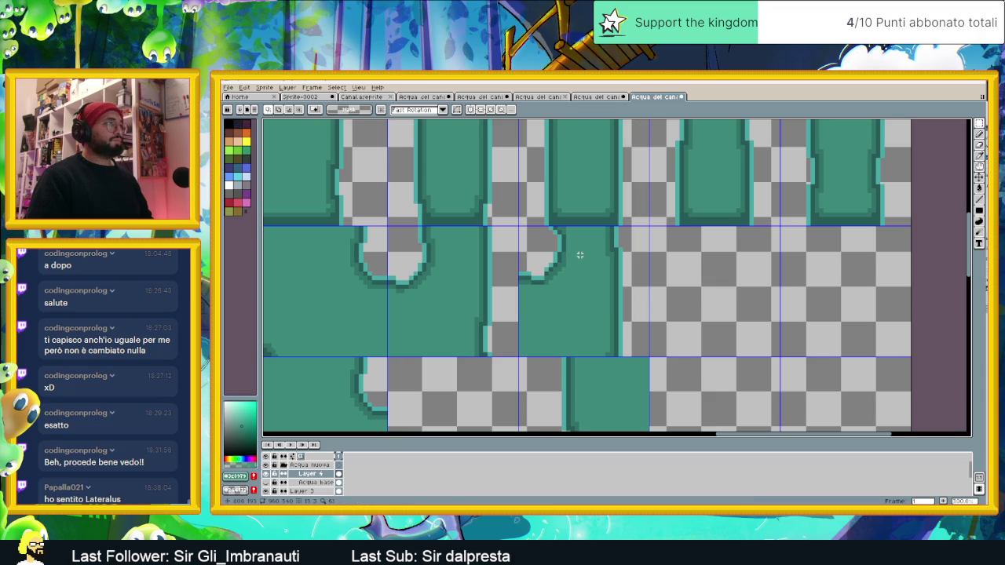
key(ctrl+shift+Tab)
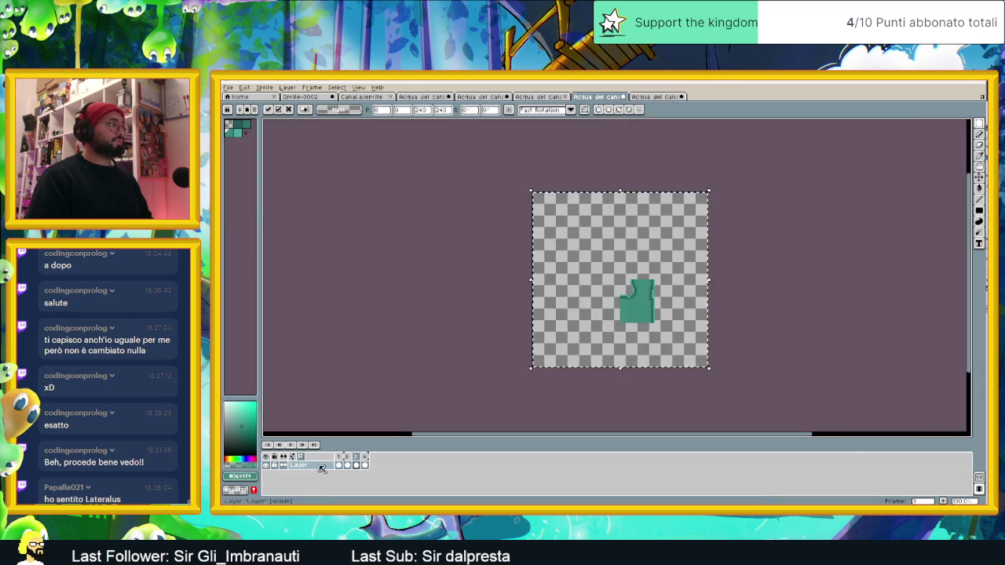
click(350, 464)
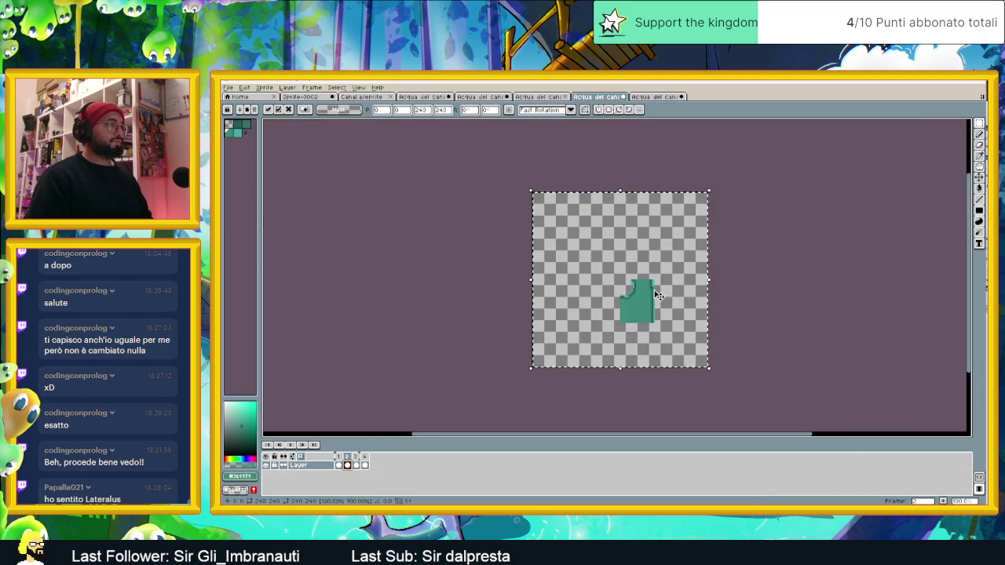
key(ctrl+Tab)
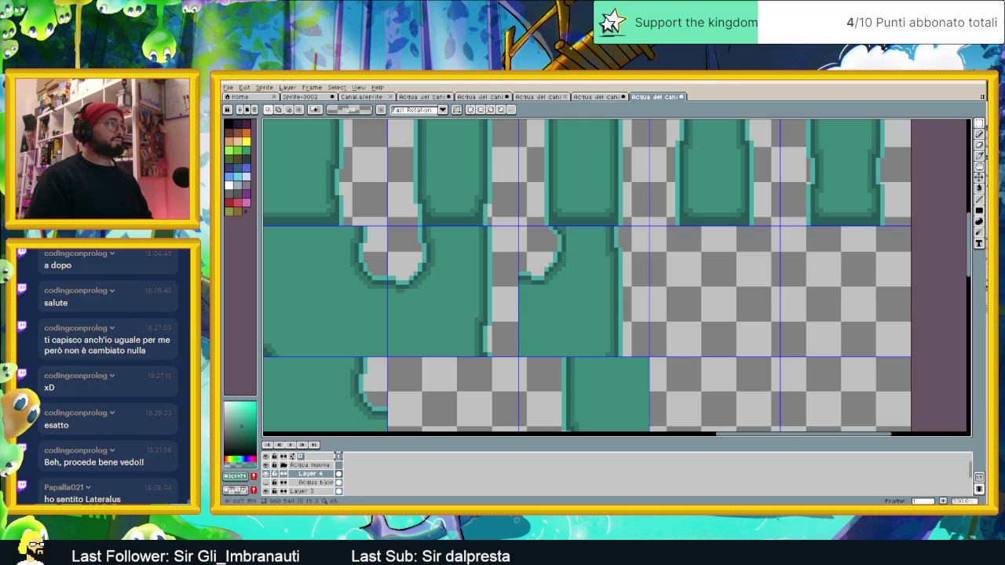
key(ctrl+shift+Tab)
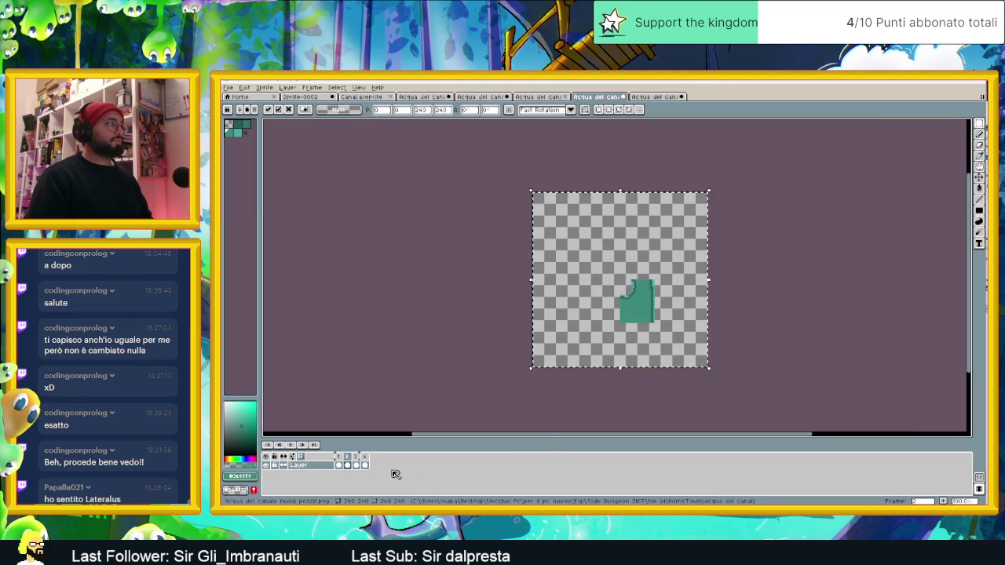
click(355, 465)
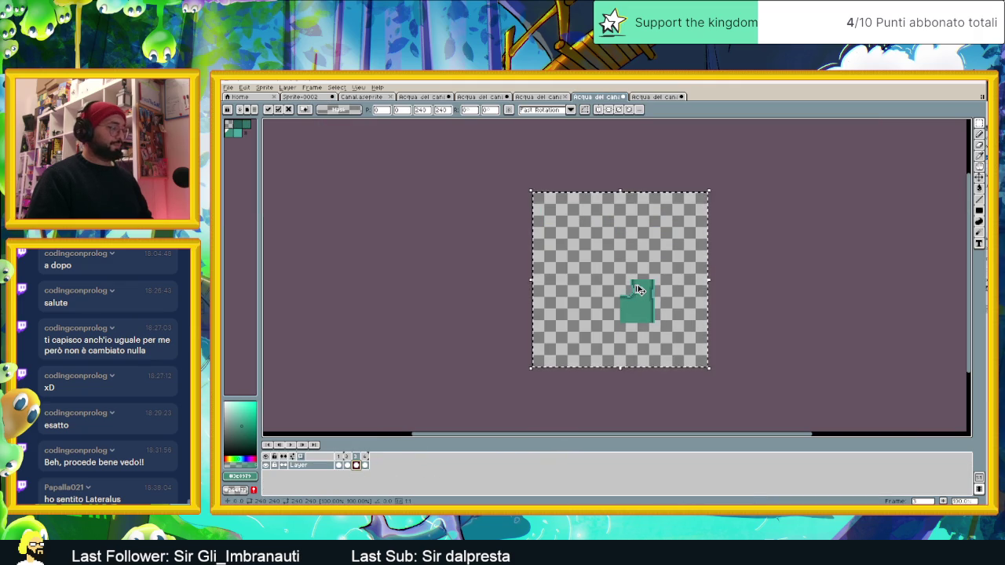
key(ctrl+Tab)
- Paste the frame 3 water shape into its grid cell on the tile sheet
key(ctrl+v)
mouse_move(634, 263)
mouse_down()
mouse_move(707, 296)
mouse_move(712, 271)
mouse_move(703, 272)
mouse_up()
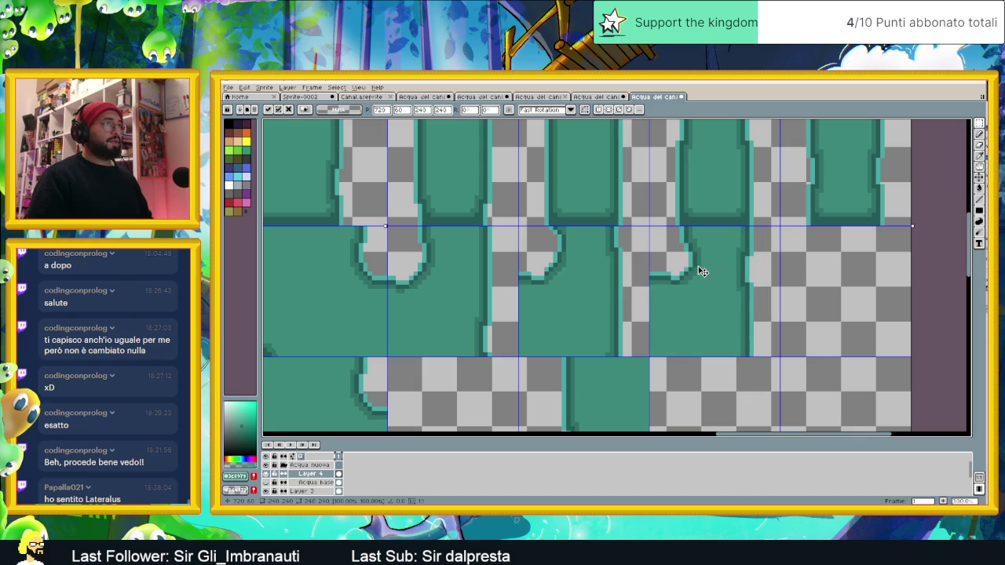
click(926, 253)
scroll(707, 314, right, 3)
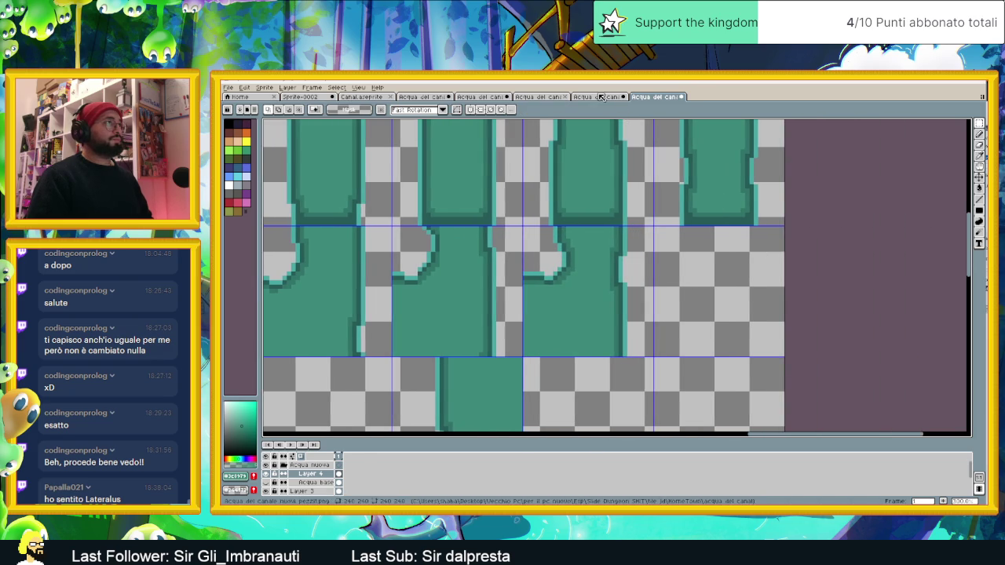
- Copy the frame 4 water shape into the last empty grid cell and deselect
key(ctrl+shift+Tab)
click(366, 465)
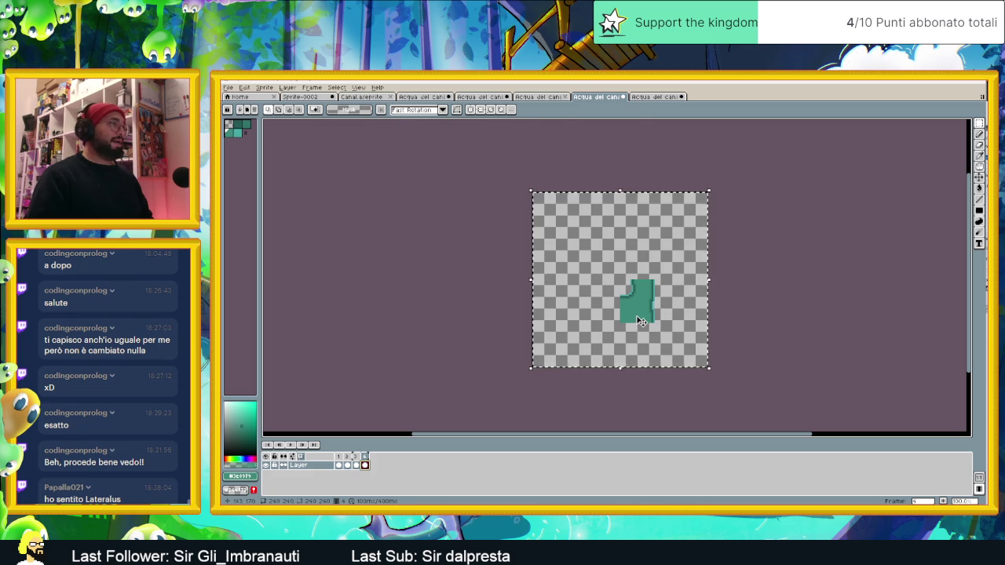
click(640, 320)
key(ctrl+Tab)
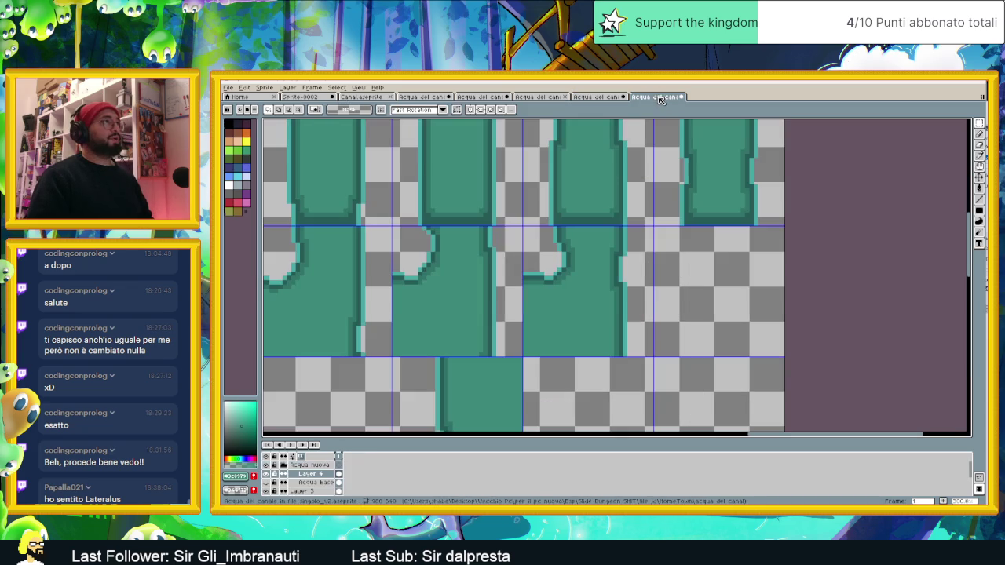
key(ctrl+v)
drag(721, 265, 711, 281)
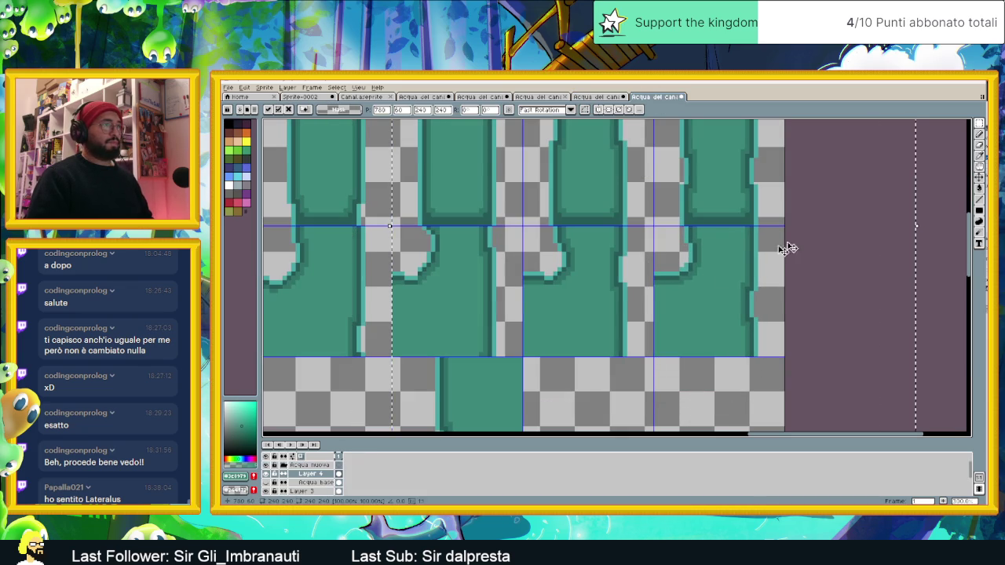
key(ctrl+d)
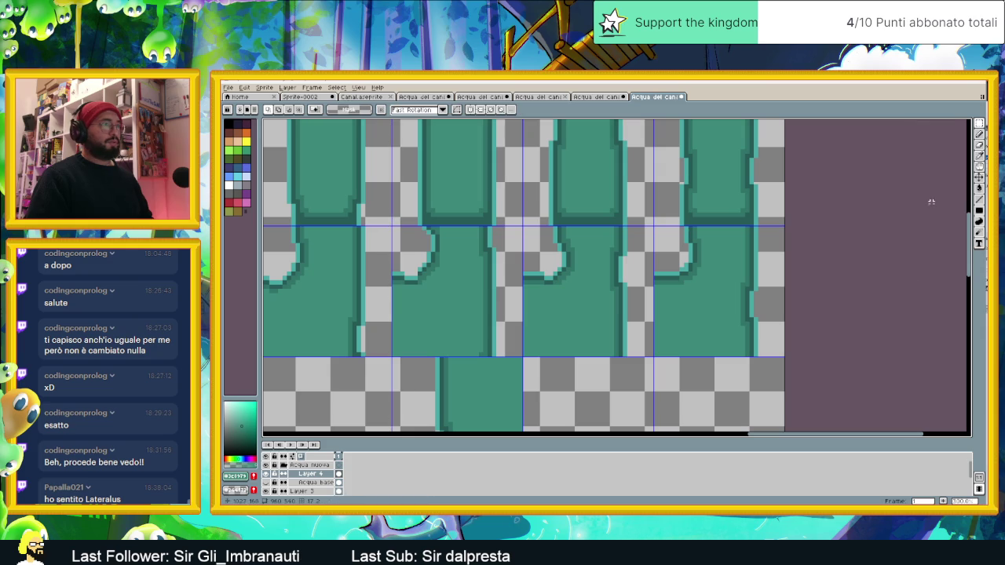
- Save the canal water tile sheet
scroll(756, 298, down, 3)
scroll(756, 298, down, 1)
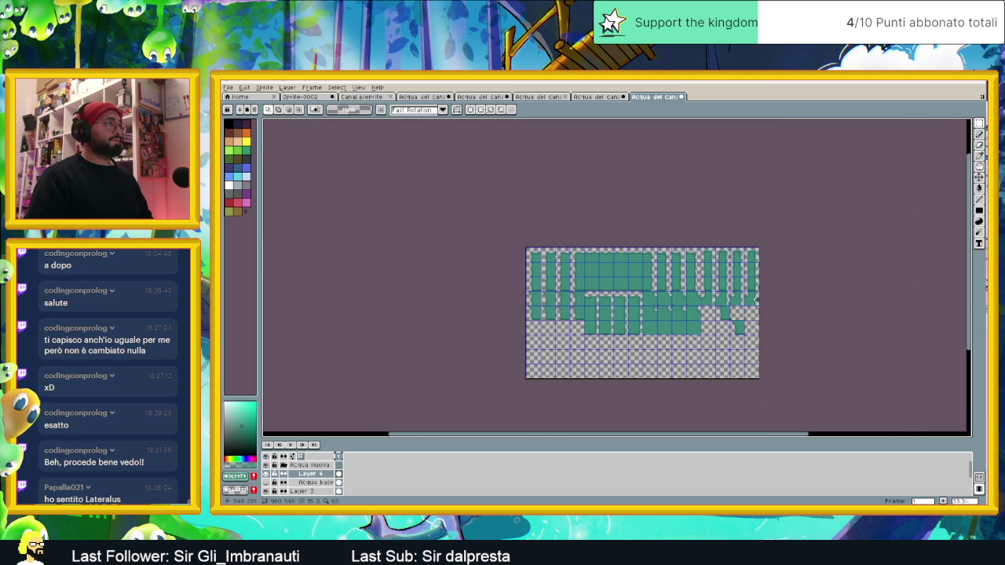
scroll(756, 298, up, 1)
key(ctrl+s)
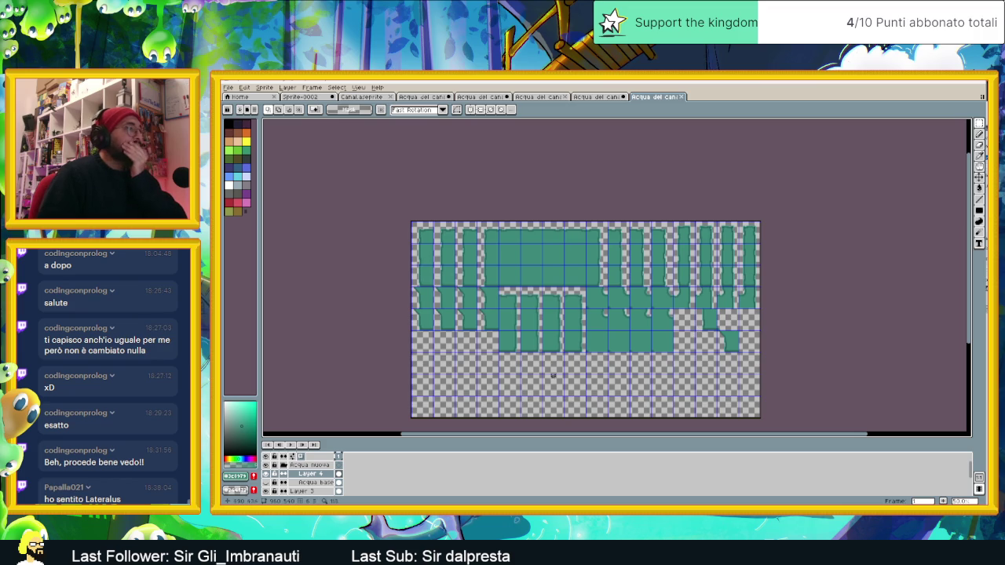
- Crop the canvas to 960×360 with Canvas Size, dropping the empty bottom rows
scroll(688, 309, up, 1)
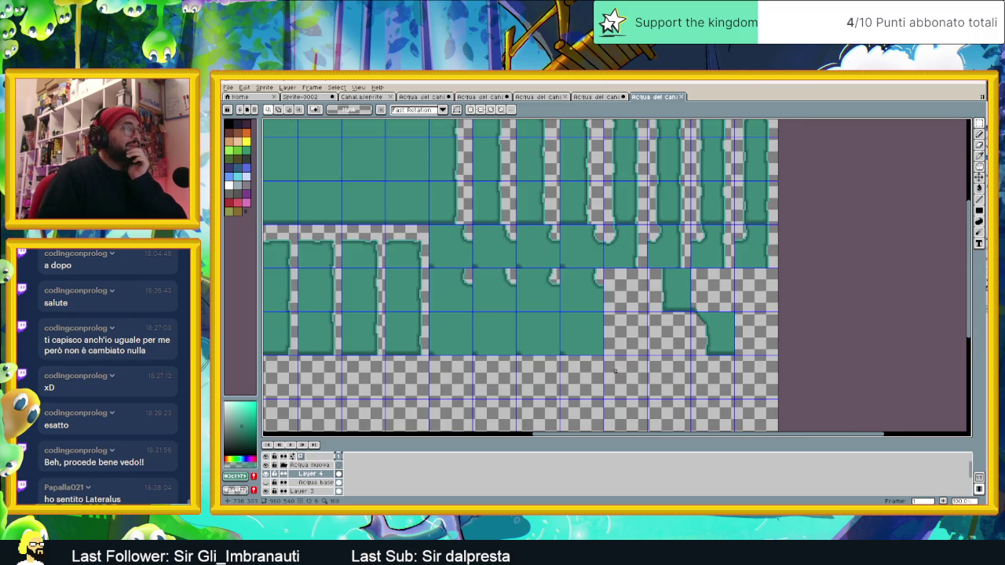
drag(617, 362, 631, 318)
scroll(596, 366, down, 1)
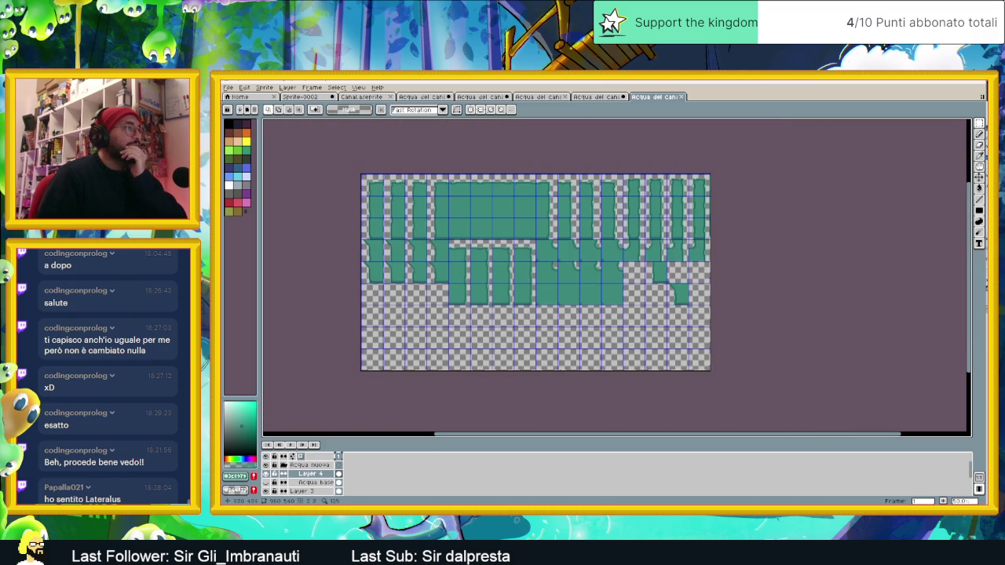
click(265, 87)
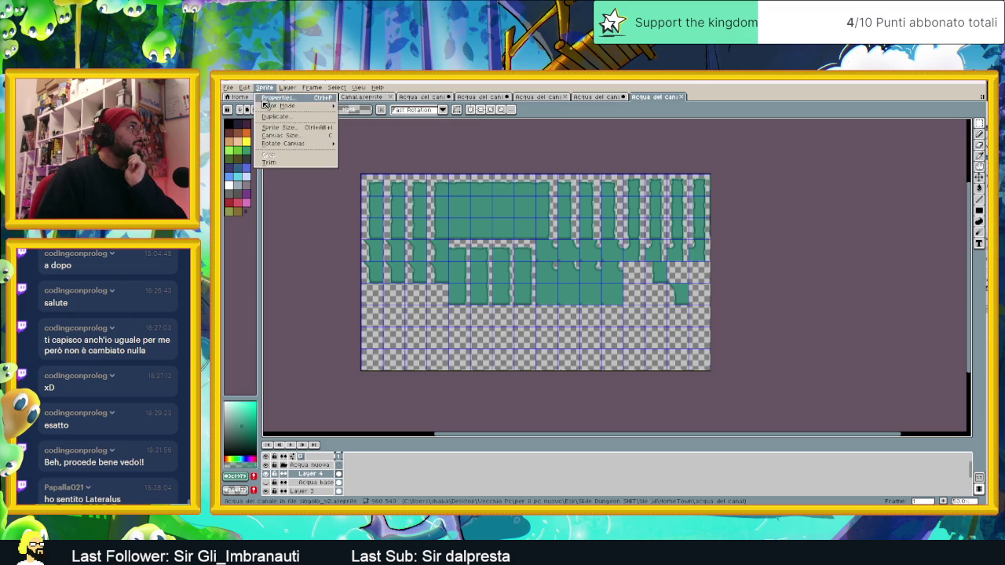
click(281, 135)
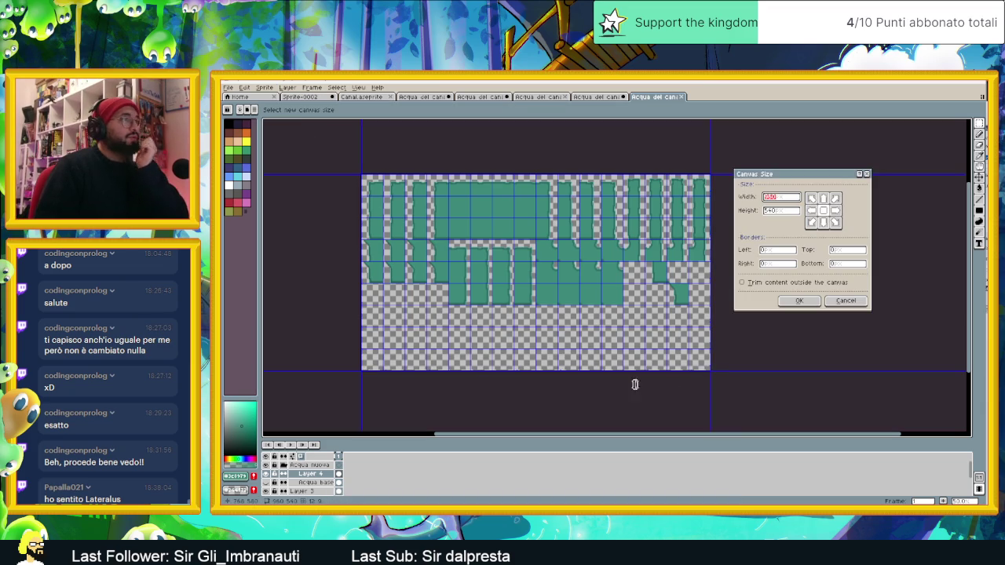
scroll(610, 312, up, 3)
drag(613, 375, 610, 290)
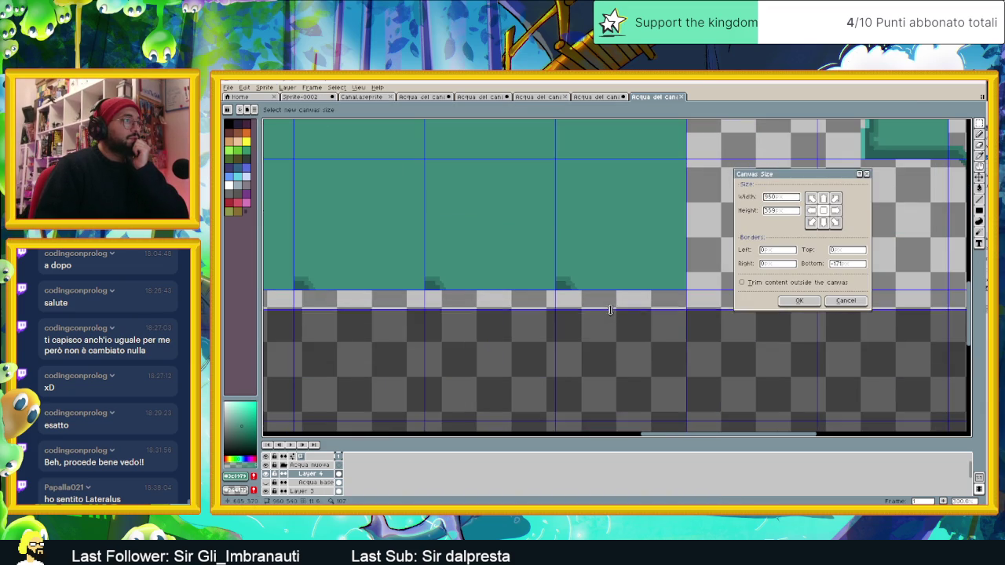
click(799, 301)
scroll(802, 301, down, 3)
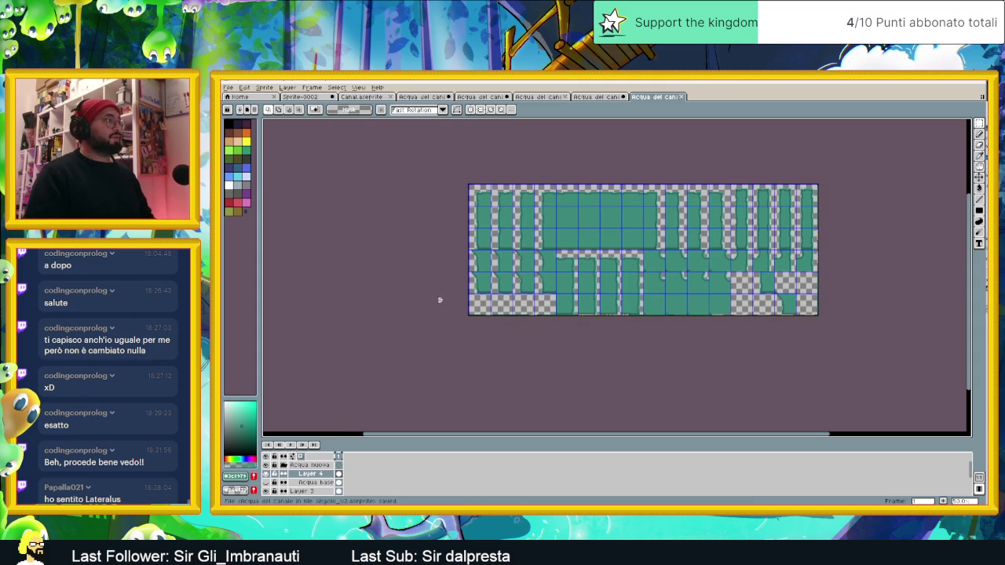
- Export the 960×360 sheet as the 'Acqua del canale in file singolo' PNG at 100%
click(228, 87)
click(353, 161)
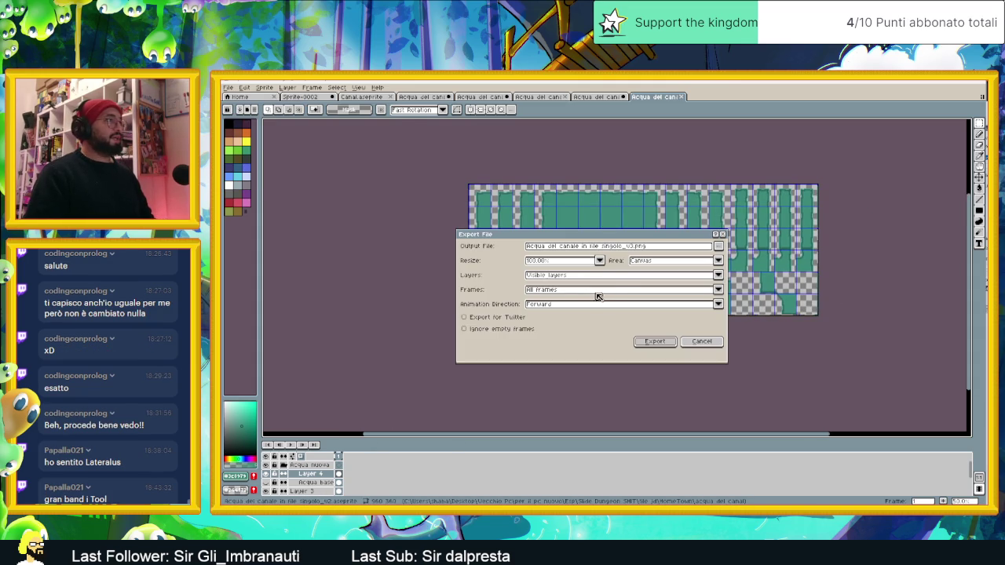
click(633, 248)
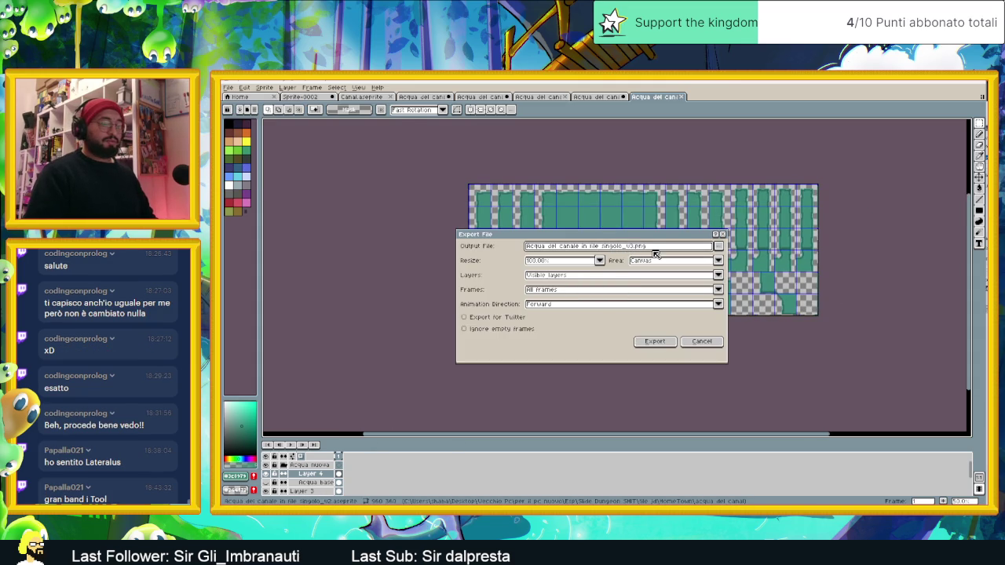
text(4)
click(650, 344)
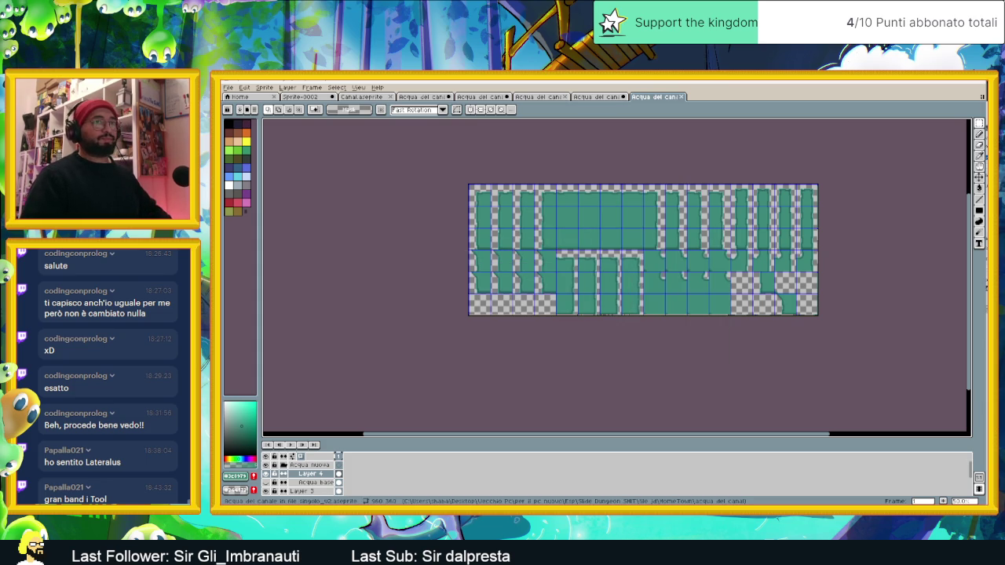
key(alt+Tab)
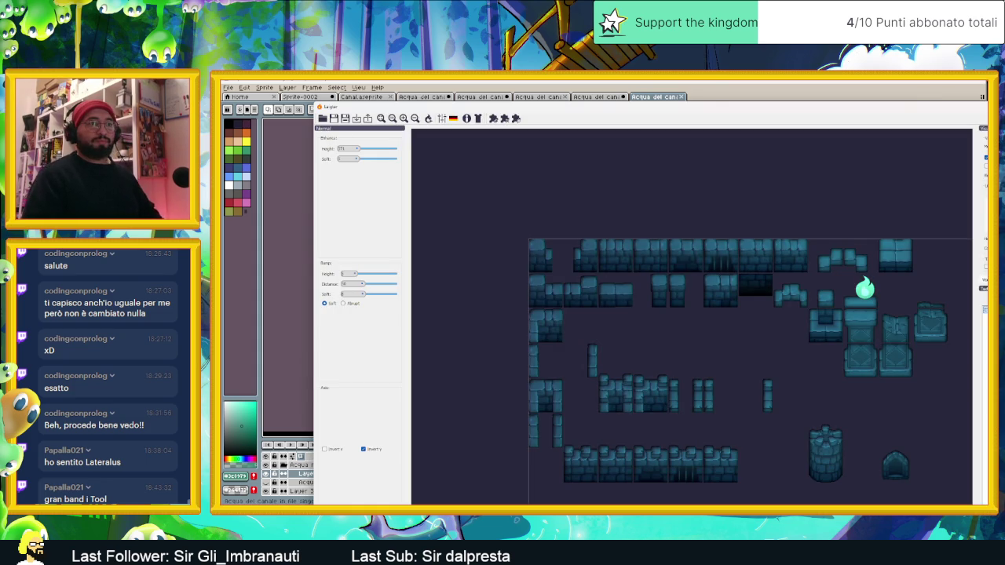
key(alt+Tab)
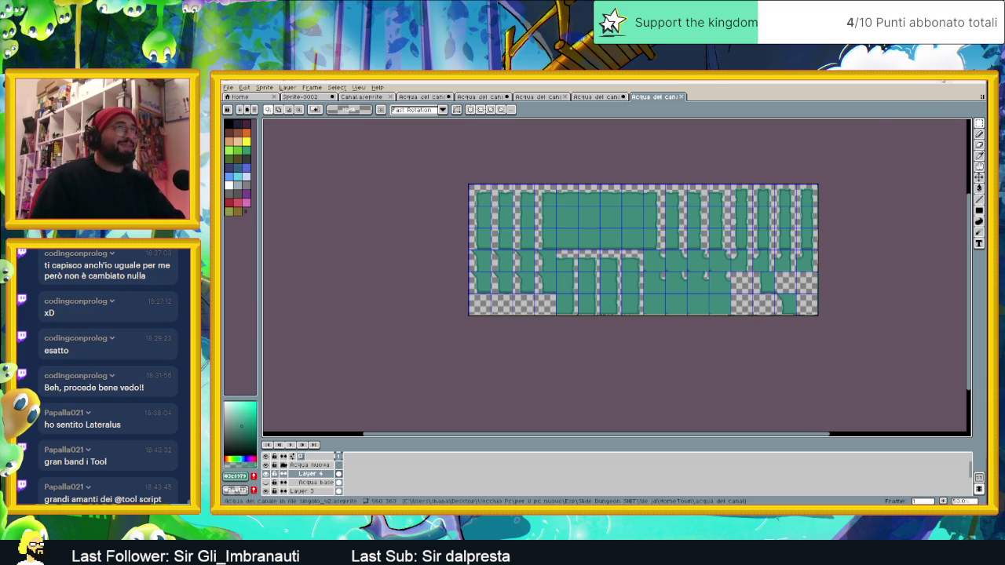
- Open the singolo_v4 tilesheet from Explorer, then close it and open singolo_v3 from Terreno
click(942, 81)
click(663, 342)
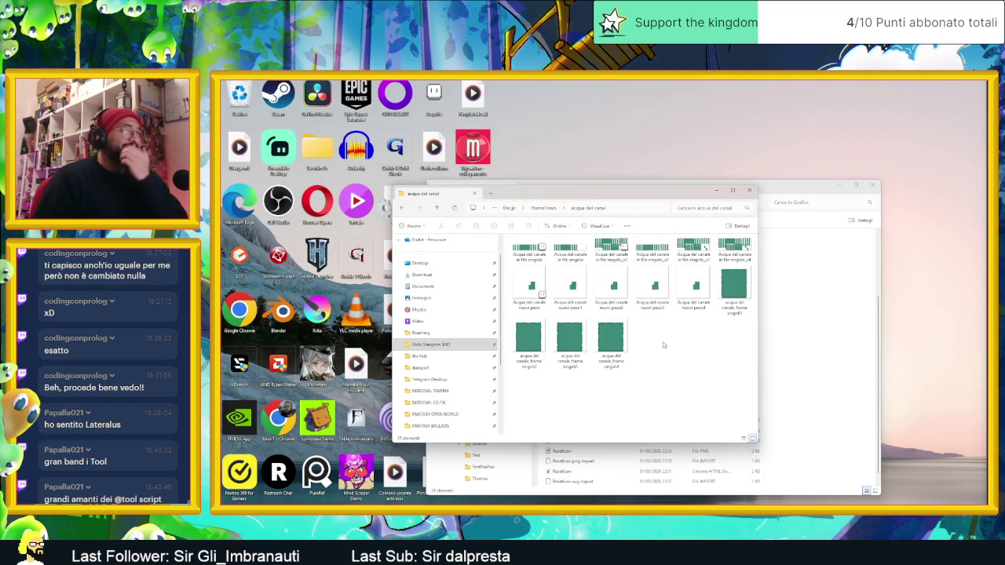
click(734, 249)
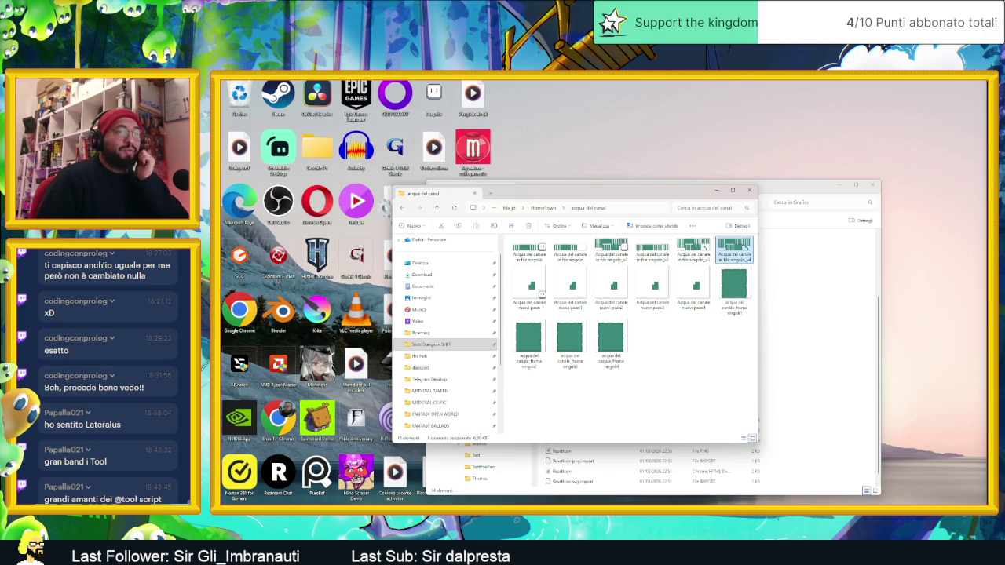
double_click(734, 249)
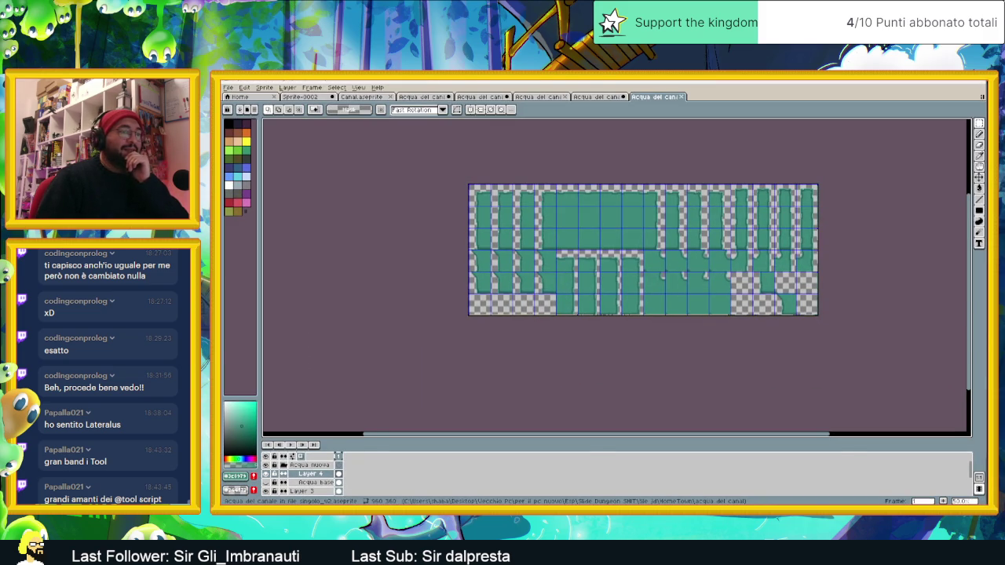
key(alt+F4)
double_click(688, 259)
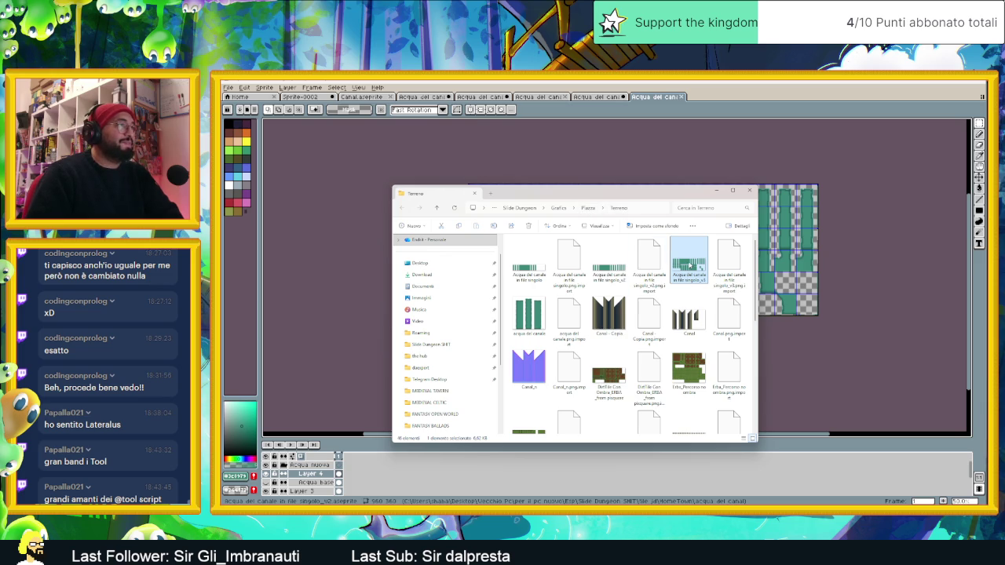
- Close the last sprite tab and add a new empty Layer 1 to the v3 tilesheet
click(682, 96)
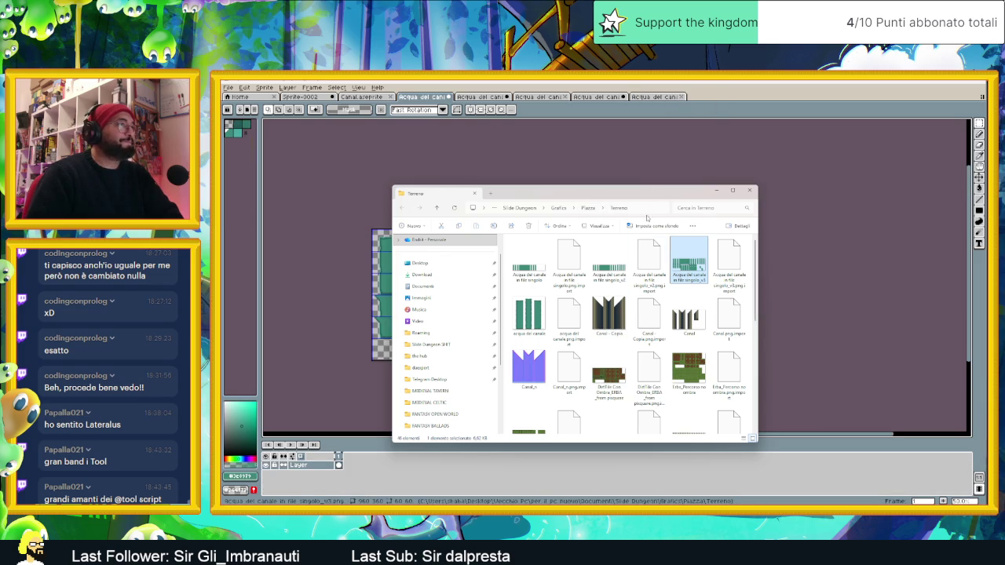
drag(642, 194, 833, 277)
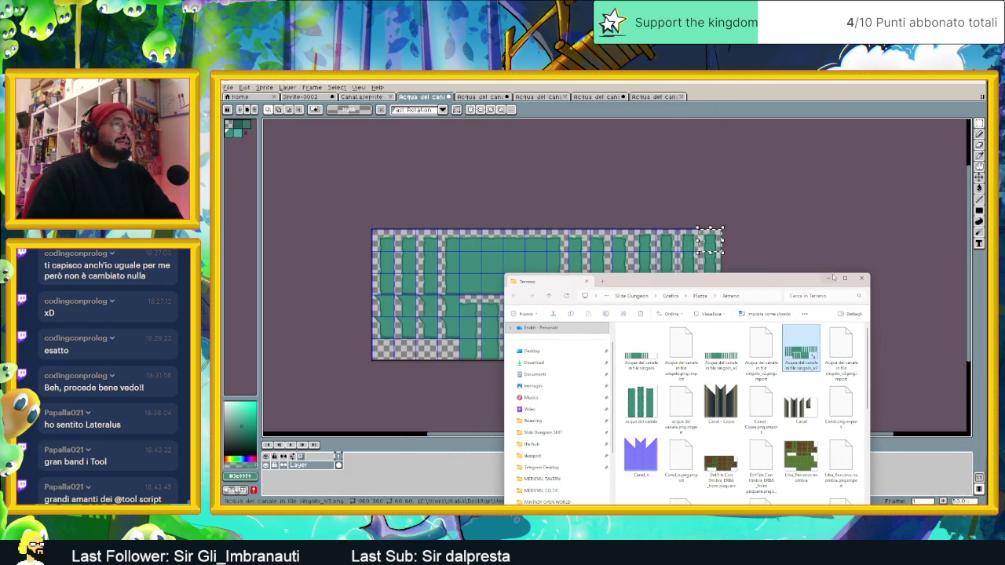
click(830, 279)
key(ctrl+d)
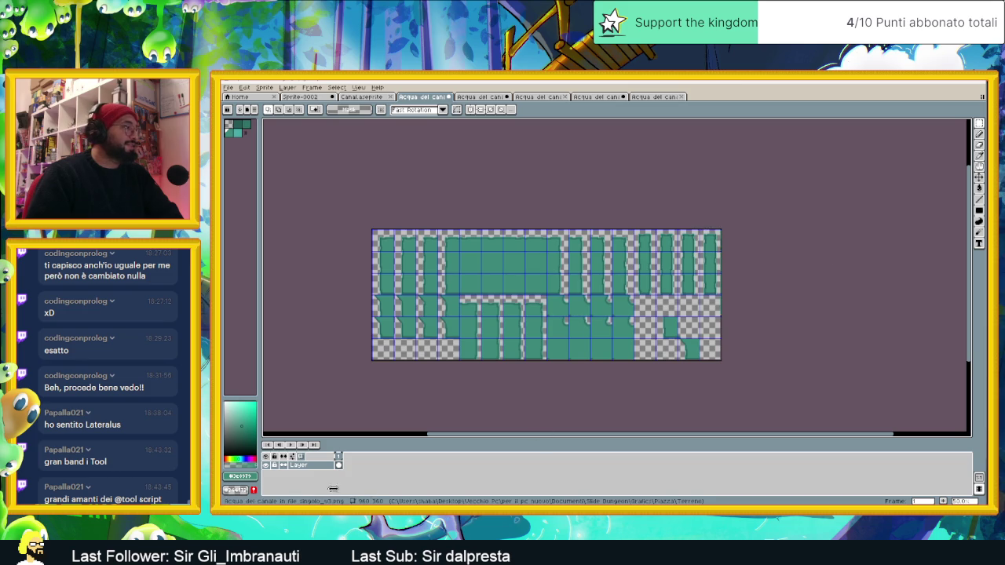
right_click(298, 465)
mouse_move(326, 449)
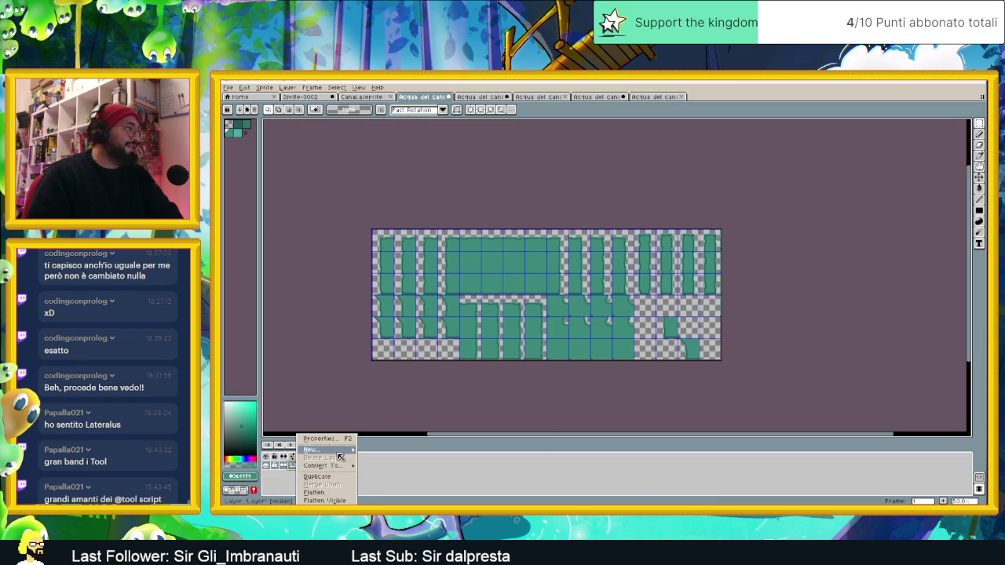
click(378, 449)
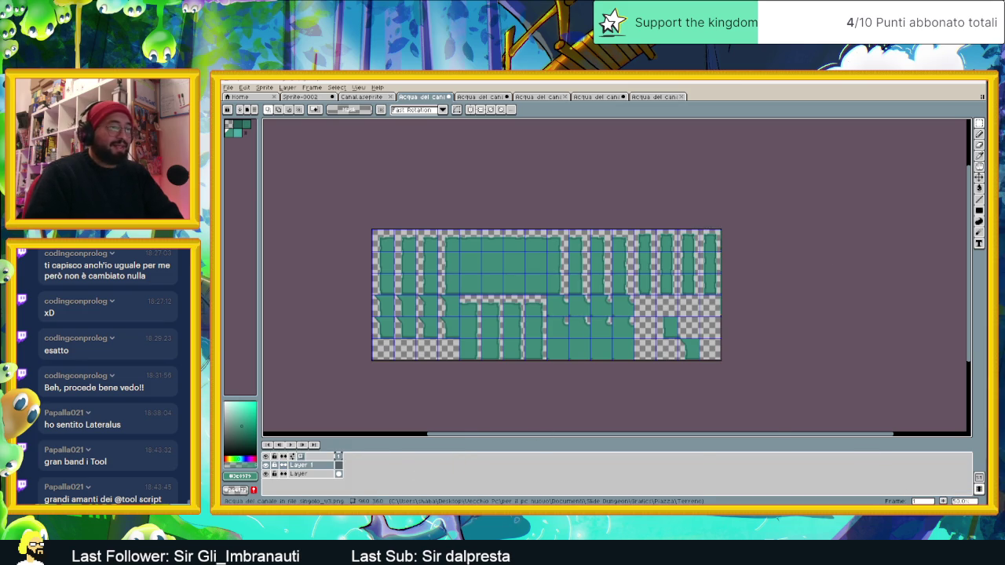
- Drag the singolo_v4 tilesheet PNG from Explorer onto Aseprite to open it
key(super+Down)
mouse_move(801, 346)
mouse_down()
mouse_move(861, 363)
mouse_move(801, 346)
mouse_up()
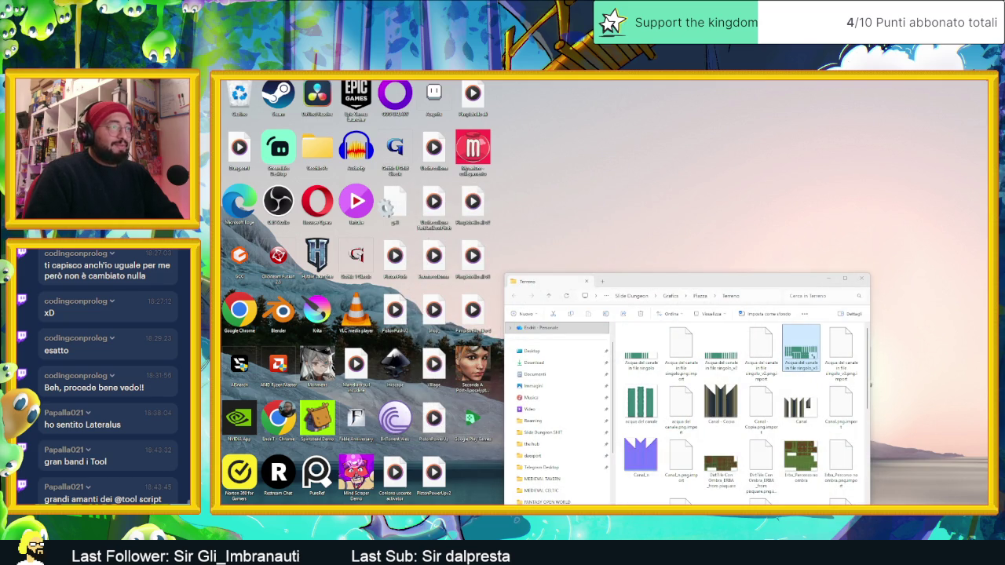
drag(801, 345, 750, 247)
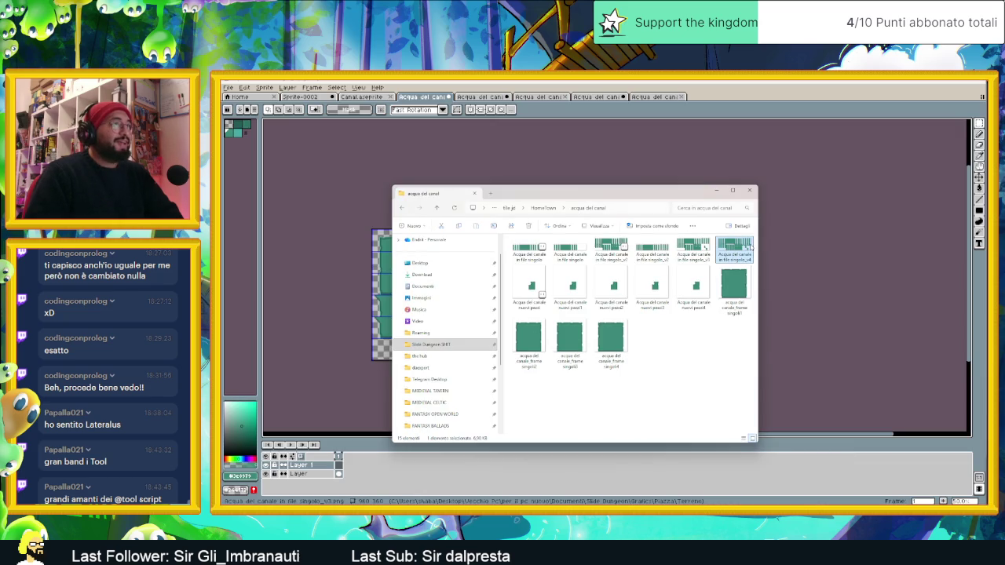
drag(753, 100, 756, 99)
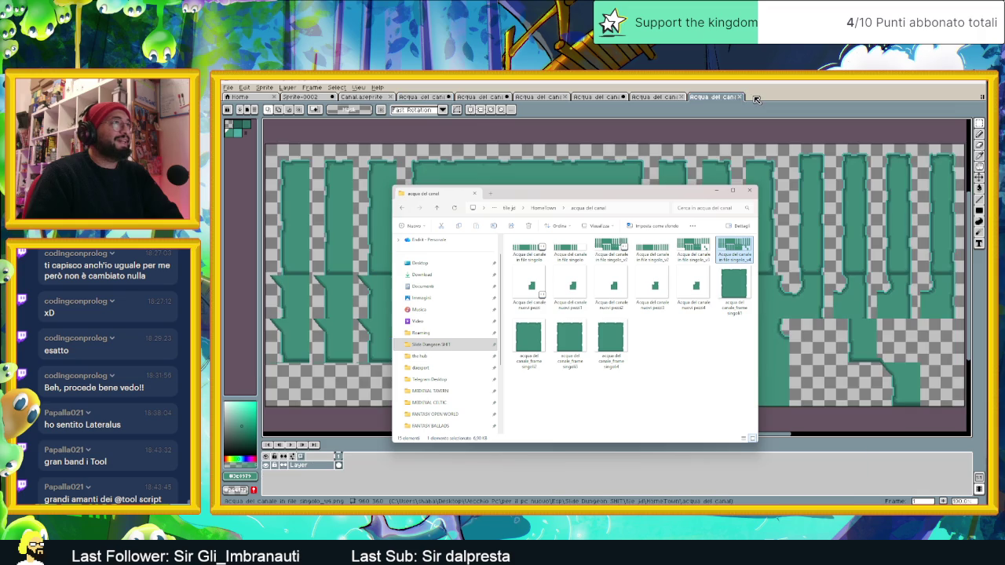
click(729, 99)
scroll(801, 228, down, 3)
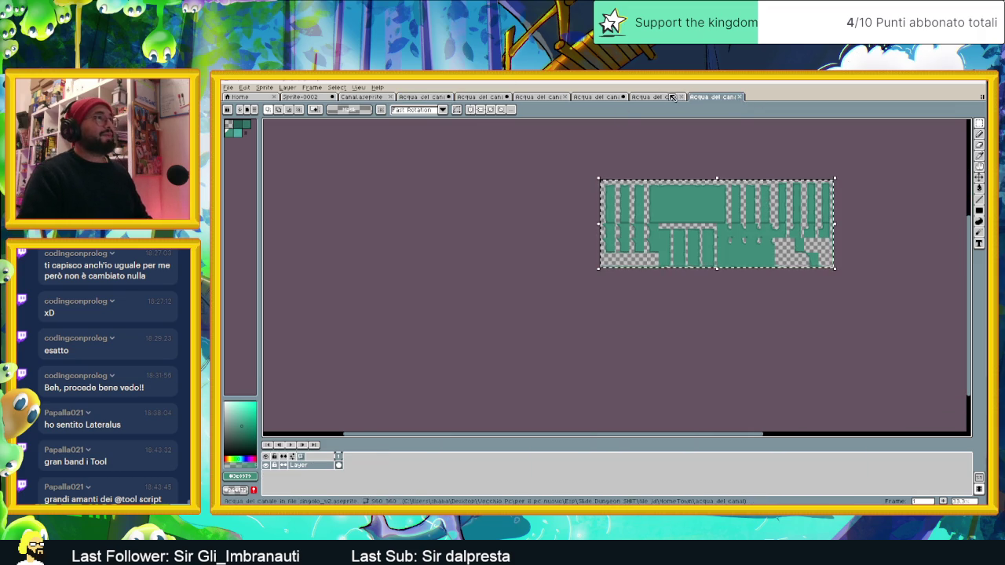
- Close the small square sprite and the other canal sprites, discarding their unsaved changes
key(ctrl+shift+Tab)
scroll(677, 216, up, 1)
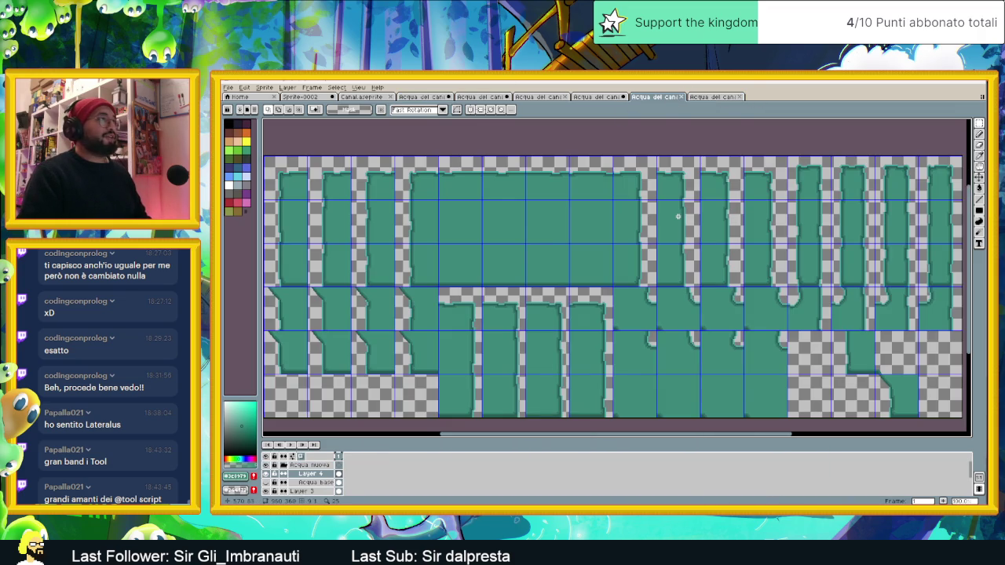
scroll(678, 215, down, 1)
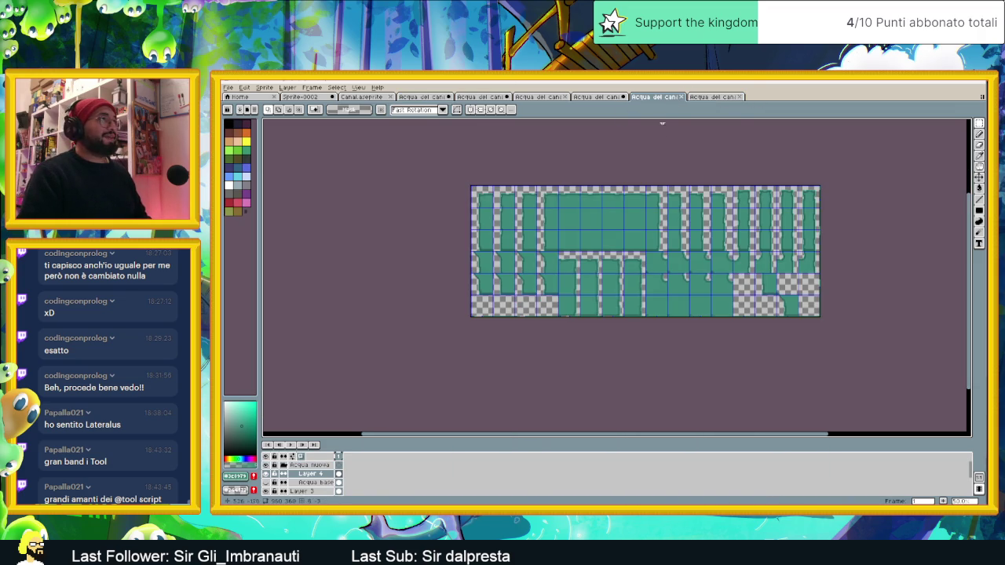
click(682, 96)
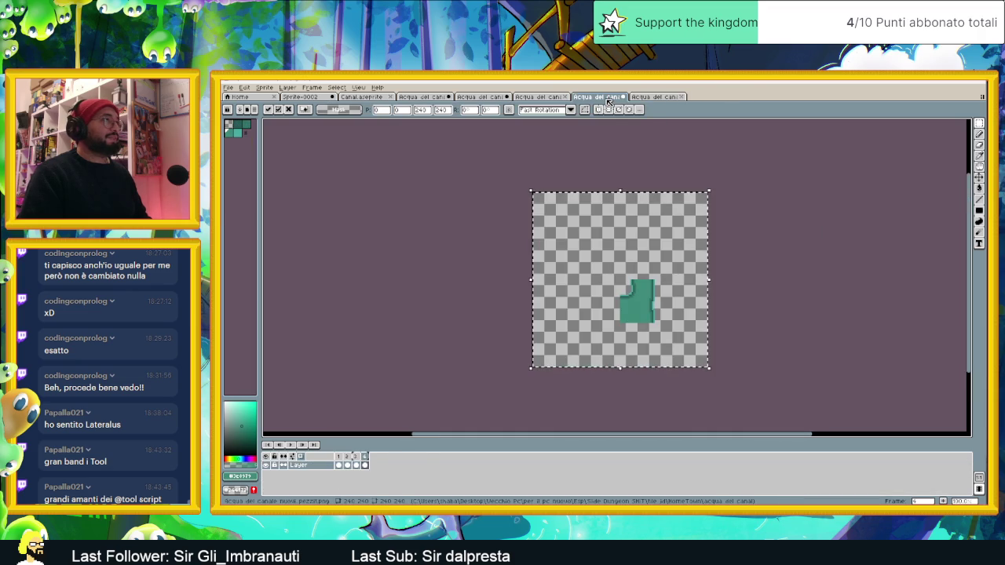
click(625, 97)
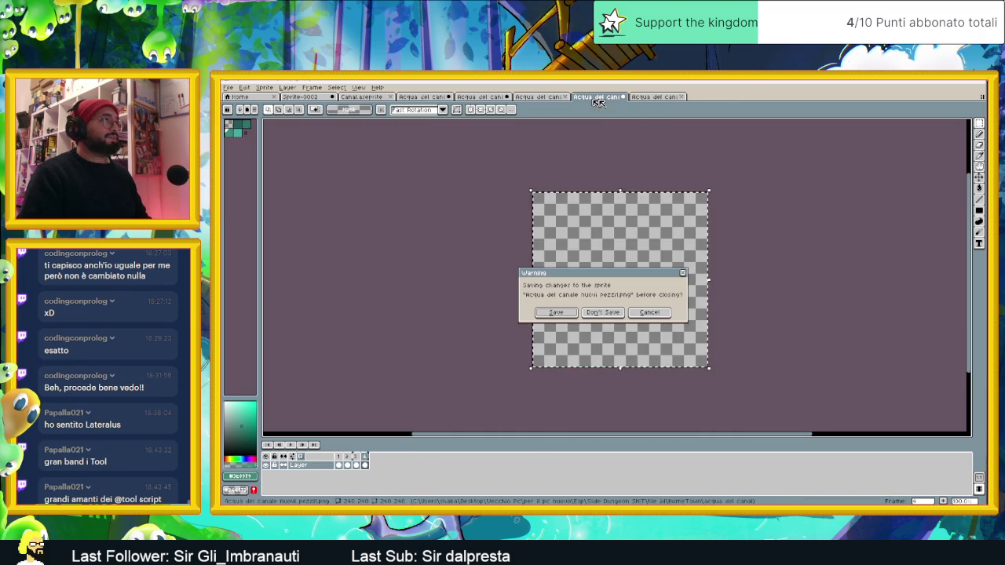
click(602, 313)
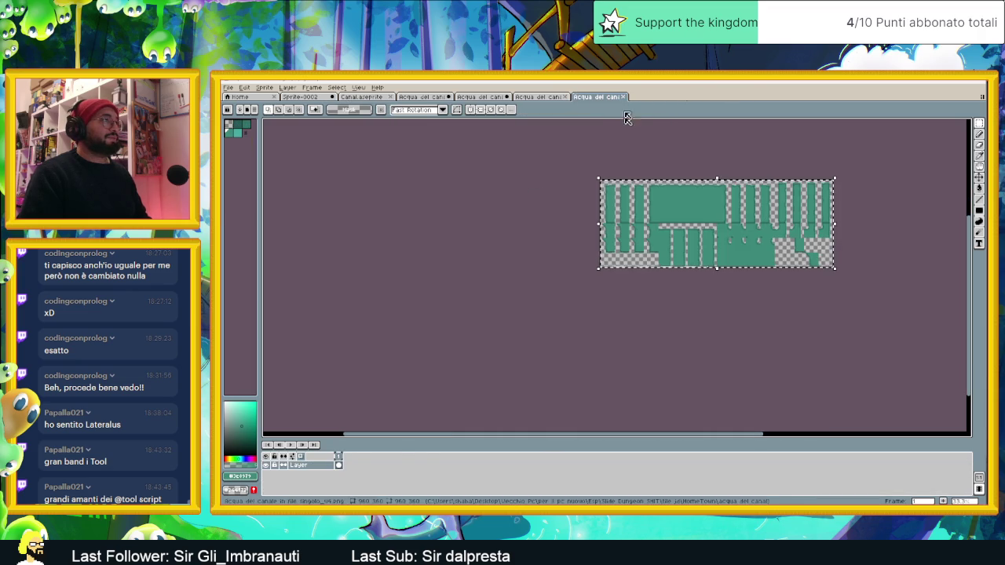
click(559, 99)
click(566, 97)
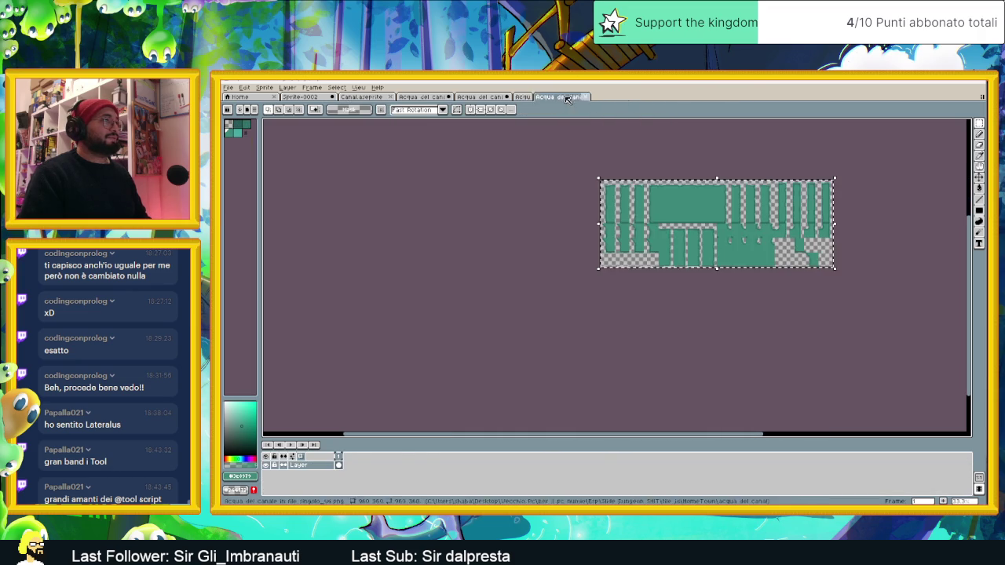
click(507, 96)
key(n)
- Close singolo_v3, Canal.aseprite and Sprite-0002 without saving
click(439, 98)
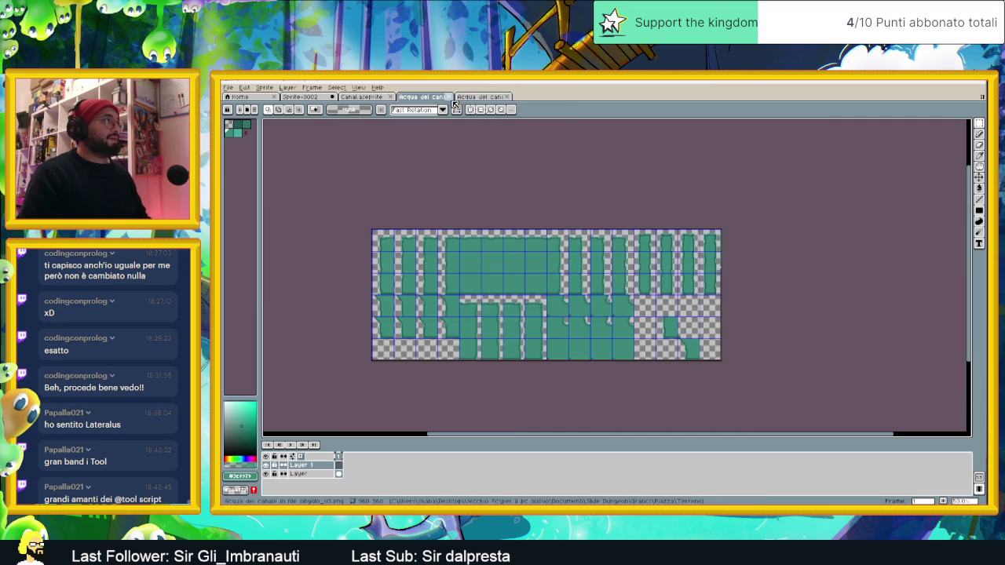
click(450, 97)
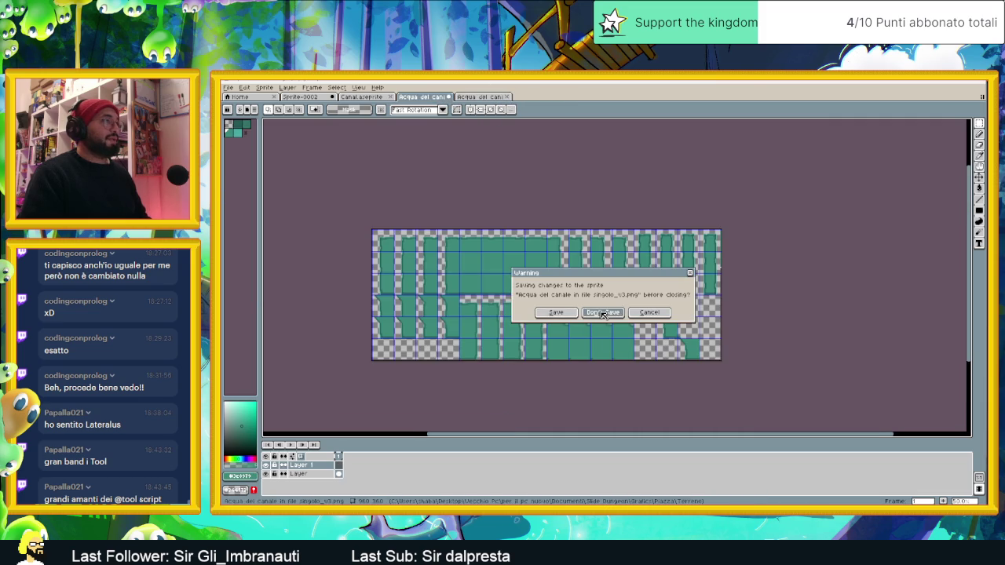
click(604, 314)
click(368, 97)
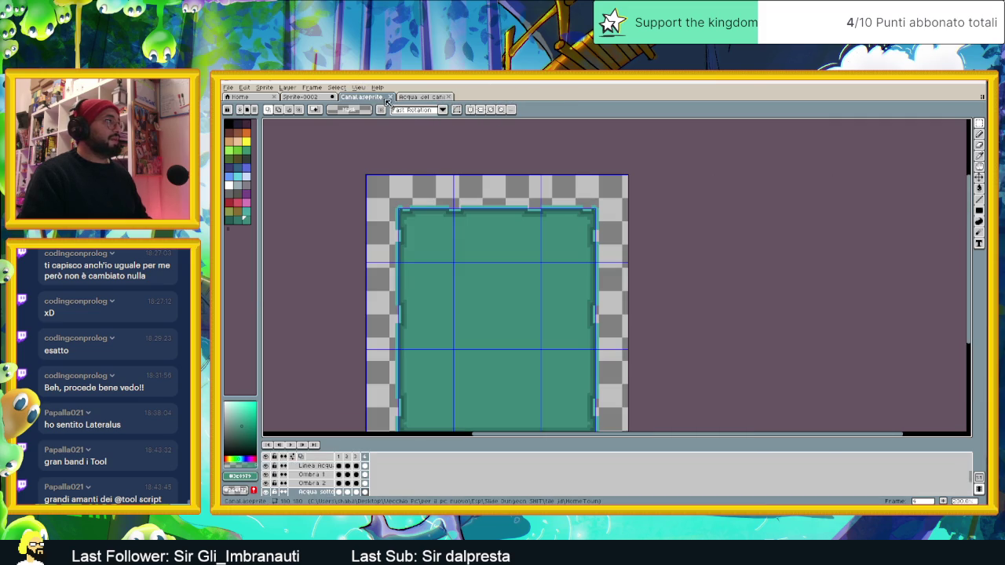
click(391, 97)
click(333, 97)
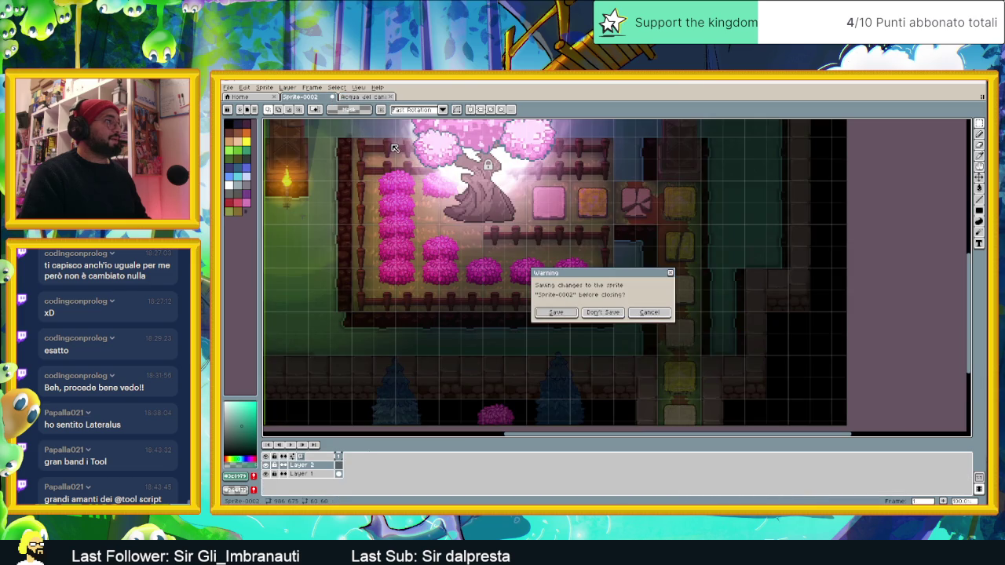
click(603, 312)
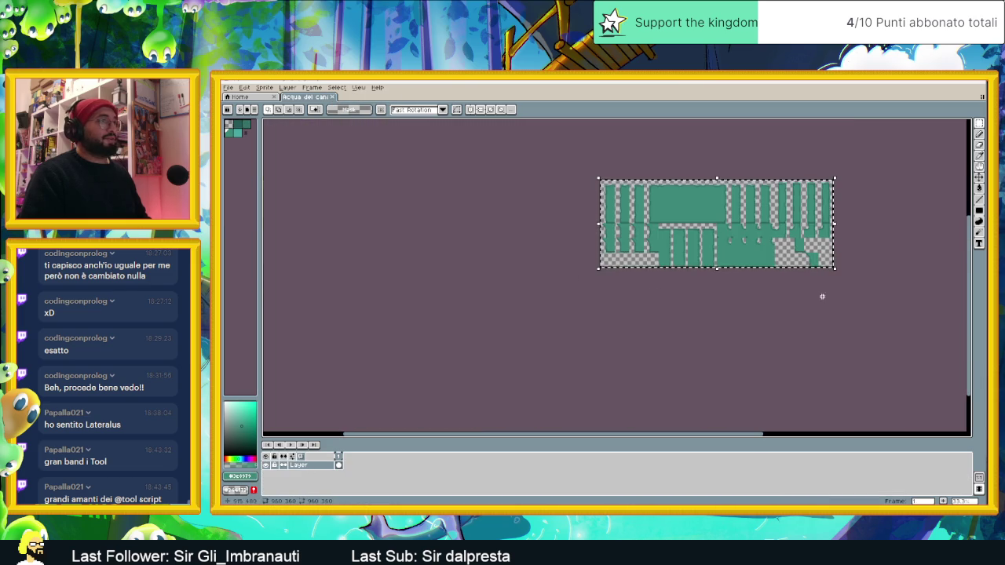
- Zoom around the canvas to check the whole canal water tilesheet
scroll(788, 292, right, 2)
scroll(760, 252, up, 1)
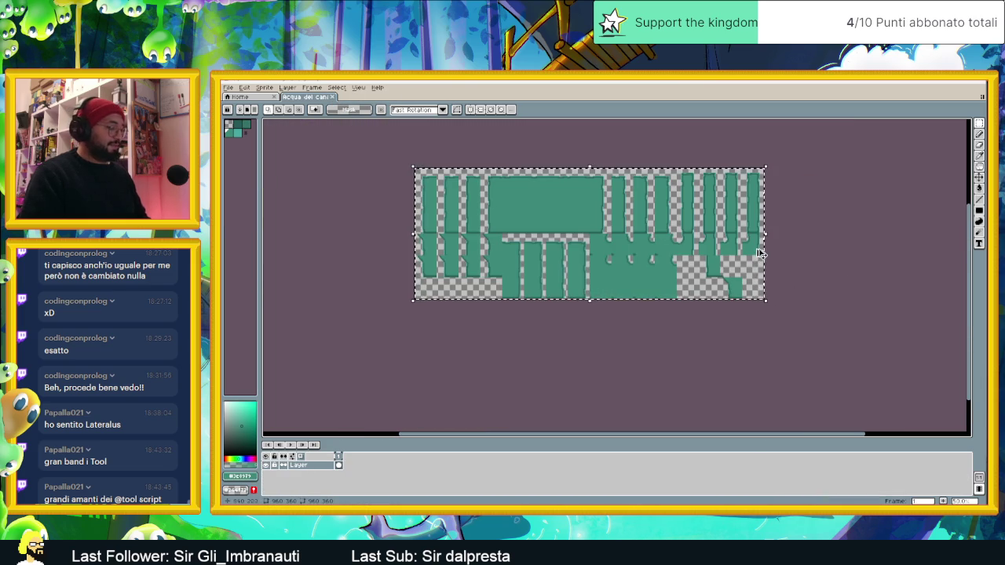
click(756, 236)
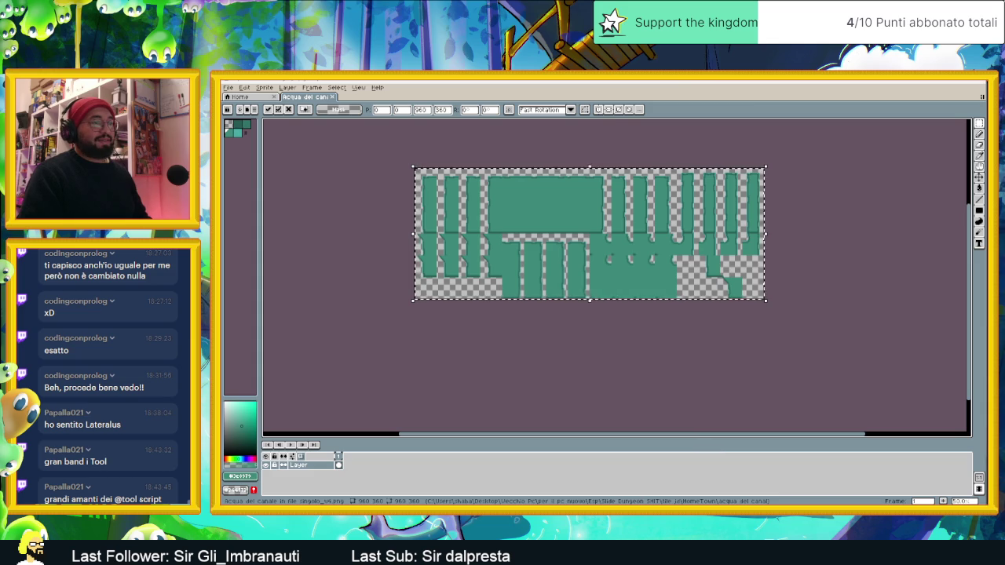
- Minimize Aseprite and open the singolo_v3 tilesheet from the Terreno folder
key(super+Down)
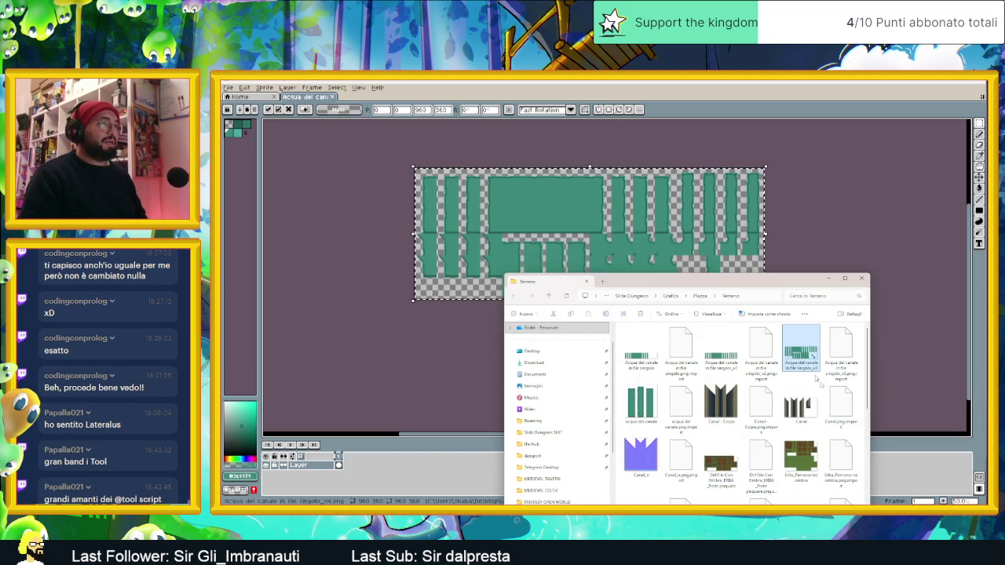
click(841, 404)
double_click(801, 357)
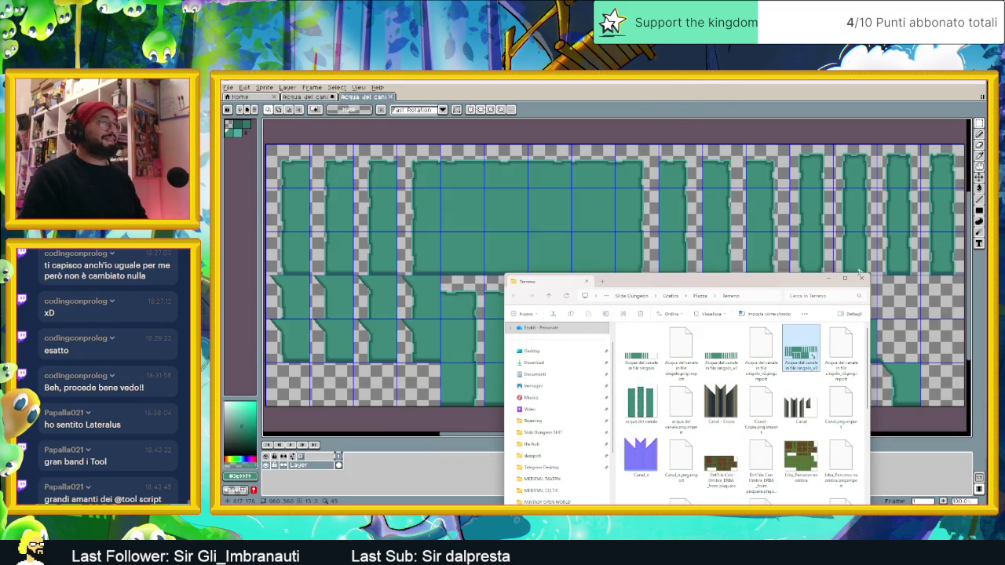
click(861, 279)
- Review the singolo_v3 tilesheet, then minimize Aseprite and return to Godot
scroll(723, 252, down, 3)
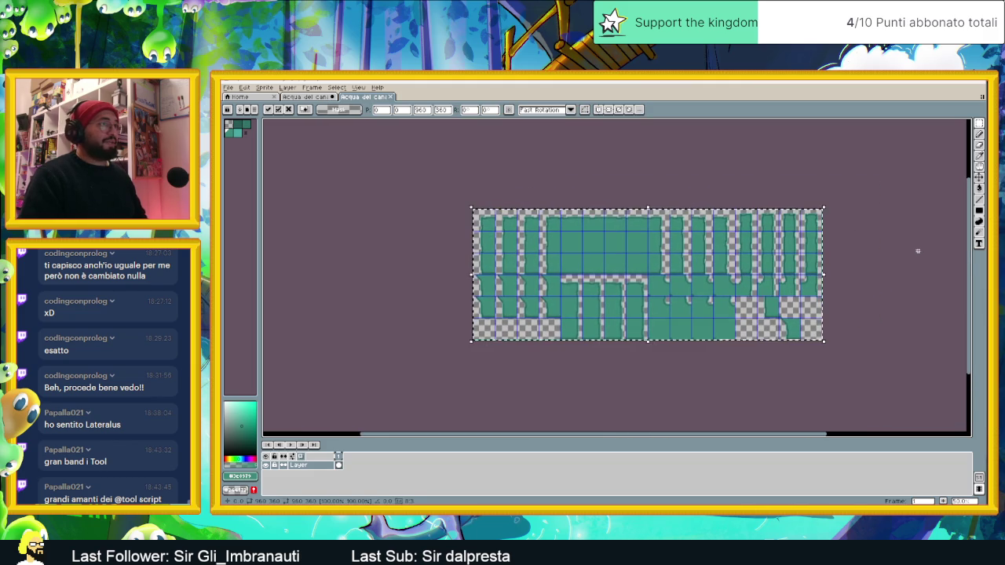
scroll(836, 266, up, 2)
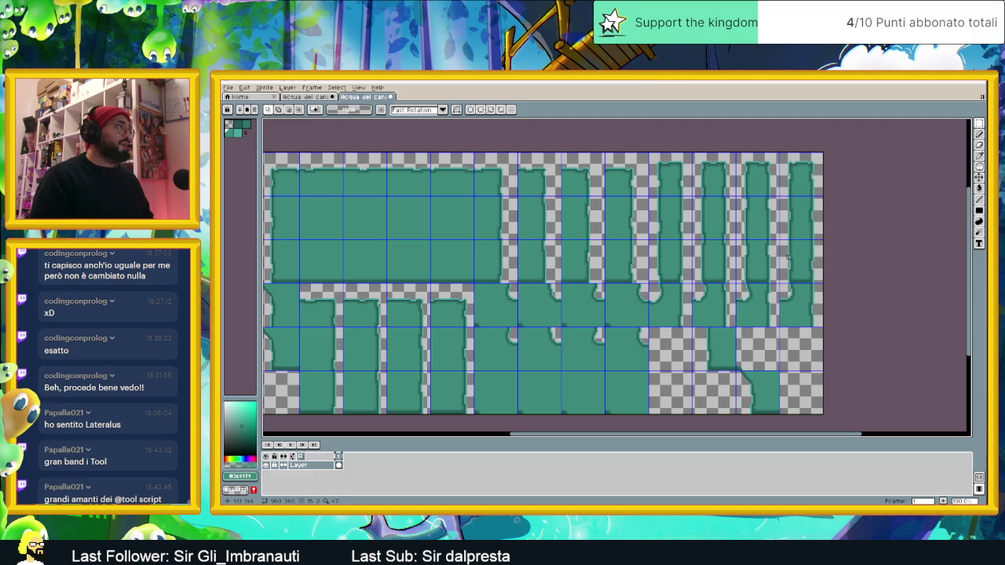
scroll(702, 152, down, 1)
scroll(629, 227, up, 2)
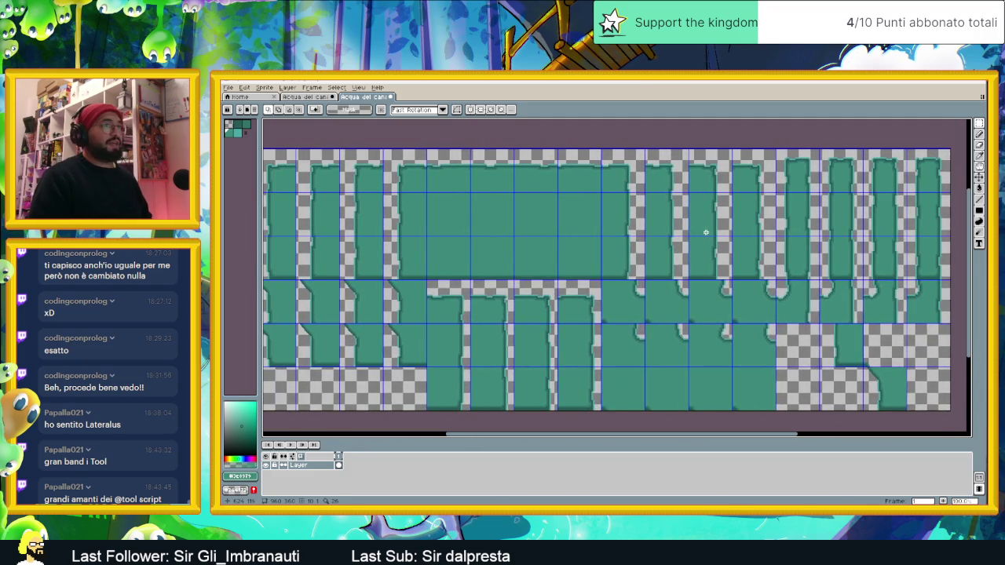
scroll(705, 233, down, 2)
scroll(689, 245, up, 1)
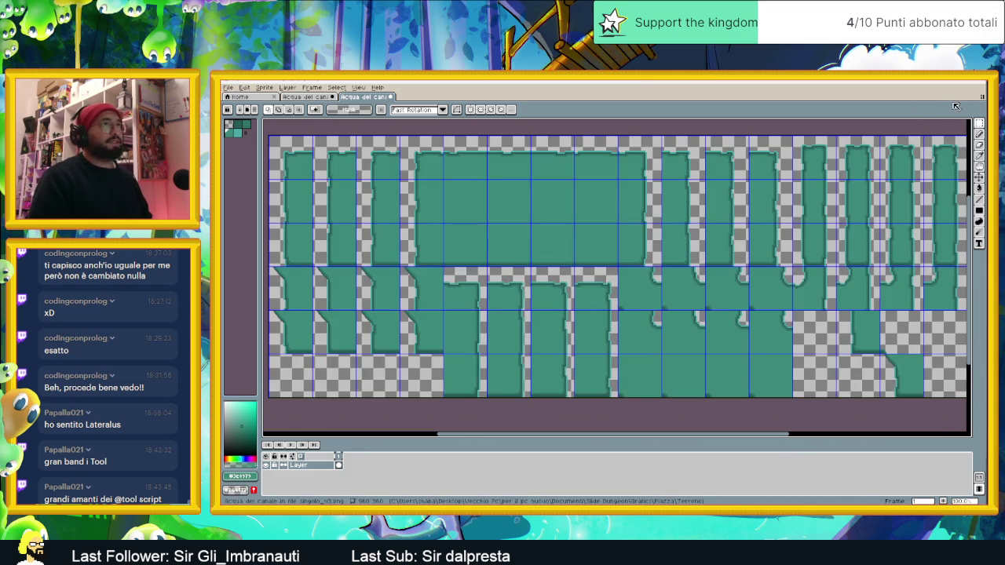
key(super+Down)
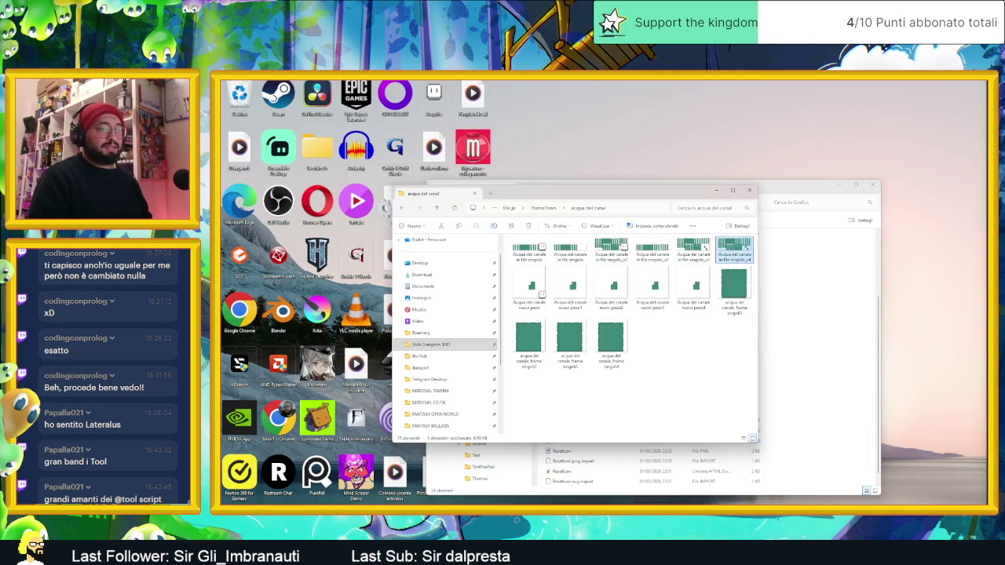
key(alt+Tab)
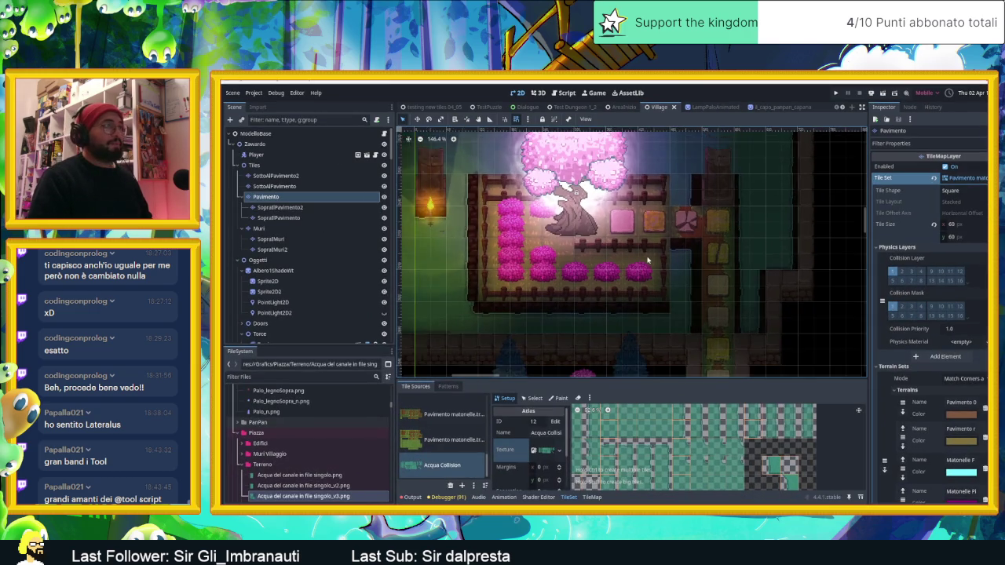
- Enlarge the TileSet panel and expand the Acqua Collision atlas texture details
scroll(648, 260, down, 1)
scroll(574, 417, down, 1)
scroll(573, 417, down, 1)
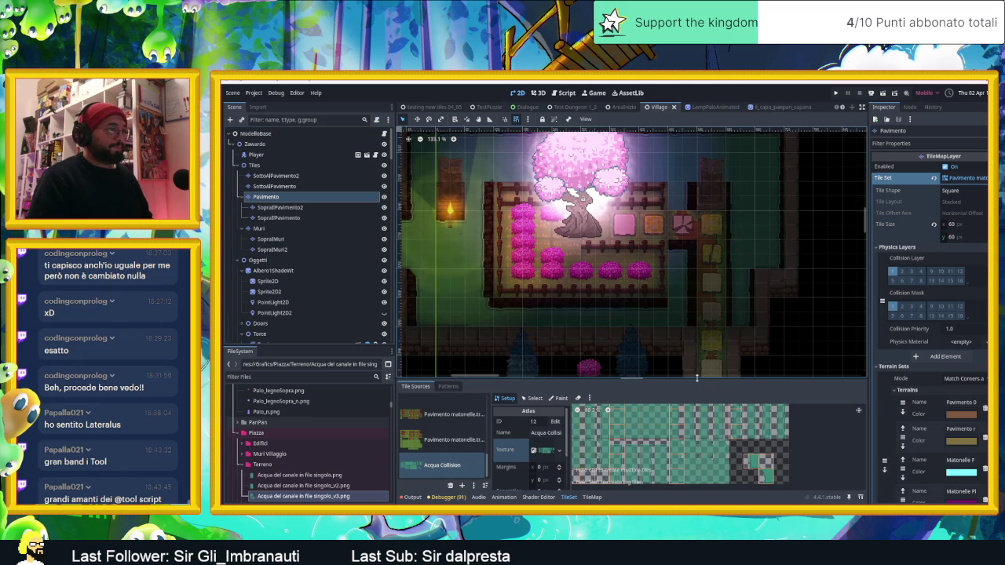
drag(697, 377, 725, 267)
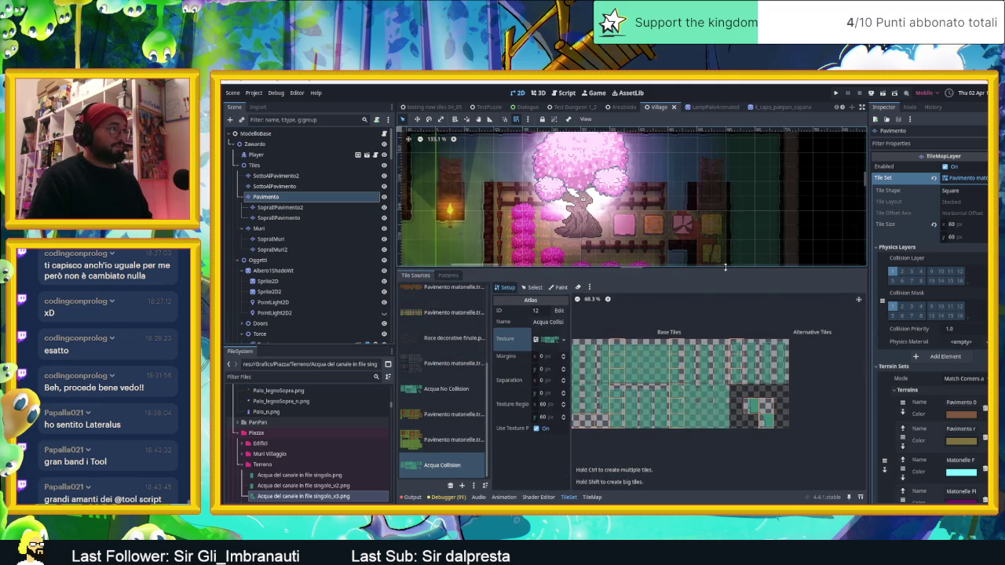
click(549, 340)
click(333, 486)
click(333, 497)
scroll(314, 483, down, 2)
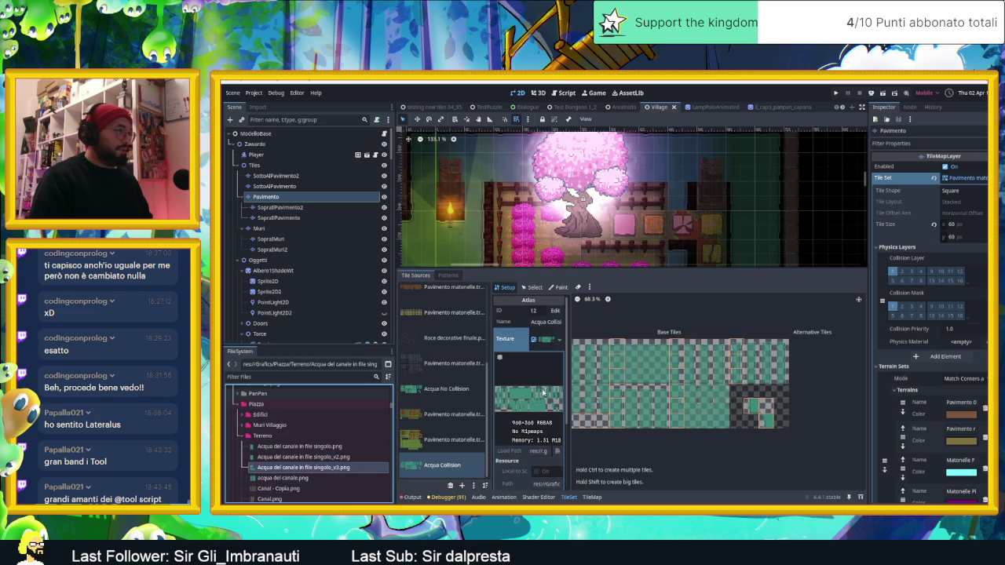
- Clear the atlas texture using the Texture field's Clear option
click(559, 343)
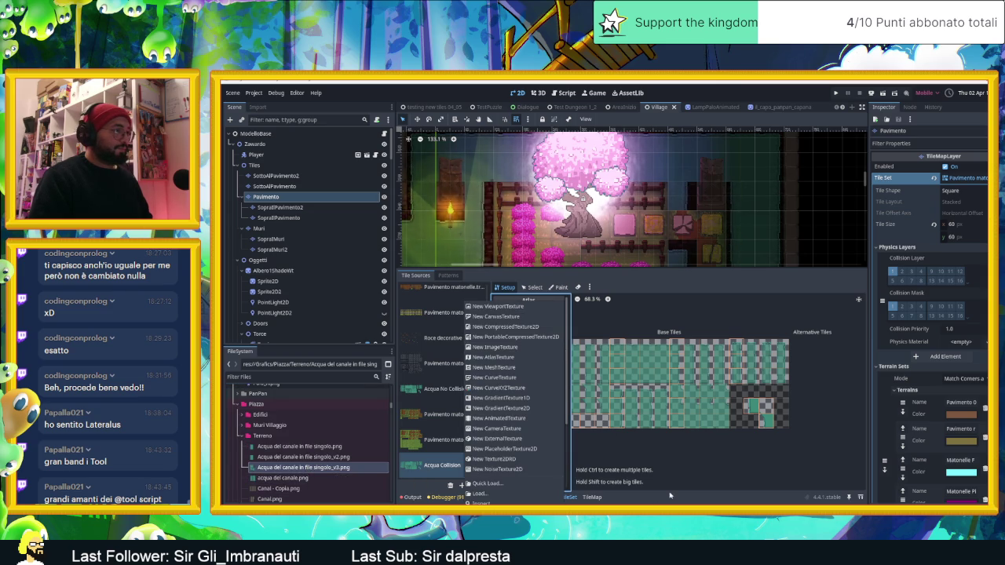
click(664, 497)
click(550, 343)
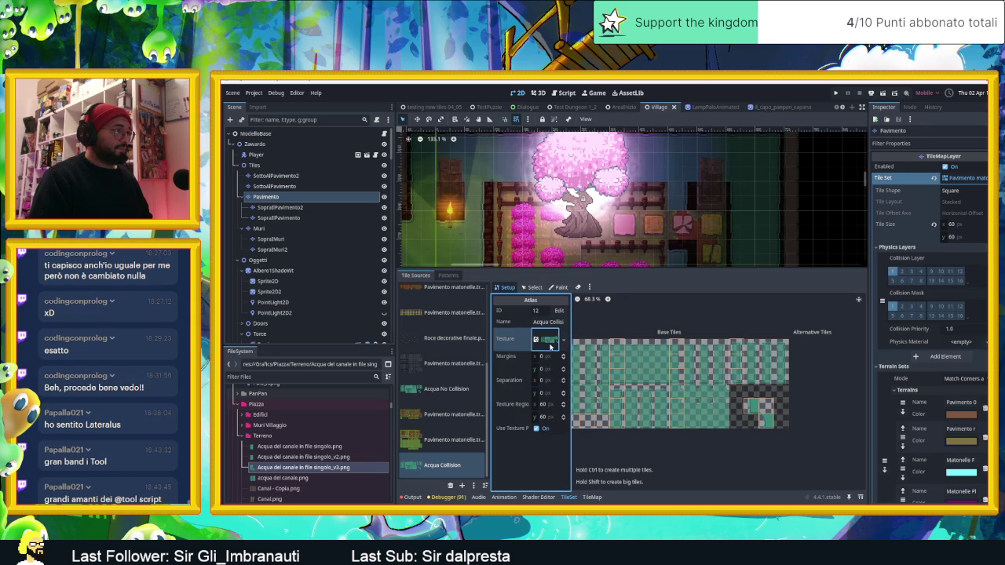
click(550, 345)
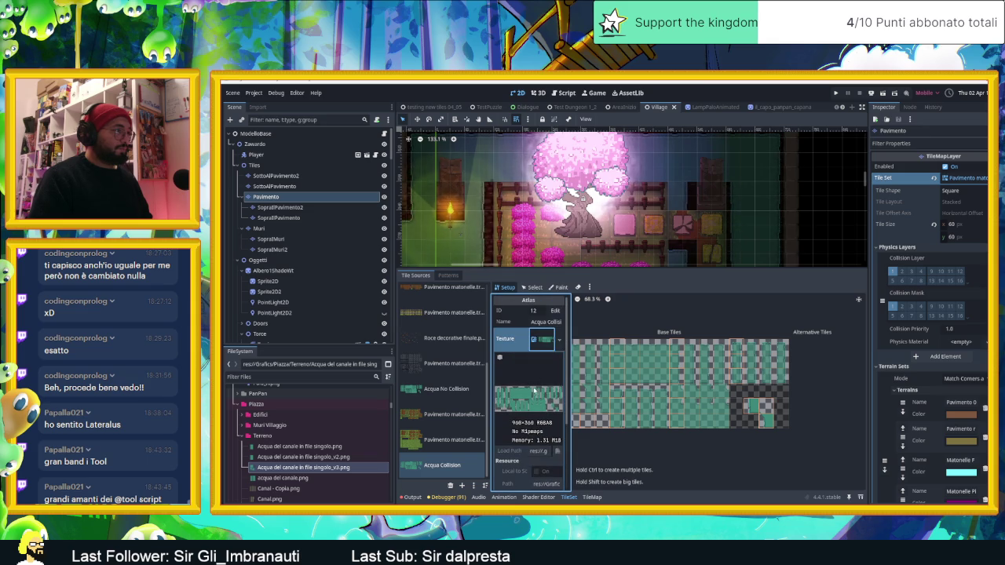
click(556, 339)
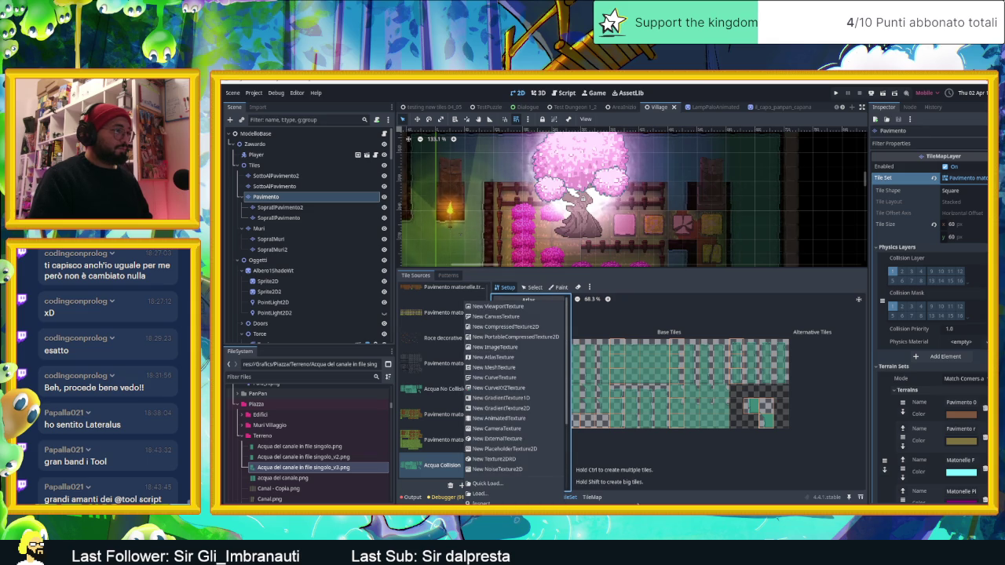
click(634, 500)
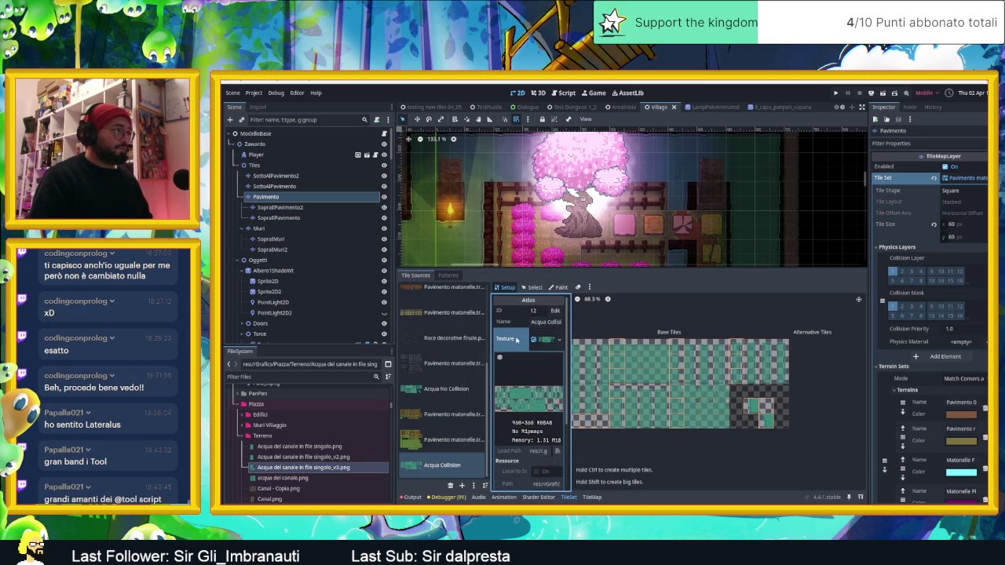
right_click(547, 340)
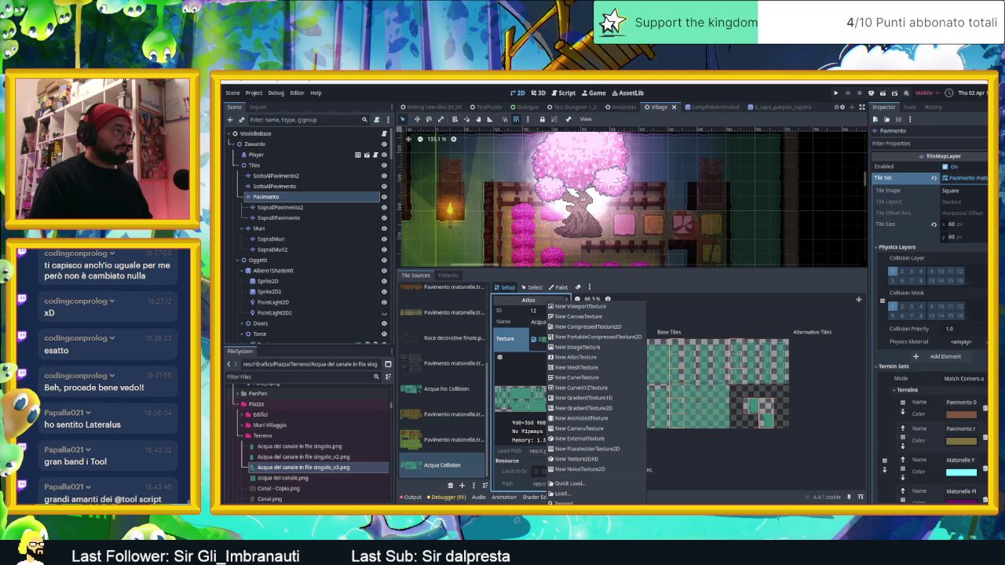
click(573, 502)
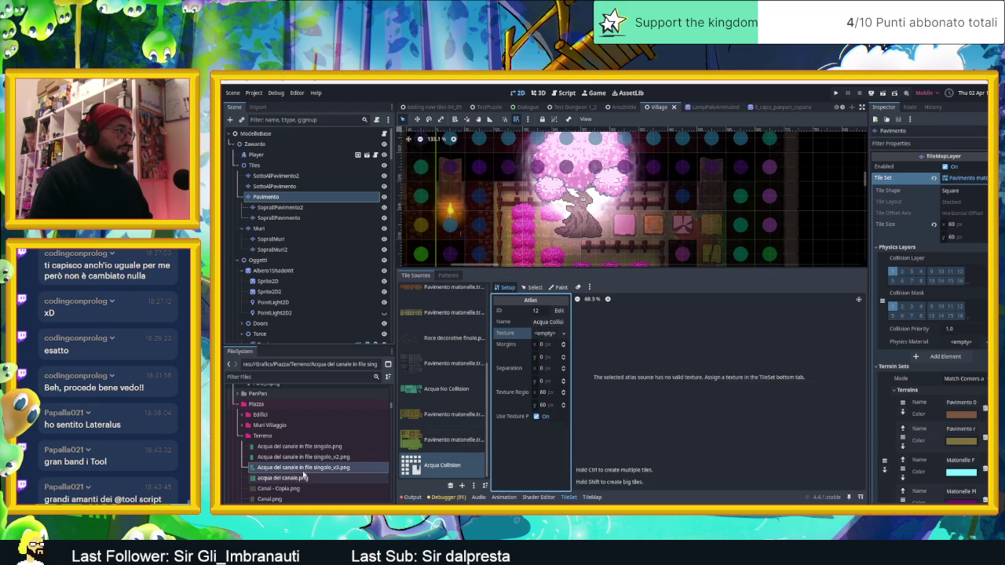
- Assign the v3 canal water PNG to the Acqua Collision atlas, auto-creating tiles
drag(305, 467, 541, 338)
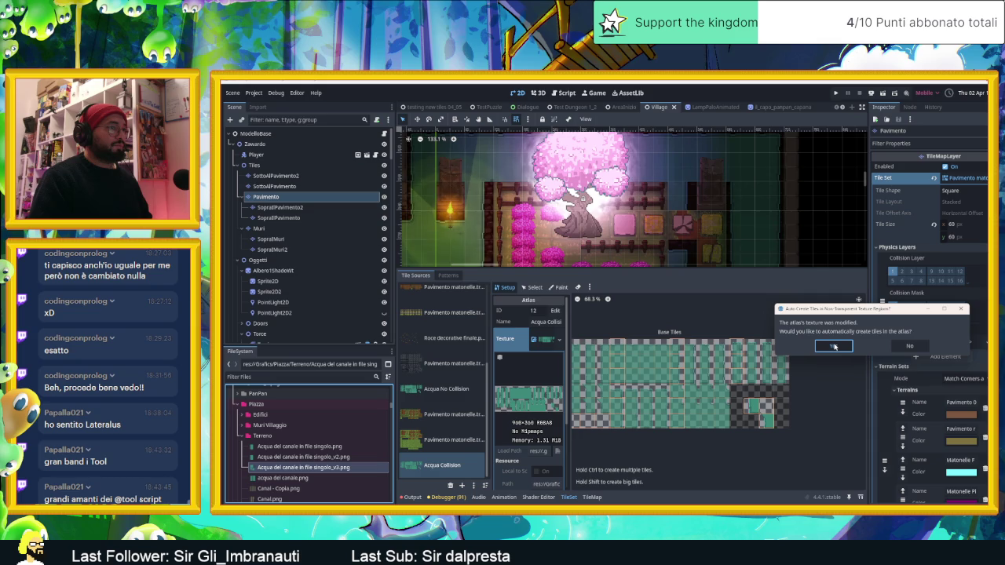
click(834, 346)
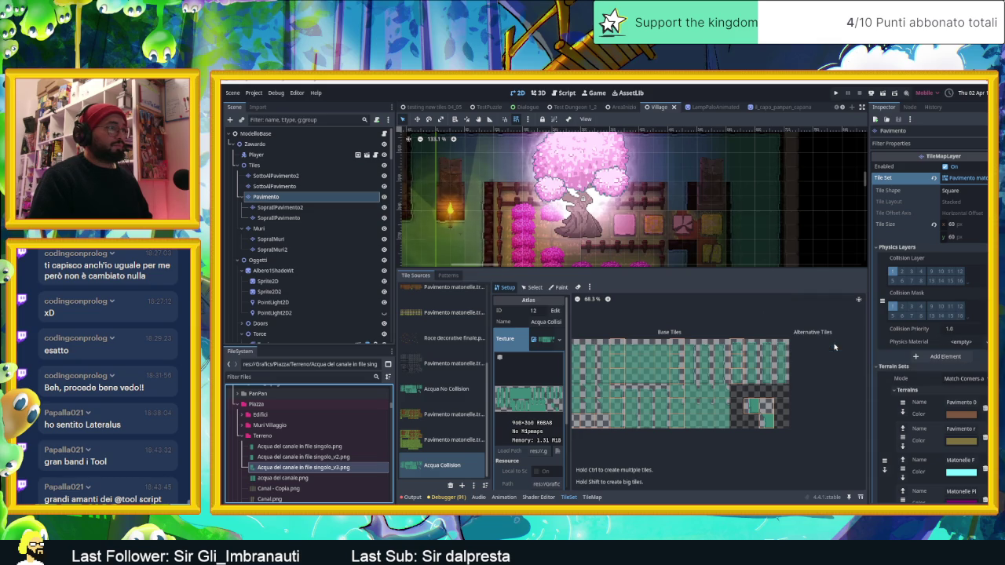
mouse_move(742, 405)
mouse_down()
mouse_move(821, 390)
mouse_move(781, 392)
mouse_up()
scroll(750, 395, up, 1)
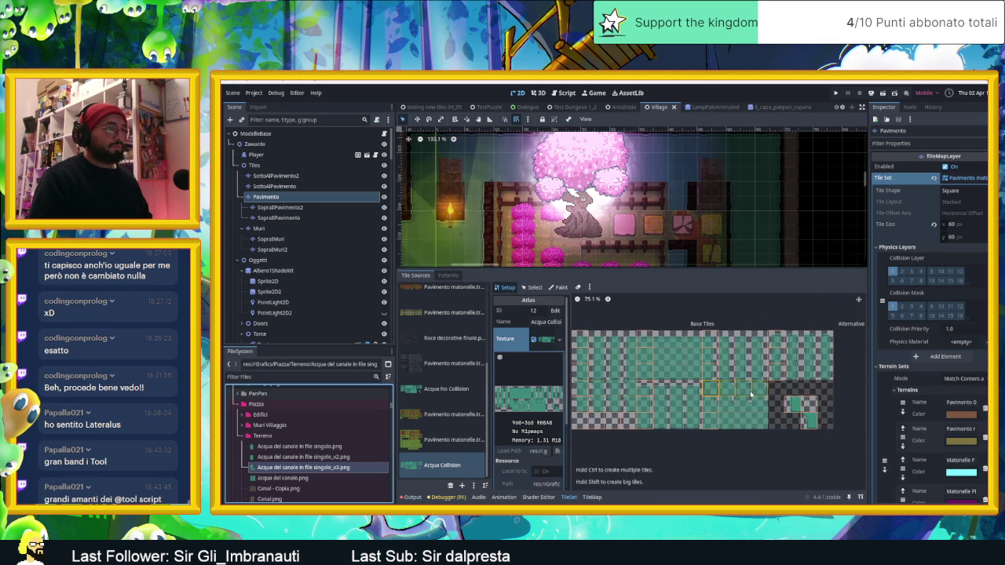
scroll(754, 395, down, 2)
- Clear the Acqua Collision atlas texture again
click(314, 456)
click(322, 468)
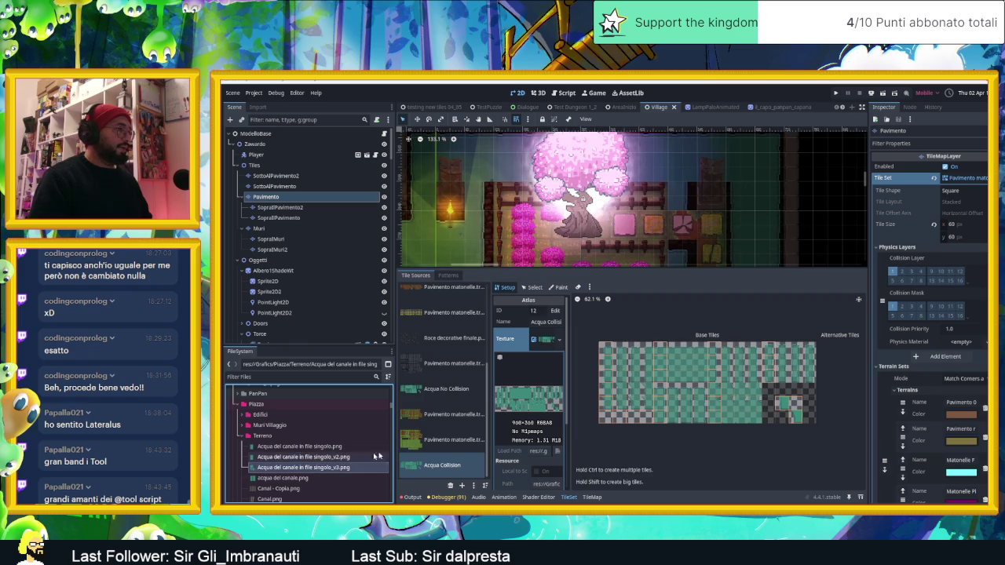
click(558, 340)
click(519, 391)
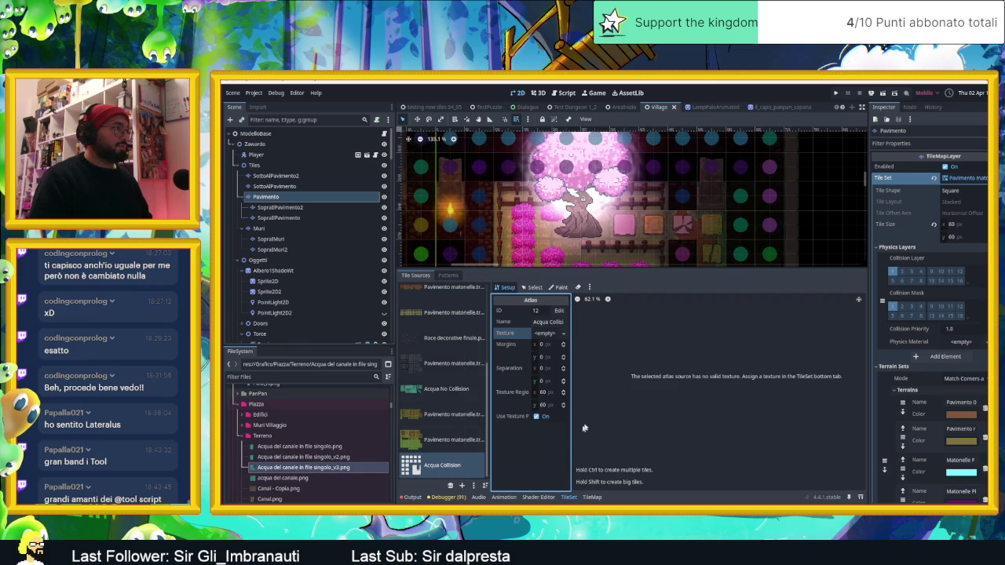
- Reassign the v3 image with auto-created tiles, then switch to the Acqua No Collision source
click(310, 467)
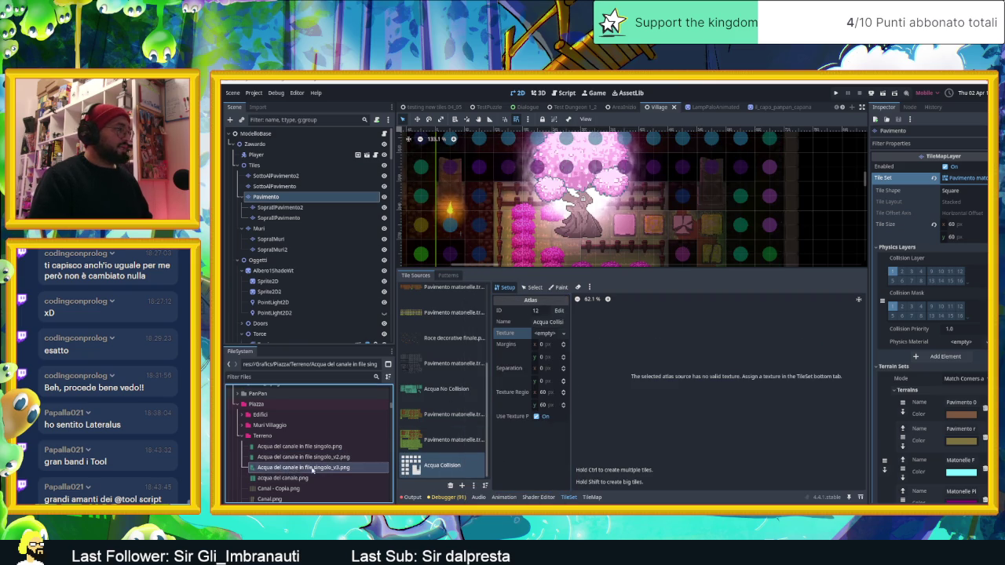
drag(296, 470, 547, 336)
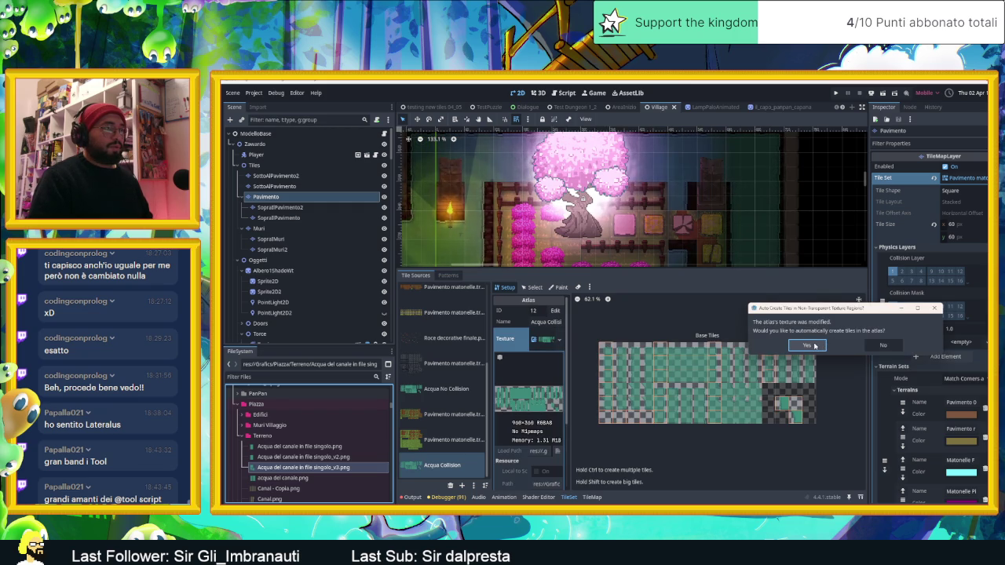
click(814, 346)
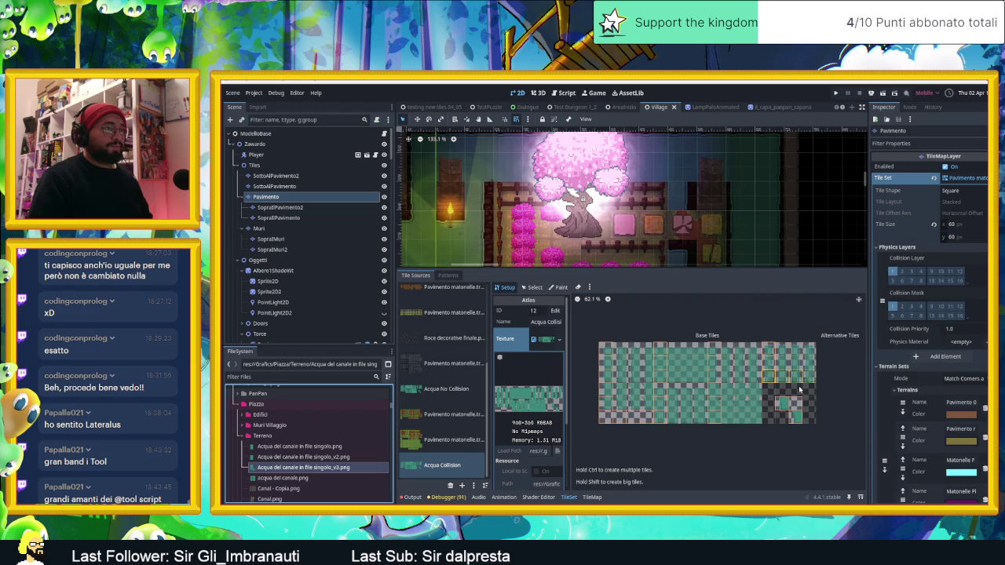
scroll(794, 397, up, 1)
scroll(821, 389, up, 1)
scroll(821, 390, up, 1)
scroll(821, 390, up, 1)
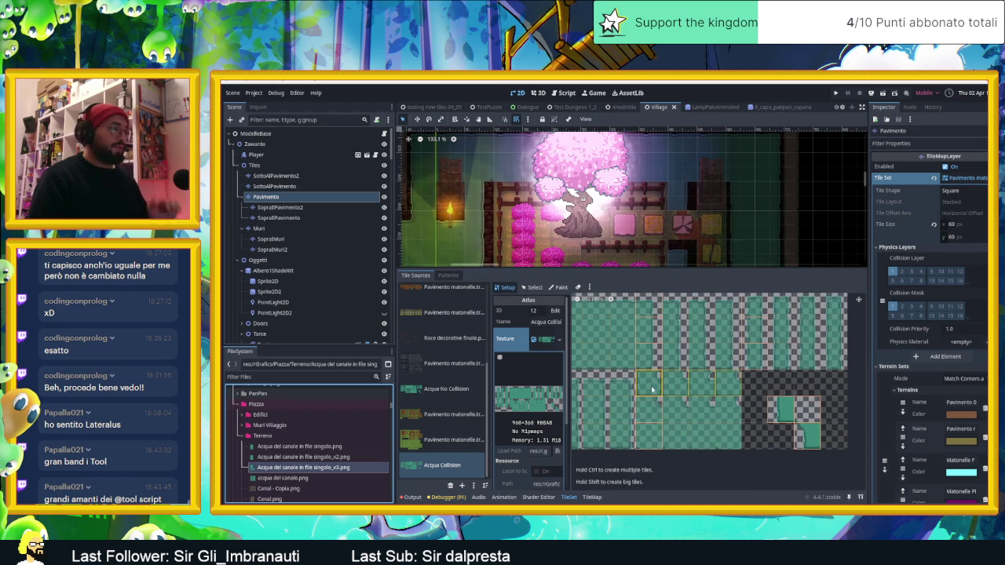
scroll(655, 391, down, 1)
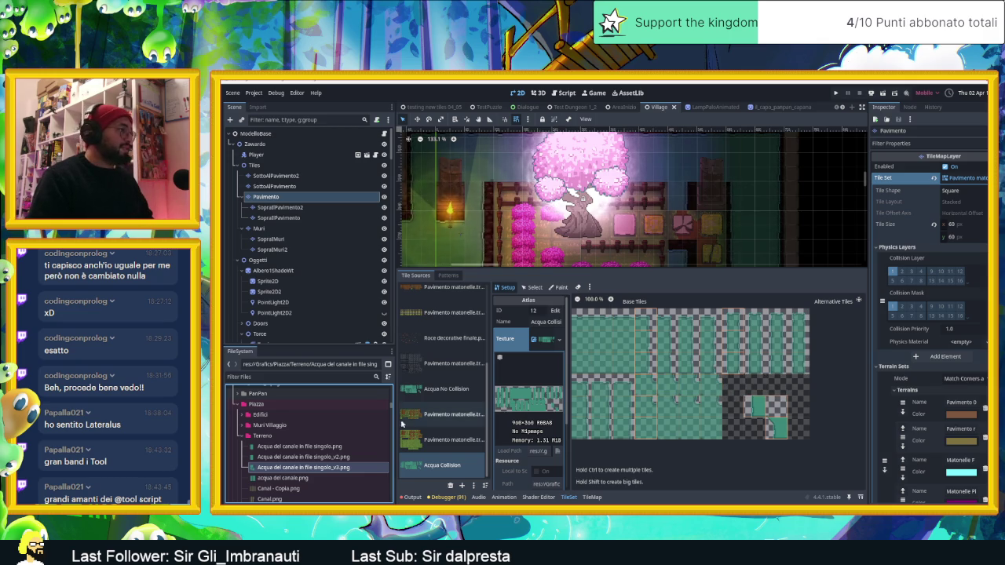
click(437, 390)
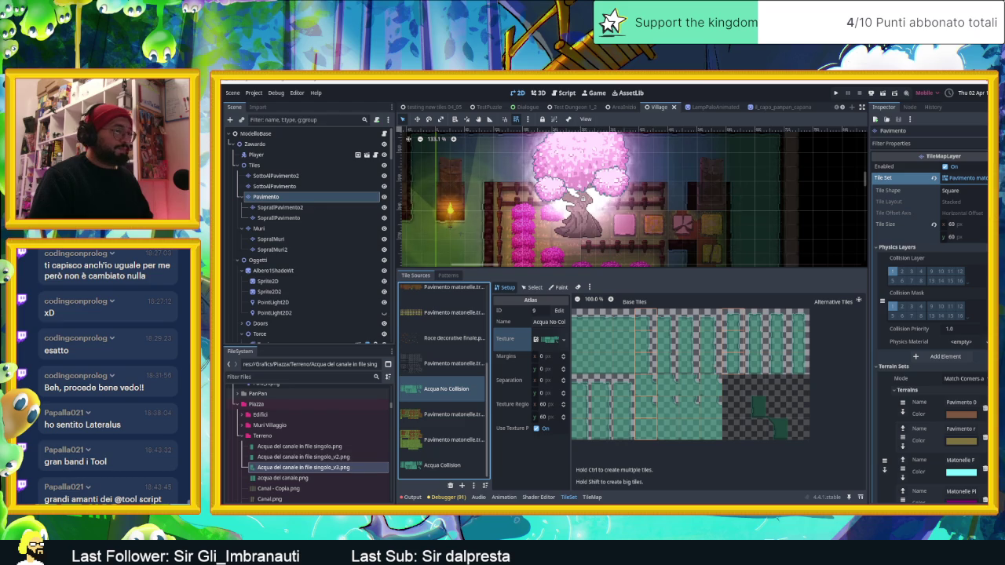
- Reveal the v3 canal water PNG's folder in File Explorer via Show in File Manager
key(super+d)
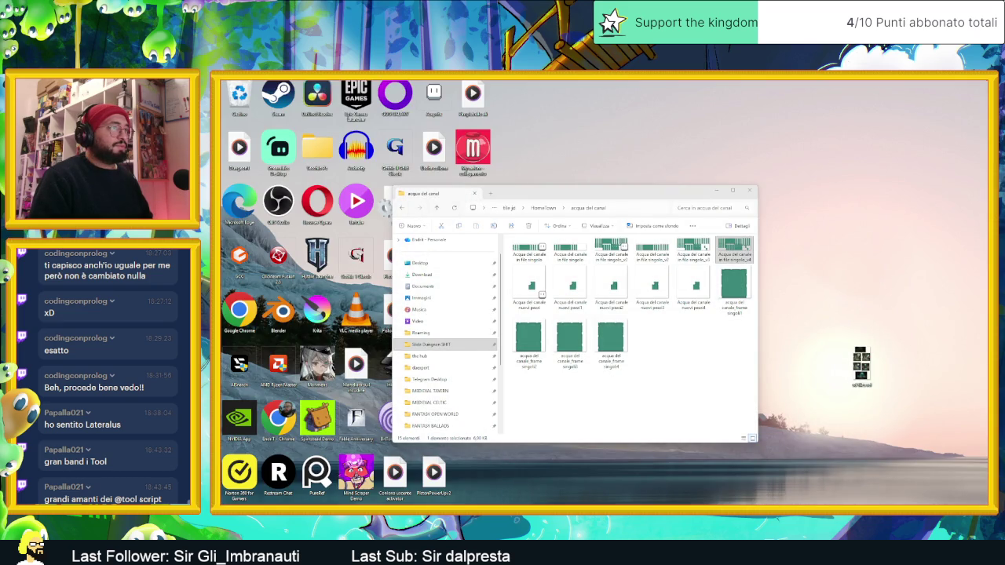
click(729, 255)
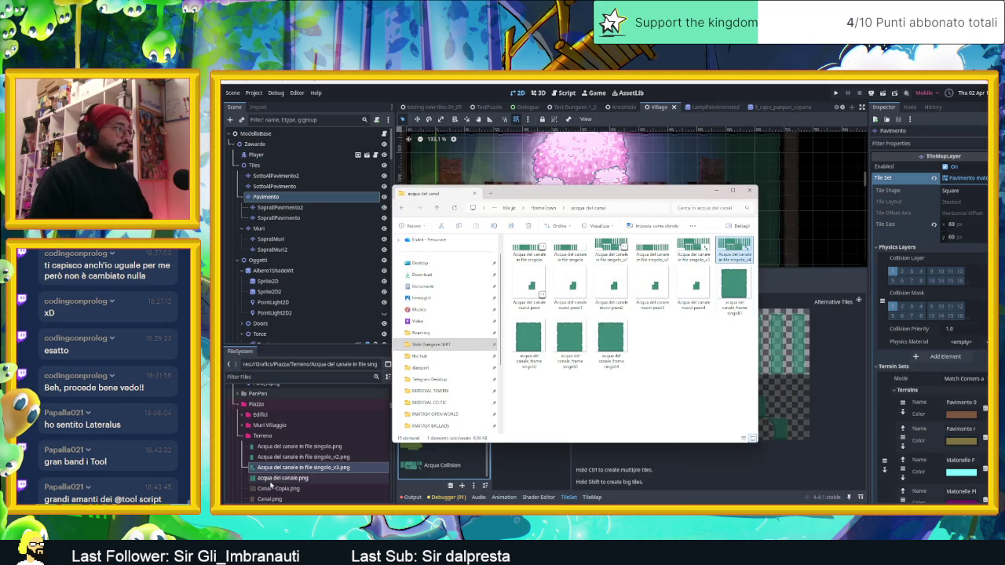
right_click(297, 468)
click(337, 519)
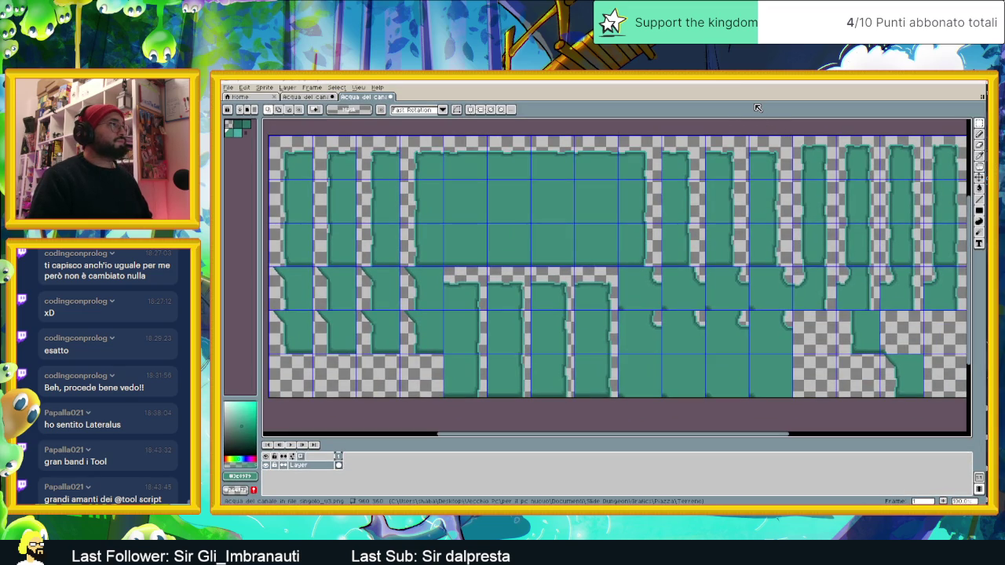
- Compare the larger v4 canal tileset with the smaller gridded water sheet, then return to Godot
scroll(534, 145, down, 3)
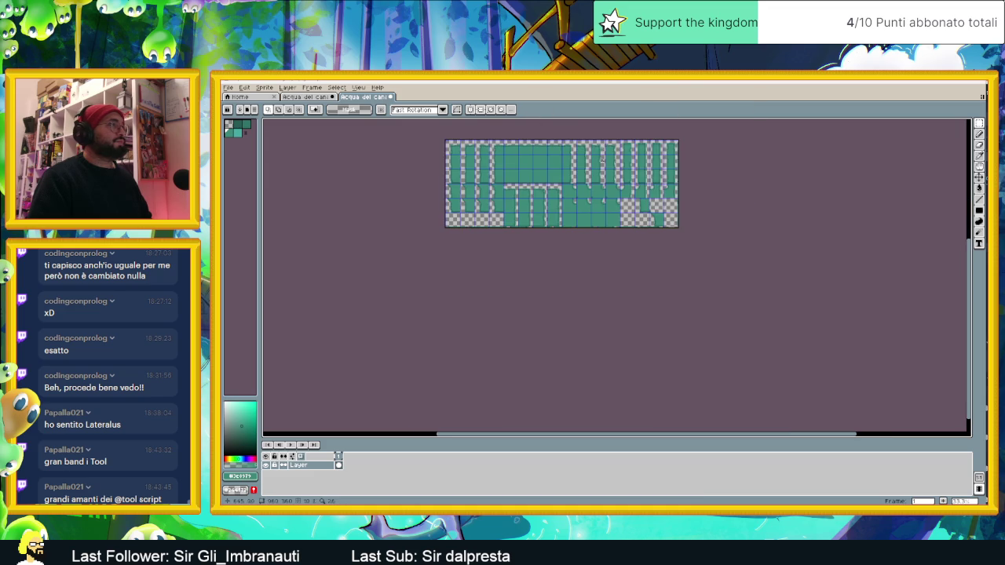
scroll(565, 236, up, 2)
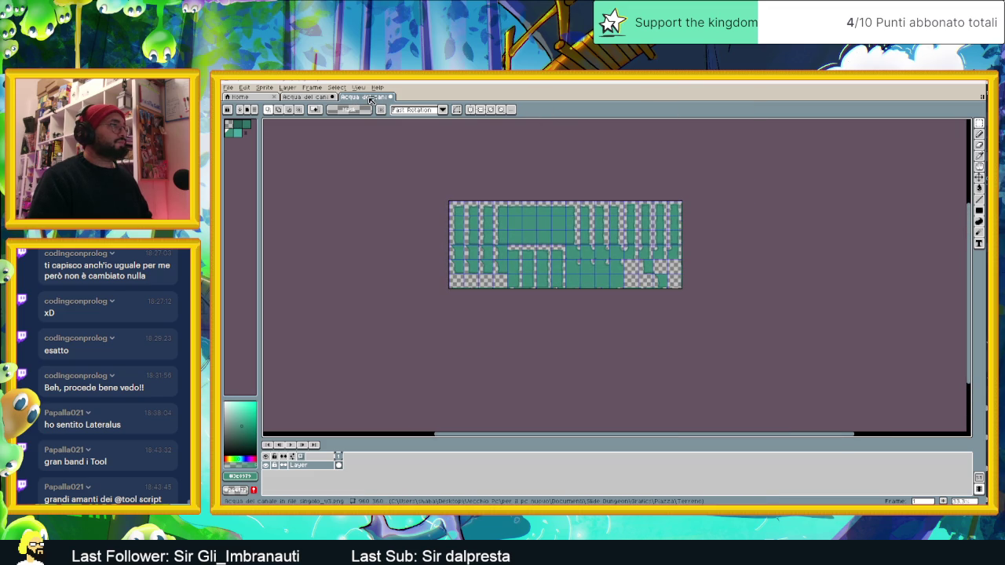
click(306, 96)
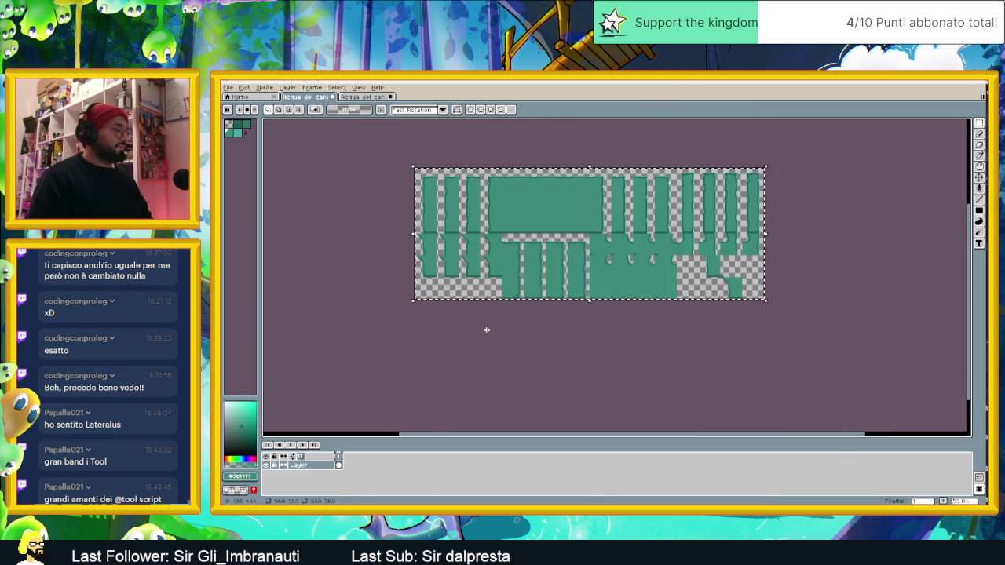
click(358, 88)
click(357, 100)
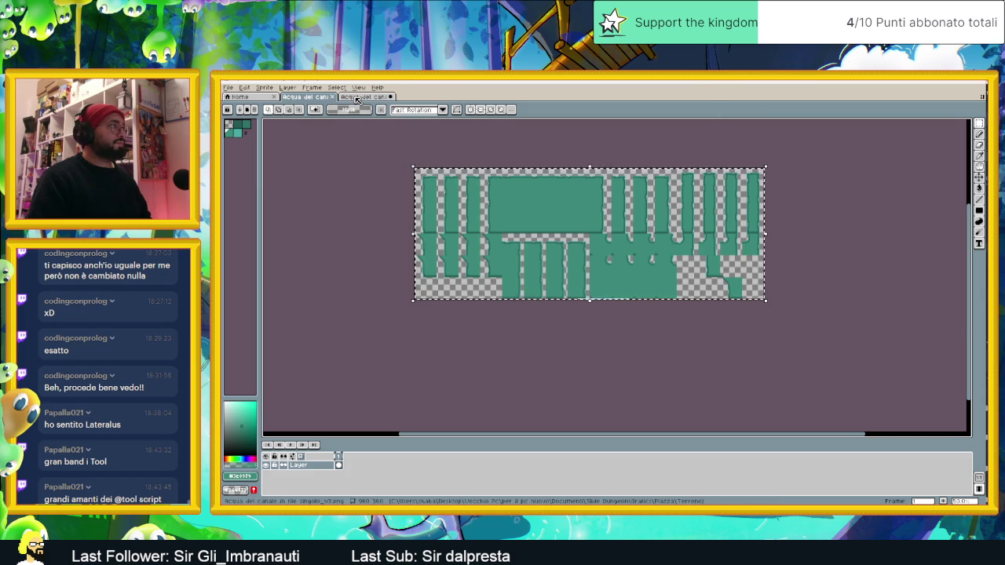
click(361, 98)
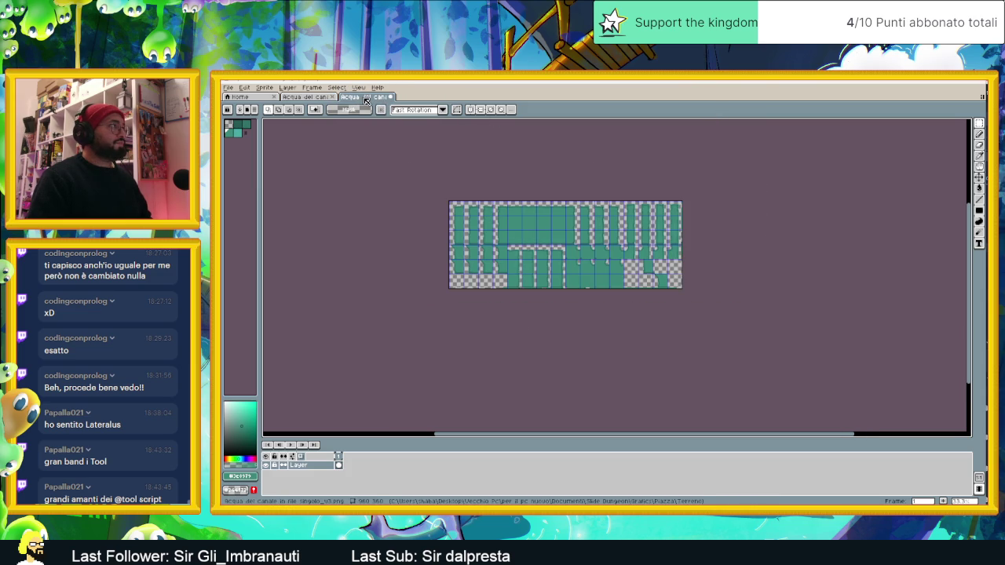
click(308, 98)
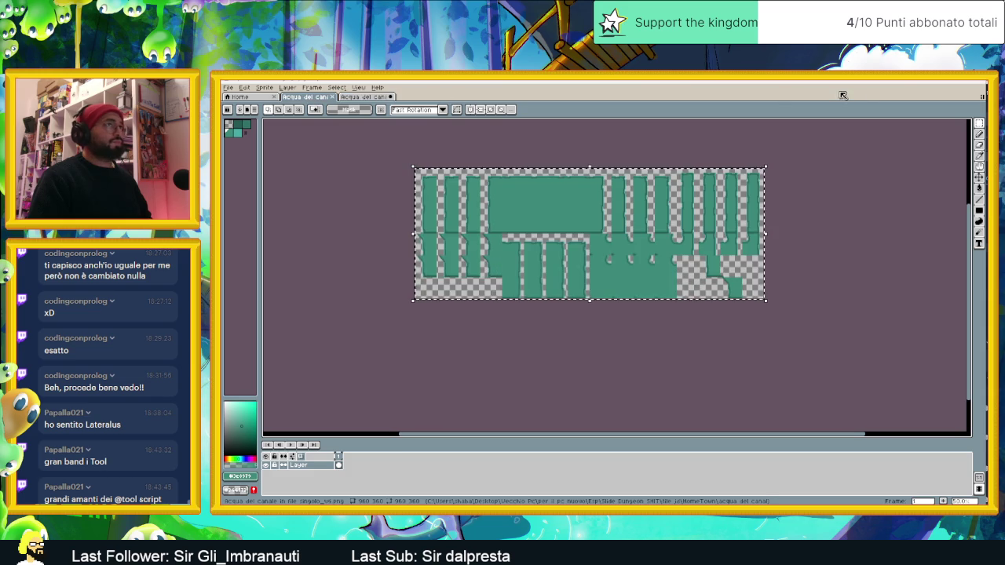
click(354, 96)
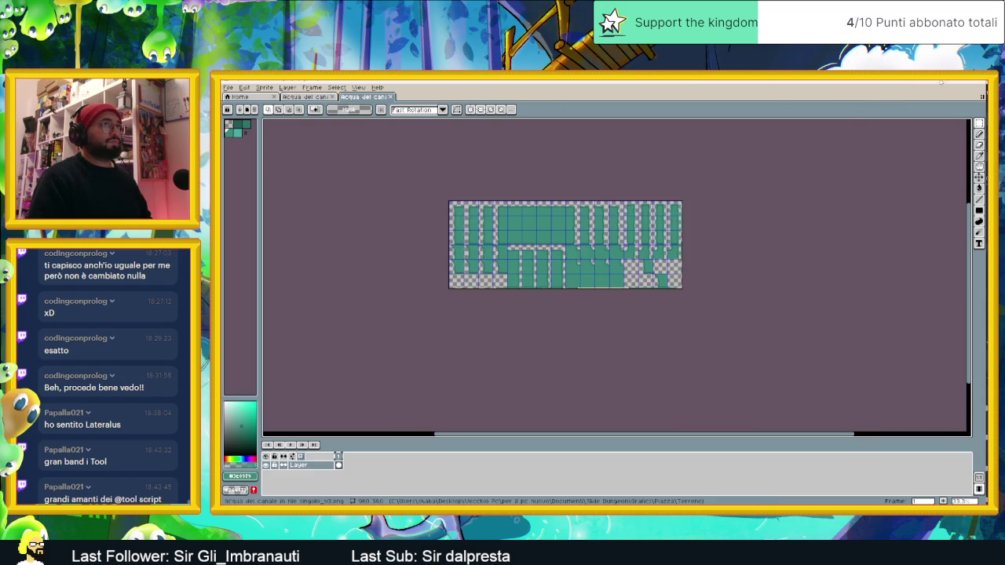
click(939, 81)
click(494, 271)
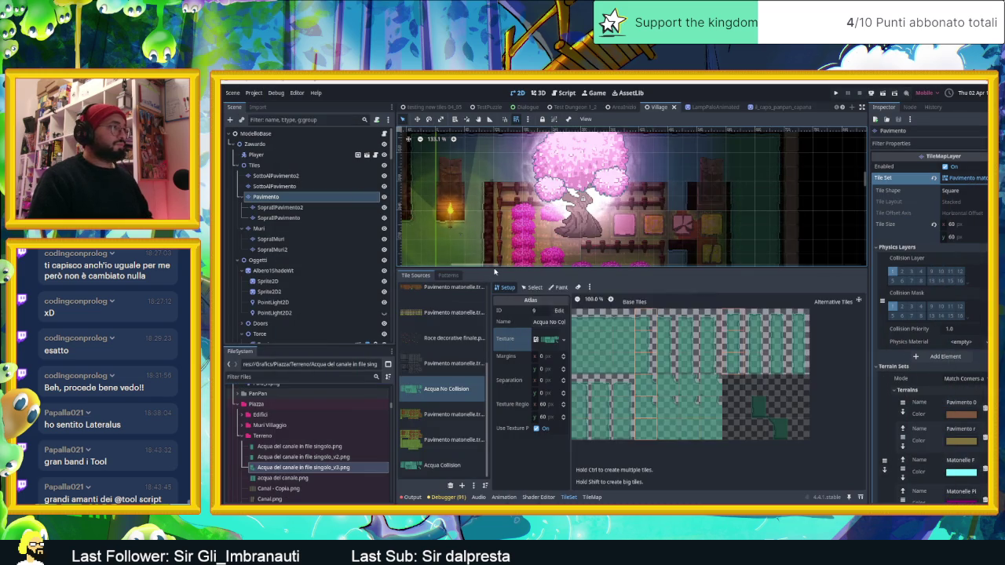
- Select the animated water tile and set its third and fourth frame durations to 0.25
click(732, 384)
text(0.25)
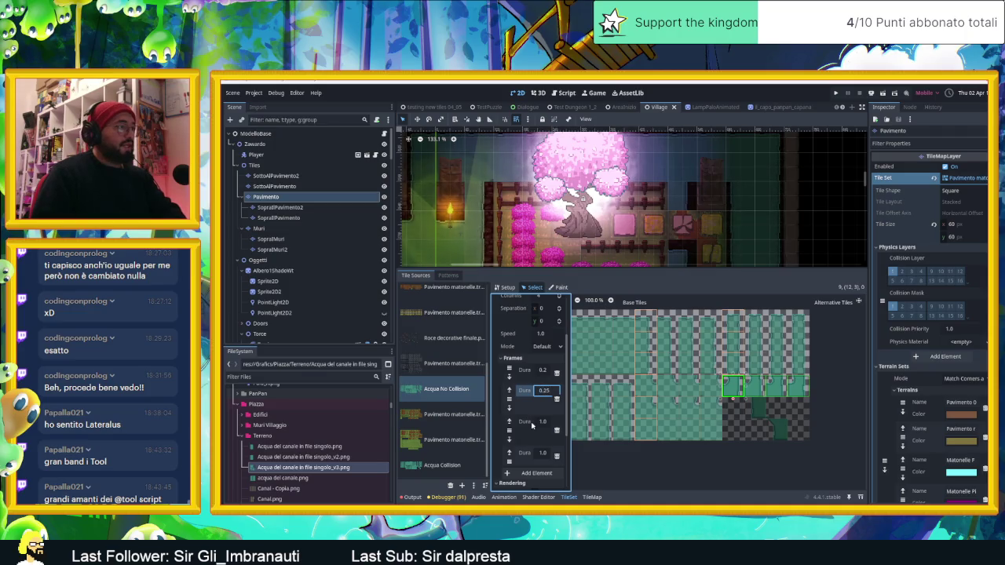
click(542, 422)
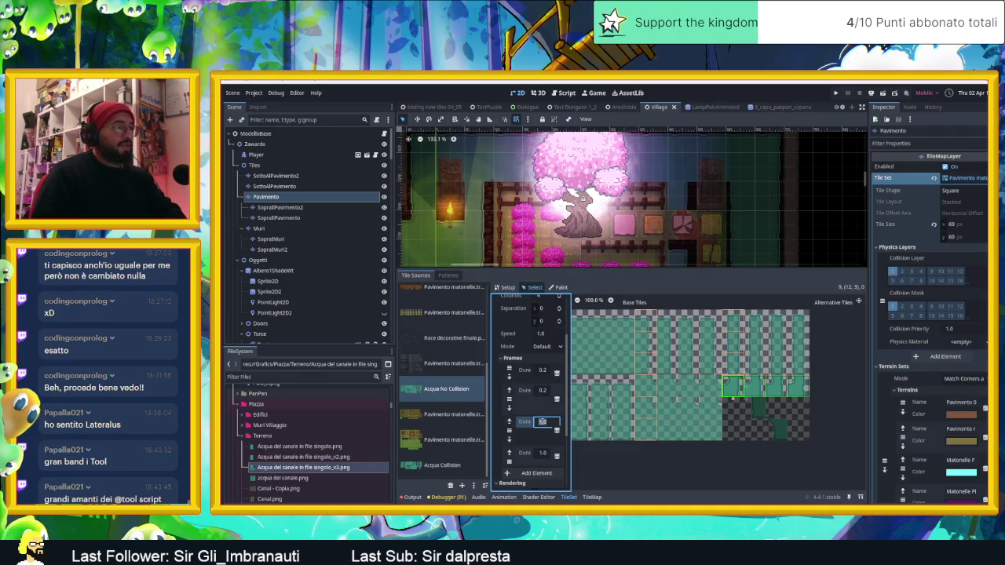
text(0.25)
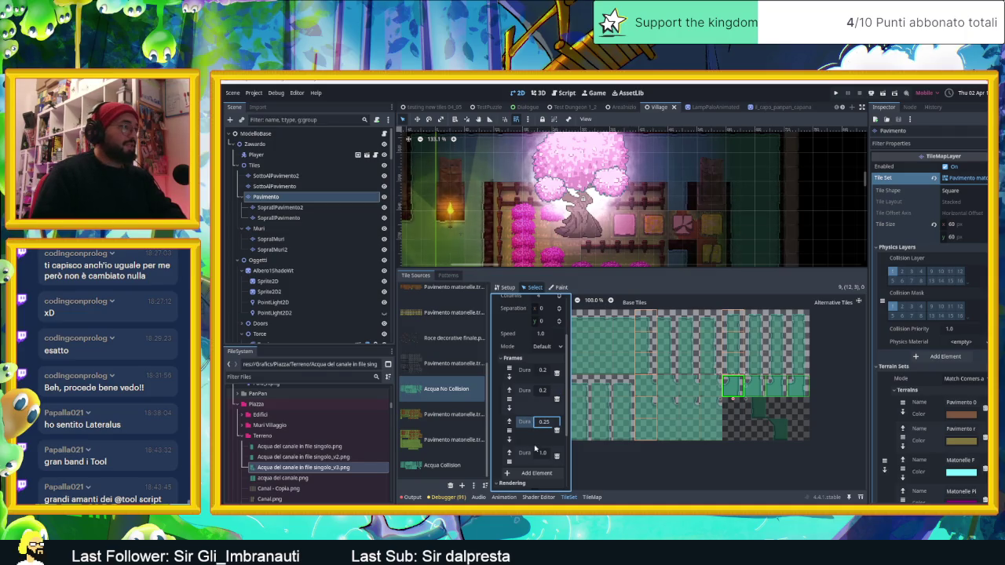
click(541, 453)
text(0.25)
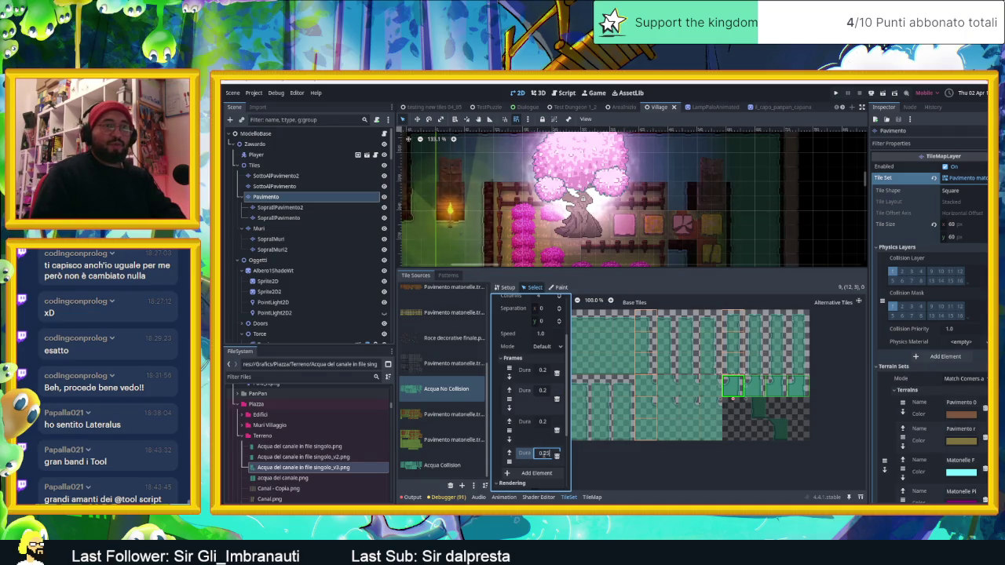
key(Return)
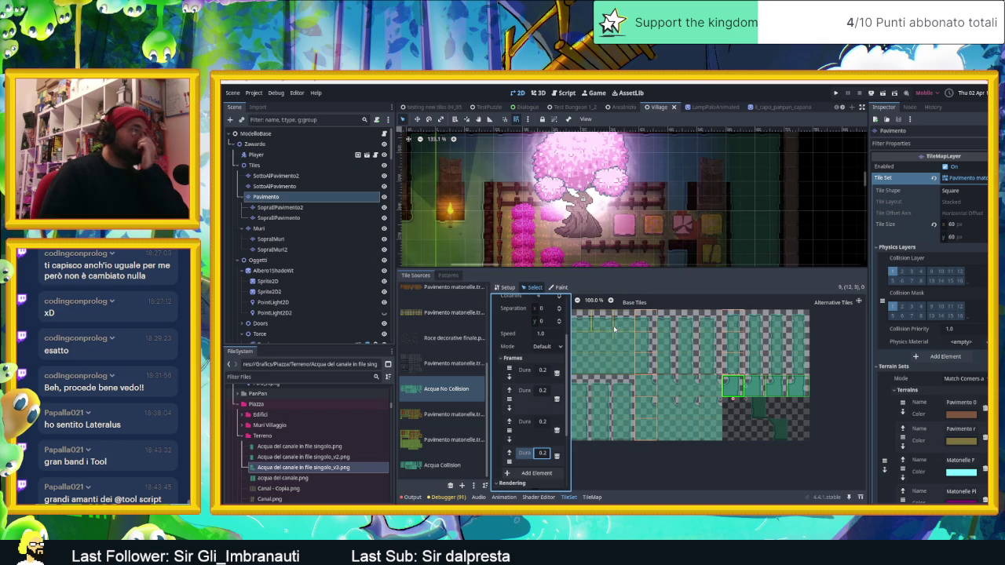
scroll(694, 241, down, 3)
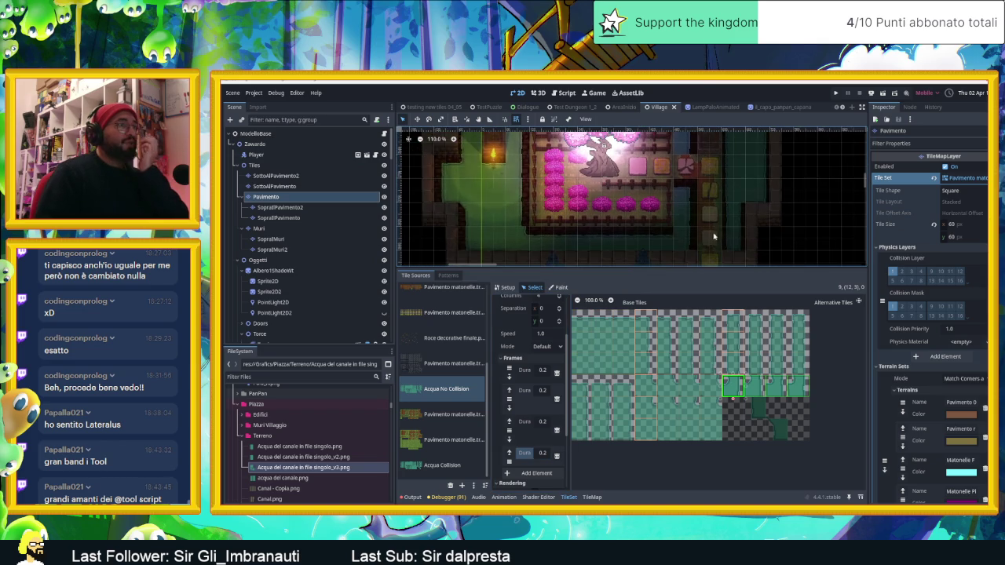
ctrl+scroll(713, 242, down, 1)
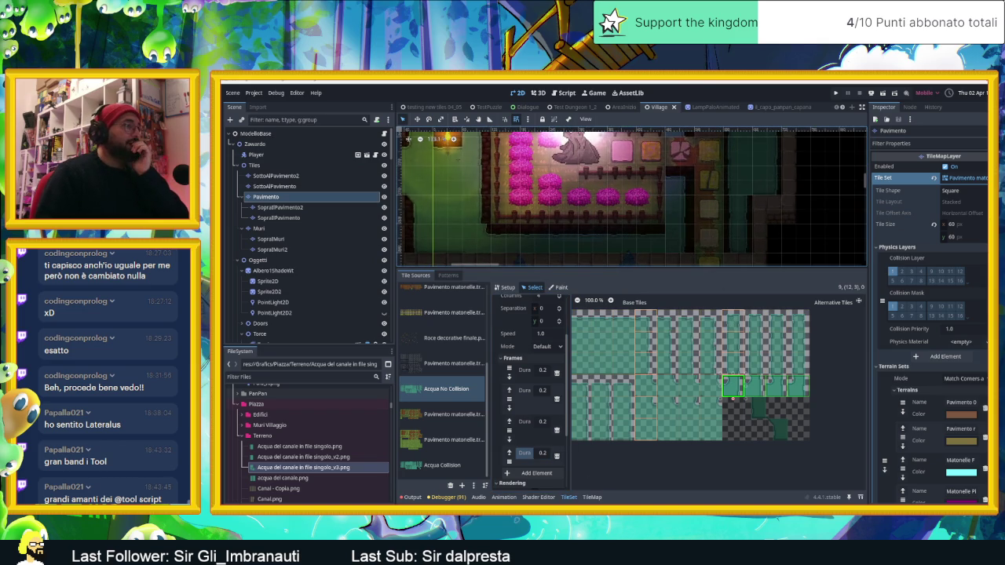
- Paint three single canal water tiles into the village map from the atlas
click(592, 497)
click(704, 315)
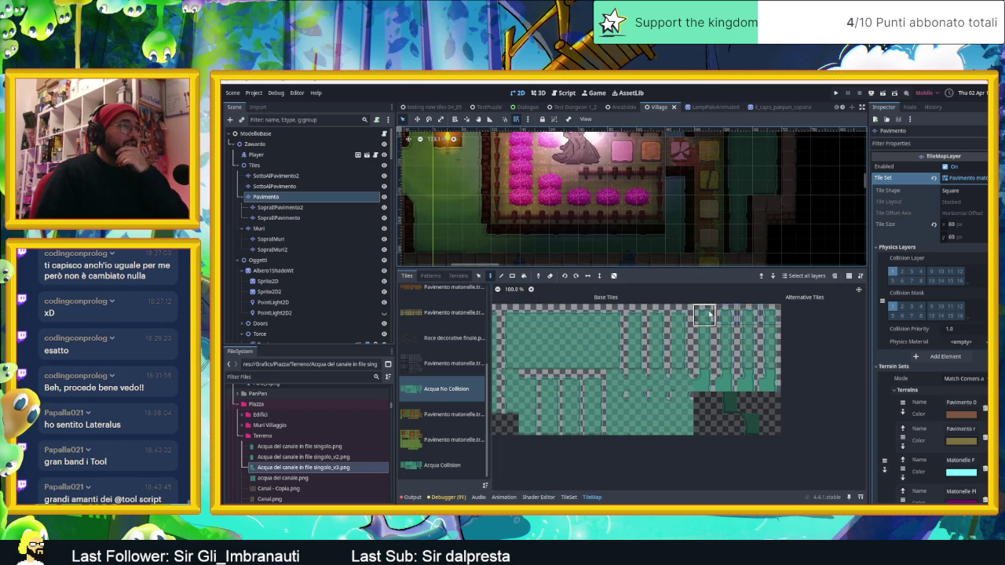
click(676, 182)
click(705, 336)
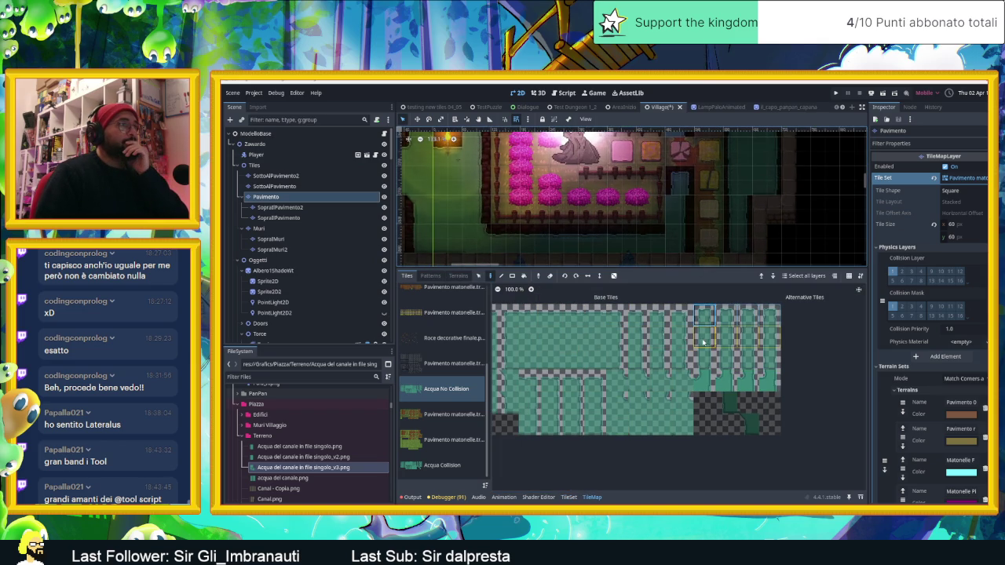
click(679, 214)
click(704, 381)
click(681, 238)
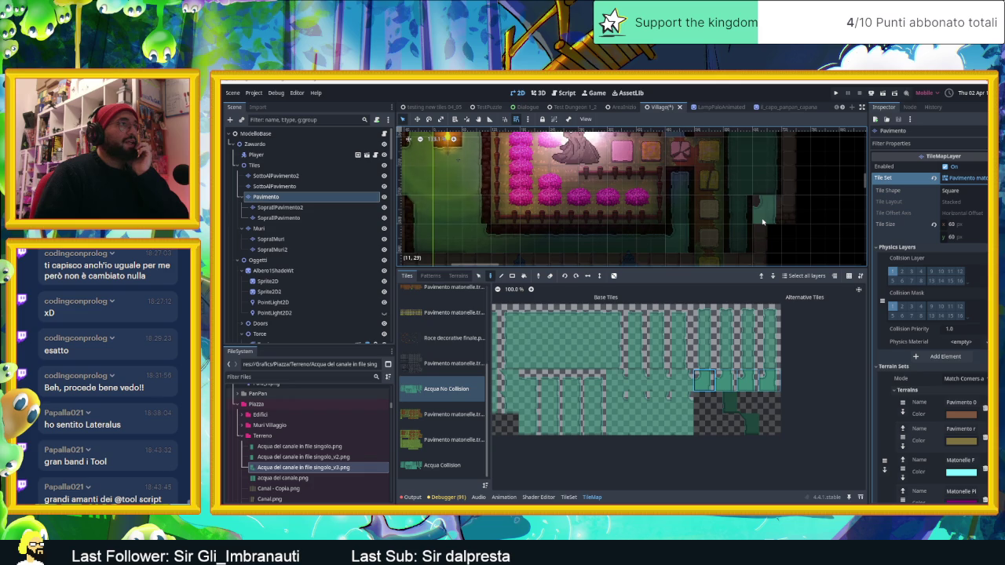
- Select rows of four water tiles in the atlas for multi-tile painting
scroll(668, 244, left, 3)
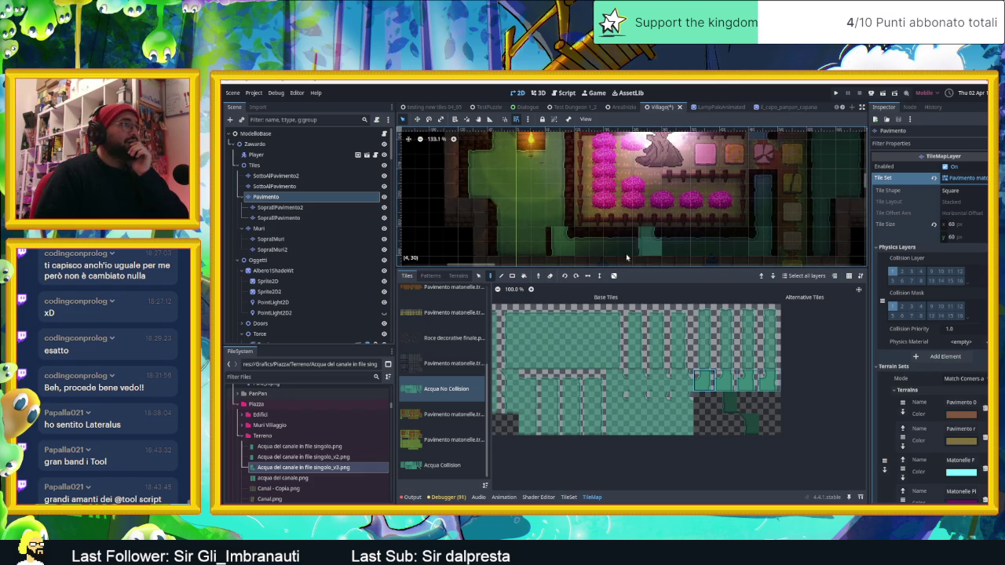
drag(617, 381, 675, 391)
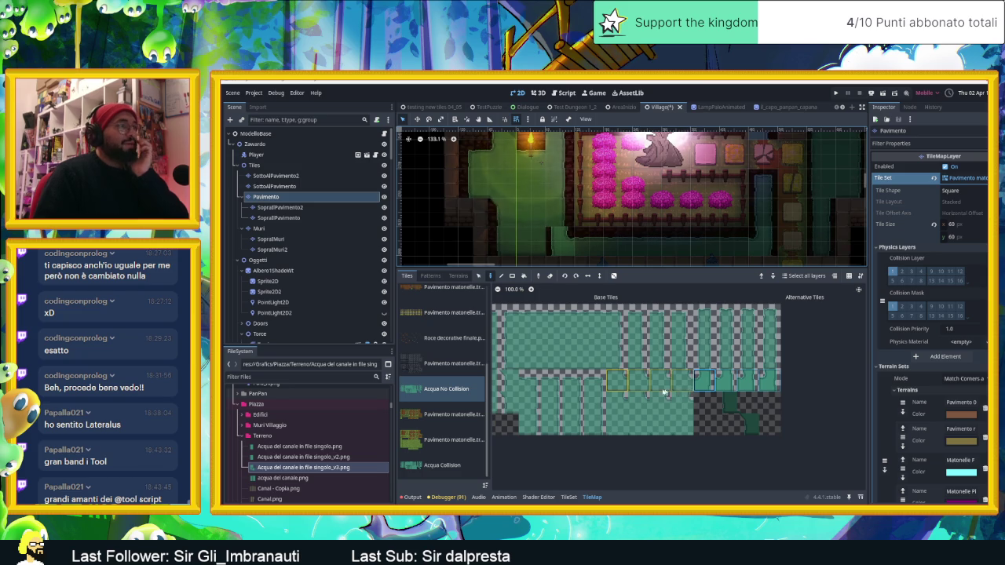
scroll(731, 391, left, 3)
click(785, 393)
scroll(791, 388, right, 2)
drag(672, 387, 746, 384)
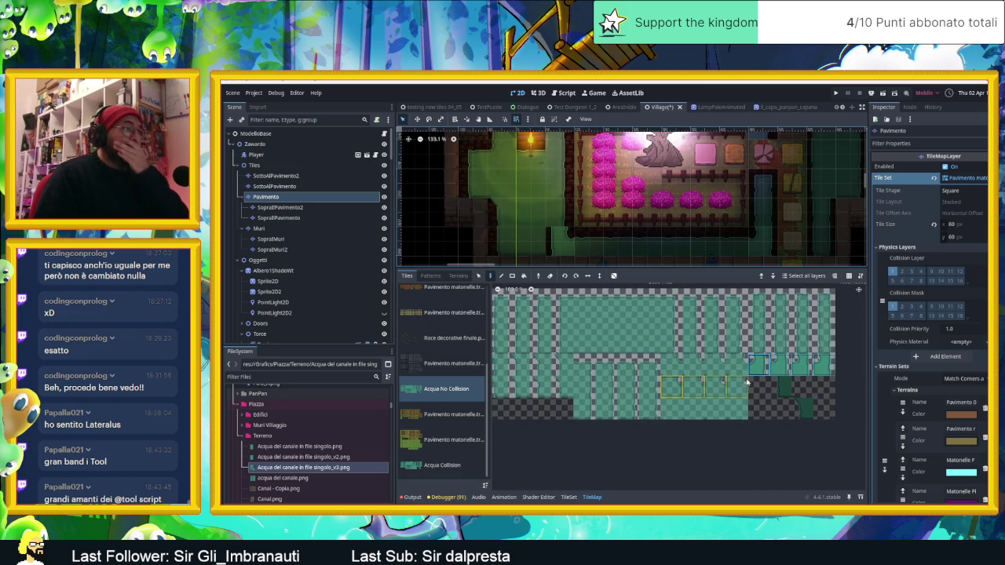
scroll(707, 385, left, 2)
click(799, 378)
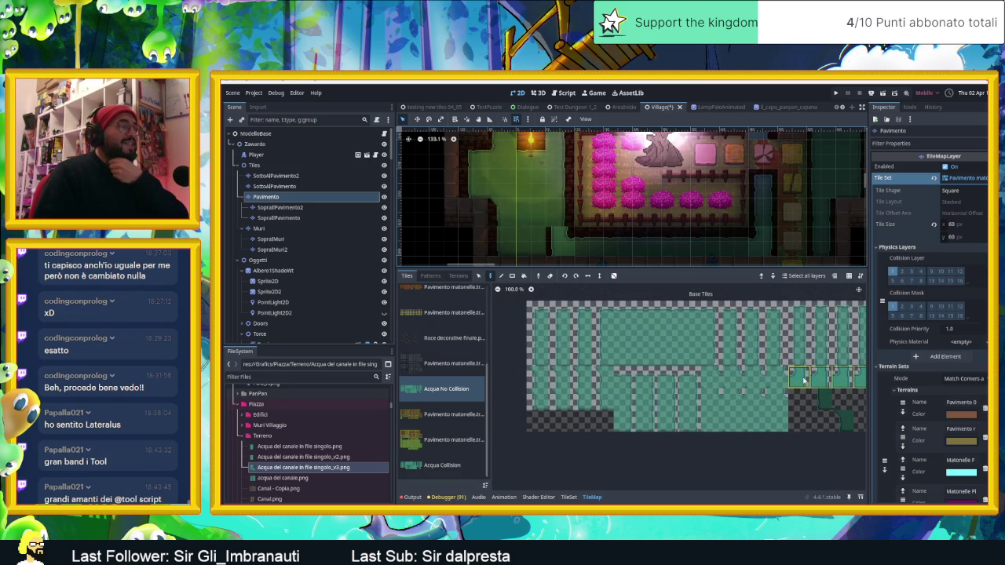
drag(625, 355, 693, 359)
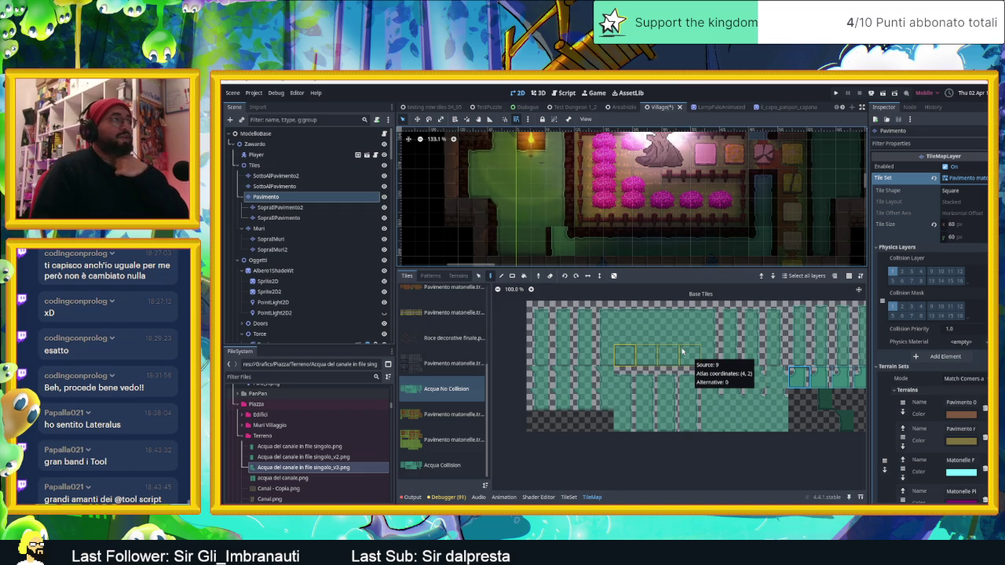
scroll(724, 168, left, 2)
scroll(724, 168, up, 1)
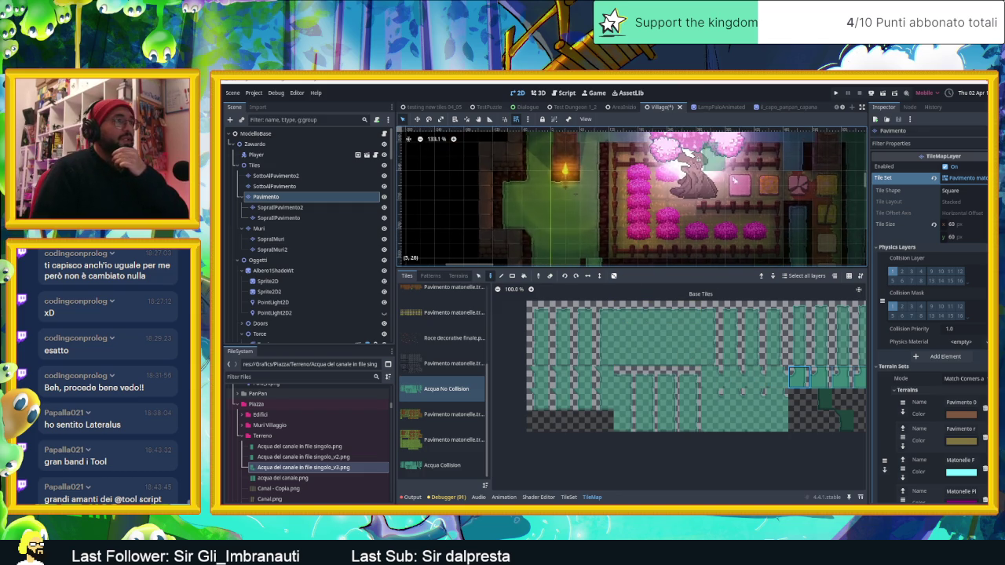
scroll(741, 330, right, 1)
scroll(741, 329, right, 1)
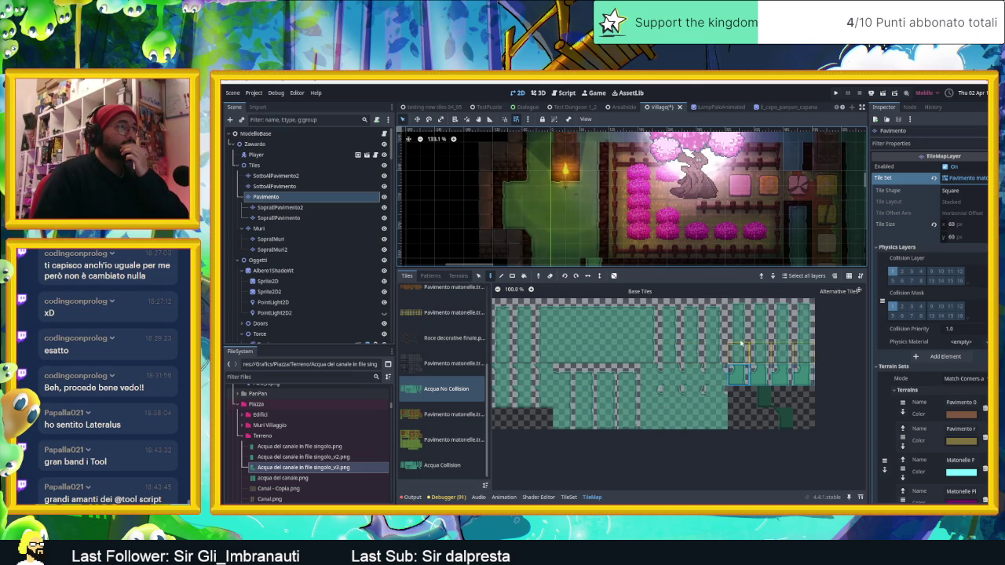
- Paint more water tiles around the canal area, then save and run the village scene
click(563, 397)
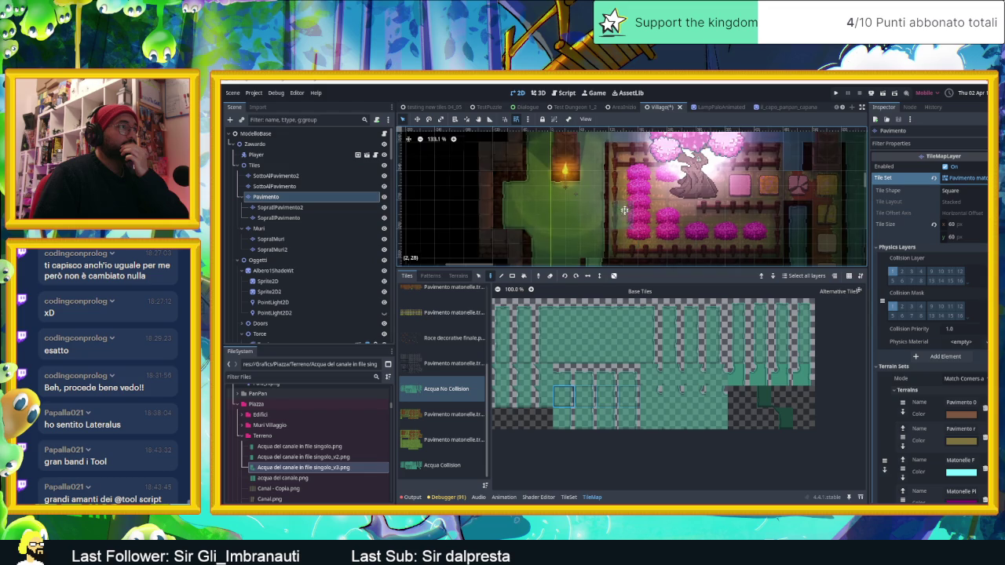
scroll(620, 255, down, 1)
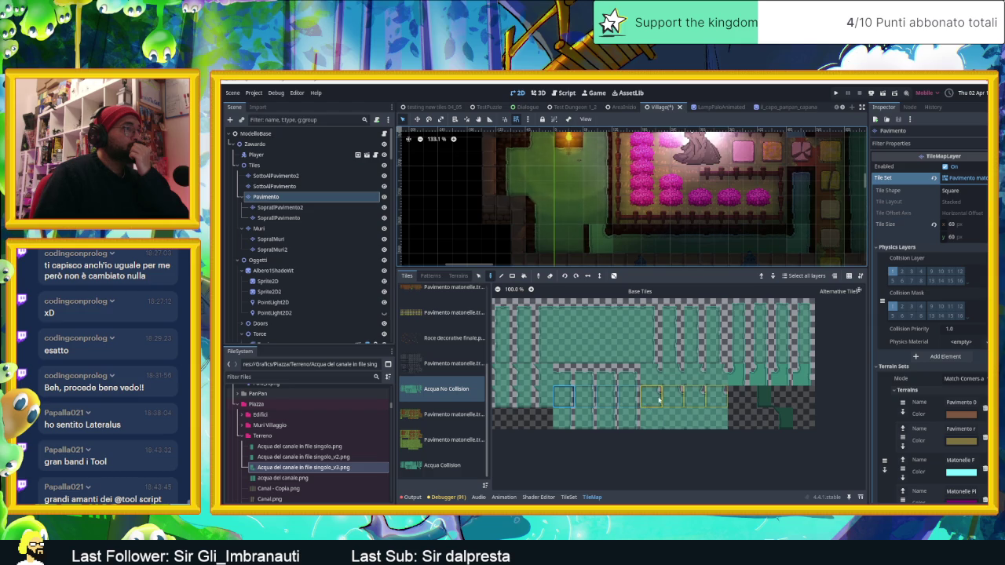
click(636, 364)
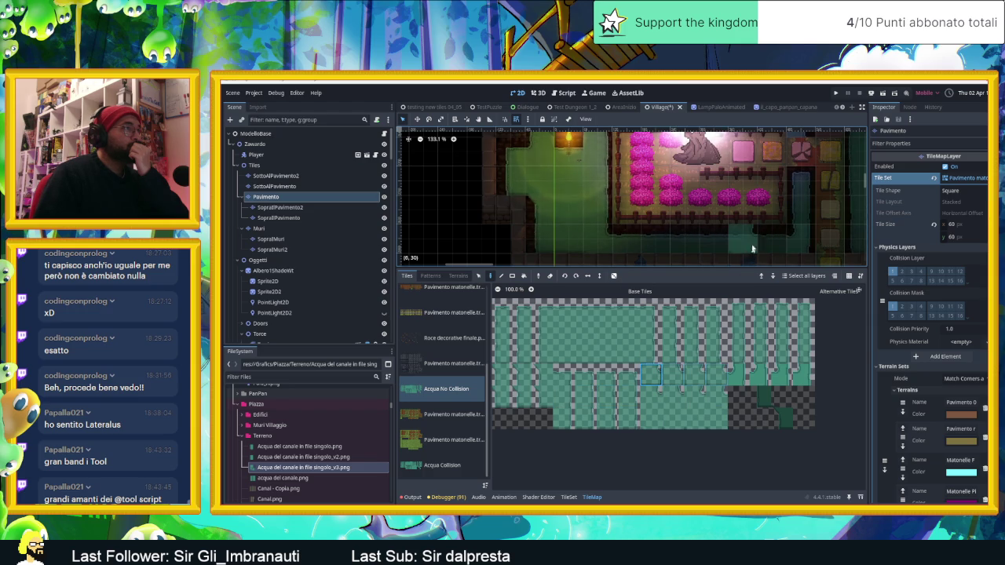
scroll(746, 243, down, 3)
drag(737, 218, 750, 211)
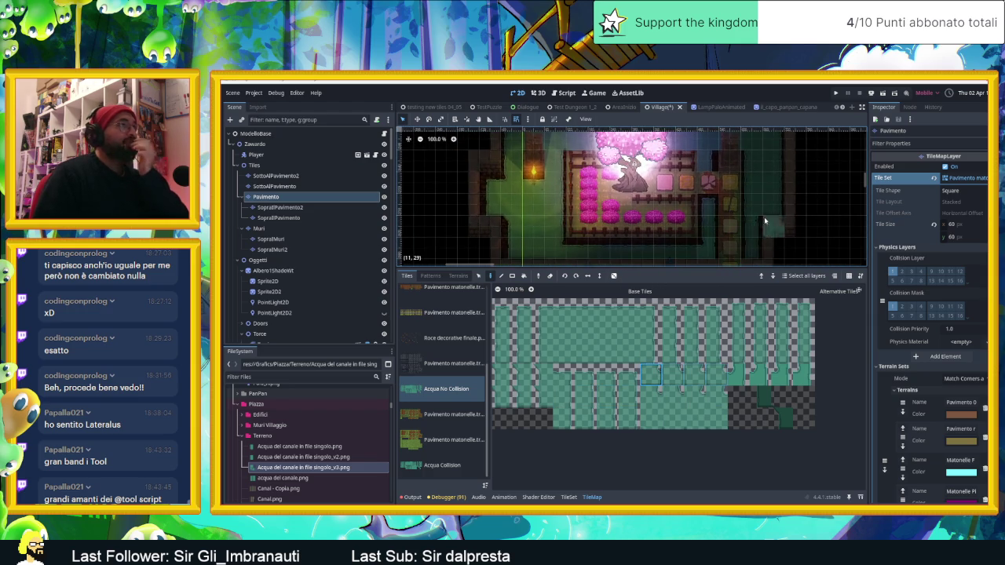
click(738, 331)
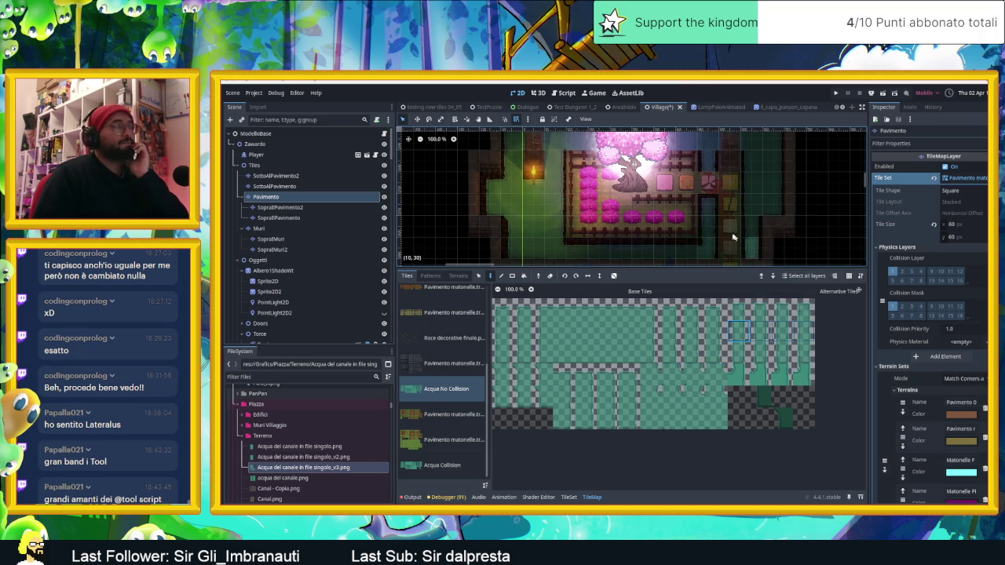
scroll(606, 217, down, 1)
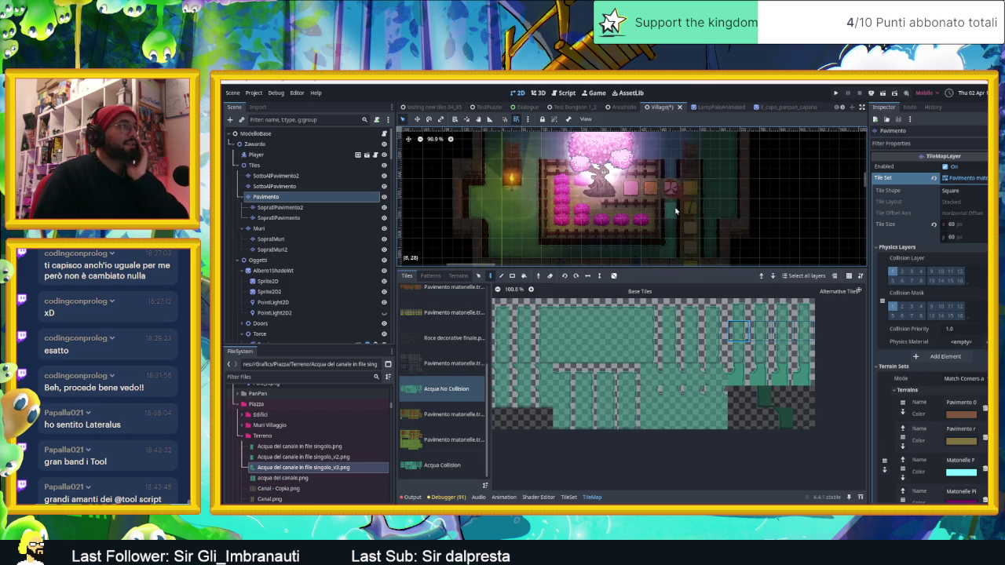
drag(675, 205, 657, 163)
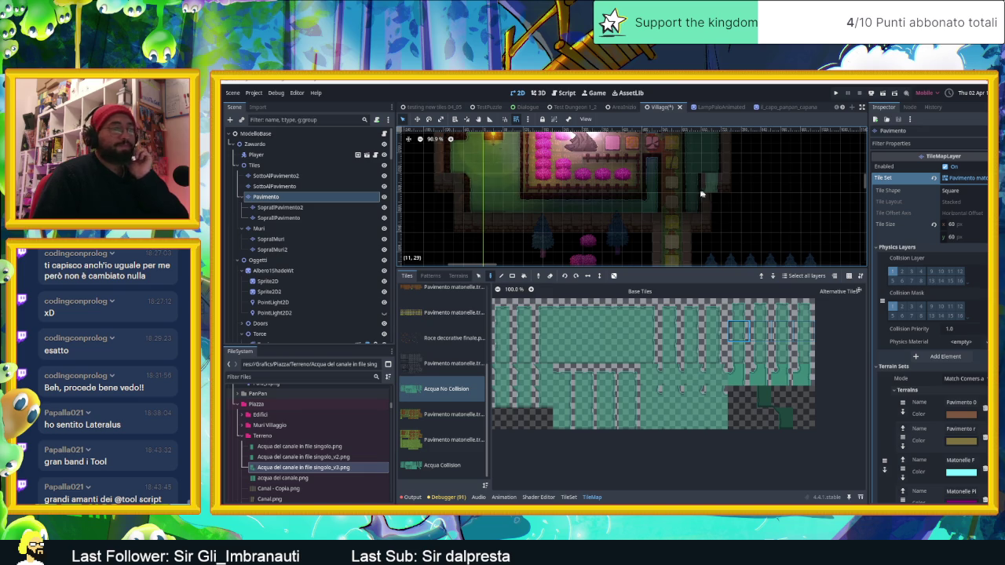
click(871, 92)
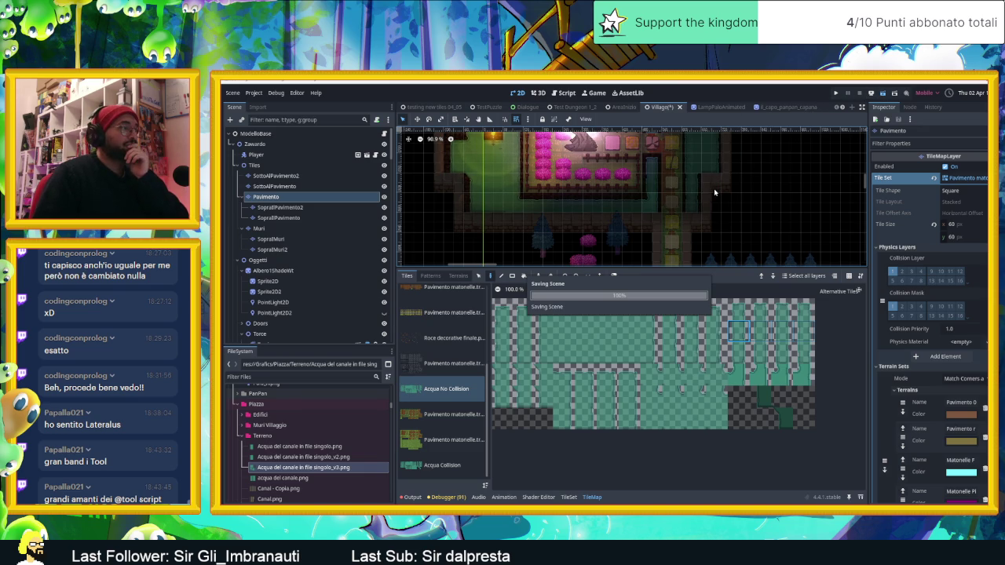
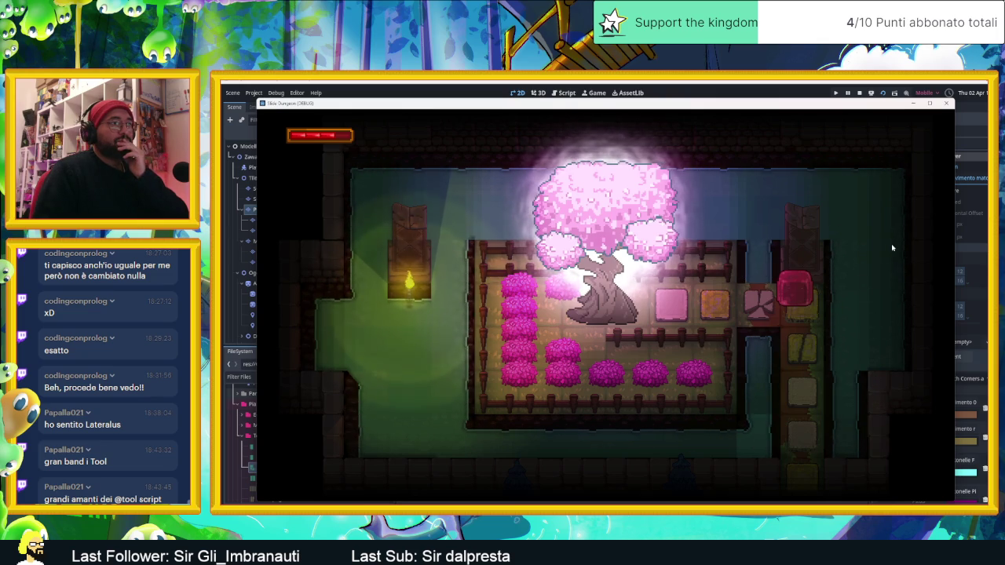
- Stop the test run, shrink the output panel, and frame the Village map beside the pink tree
click(948, 104)
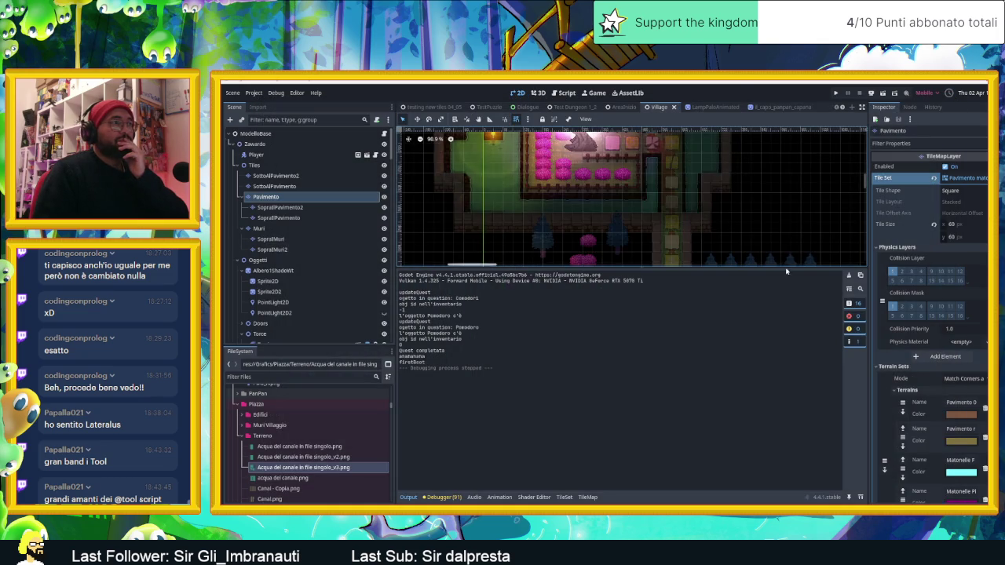
scroll(688, 186, up, 1)
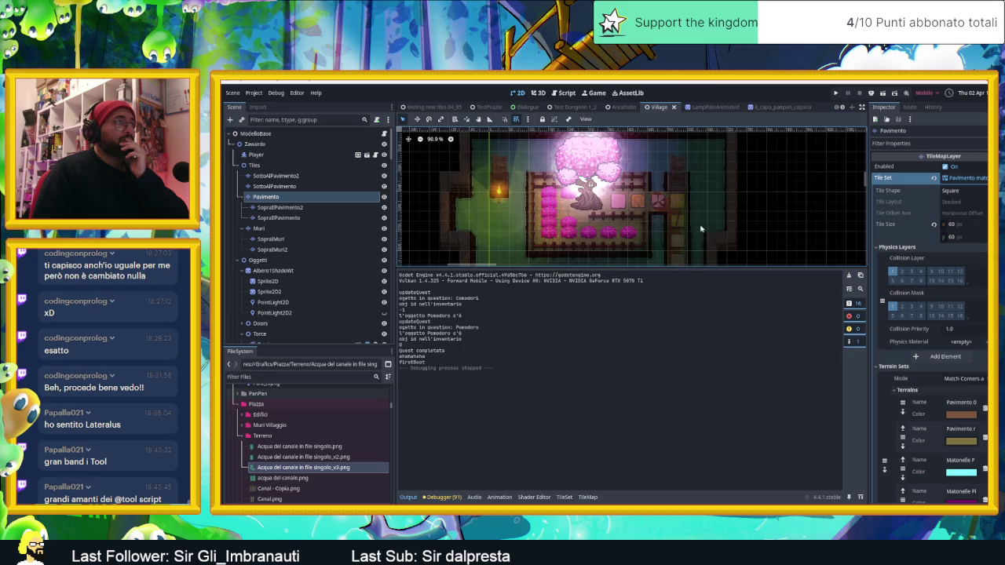
drag(627, 267, 627, 409)
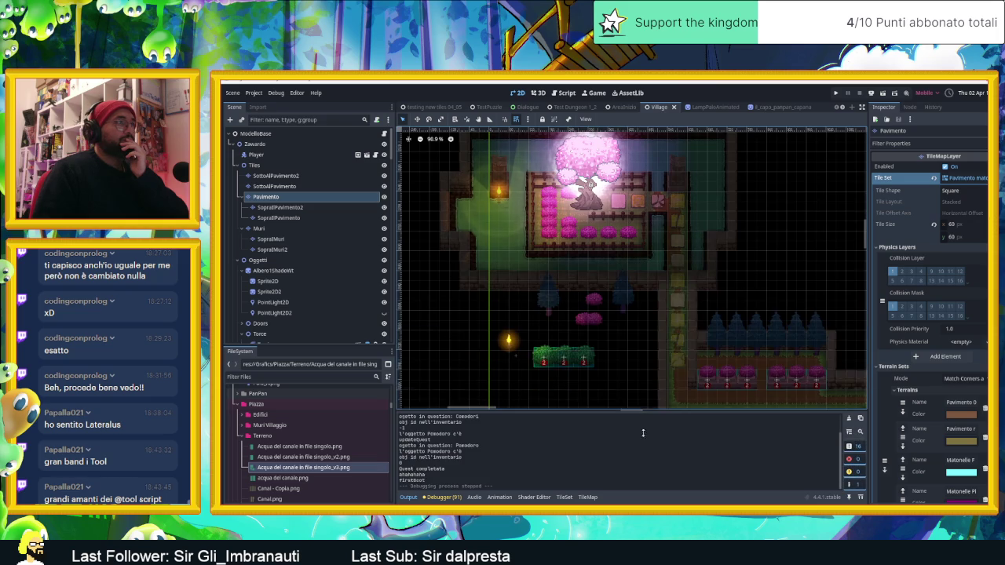
scroll(707, 181, up, 5)
scroll(707, 181, up, 4)
drag(707, 181, 710, 246)
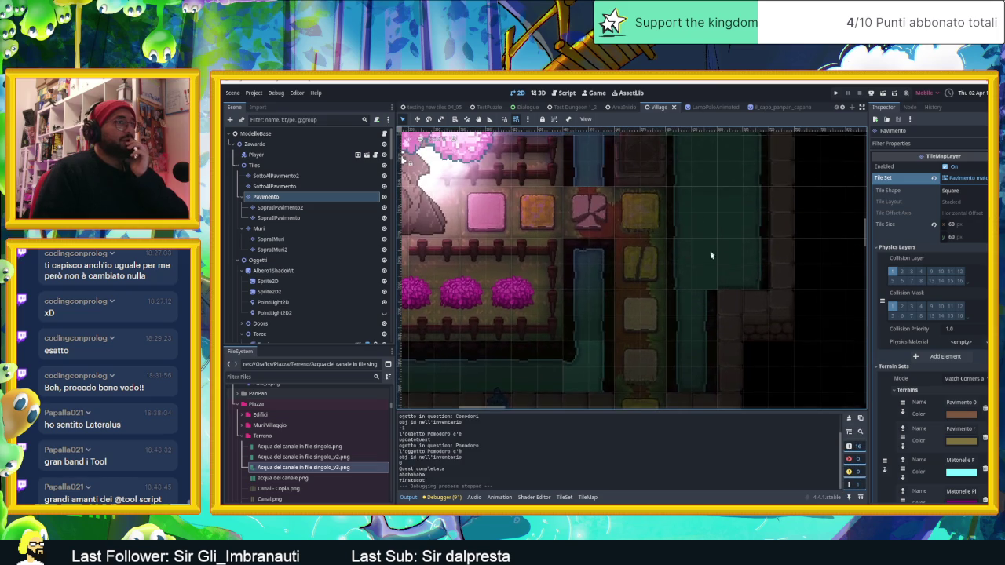
- Show the TileMap panel and browse the atlas for canal water tiles
click(587, 497)
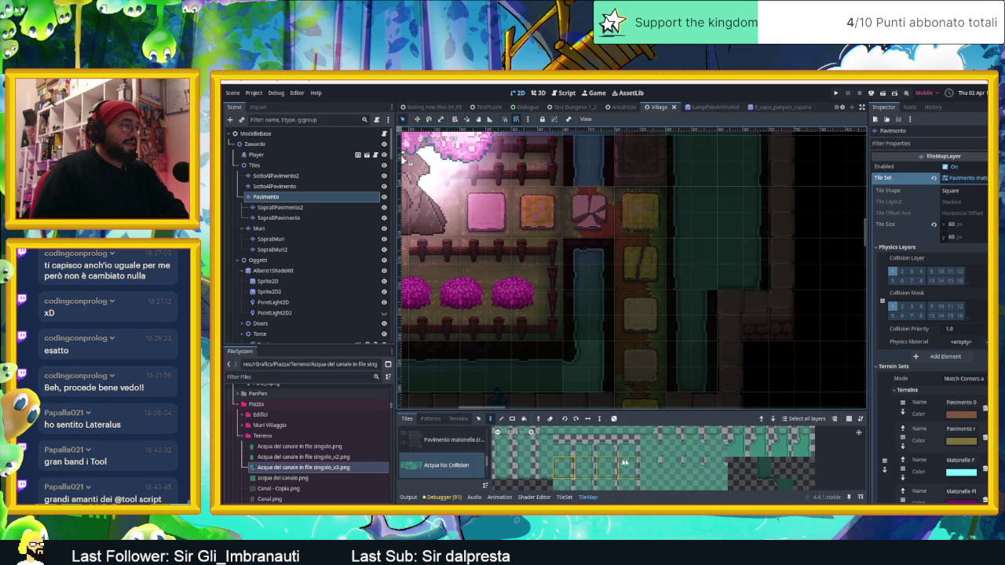
scroll(644, 452, down, 2)
click(669, 433)
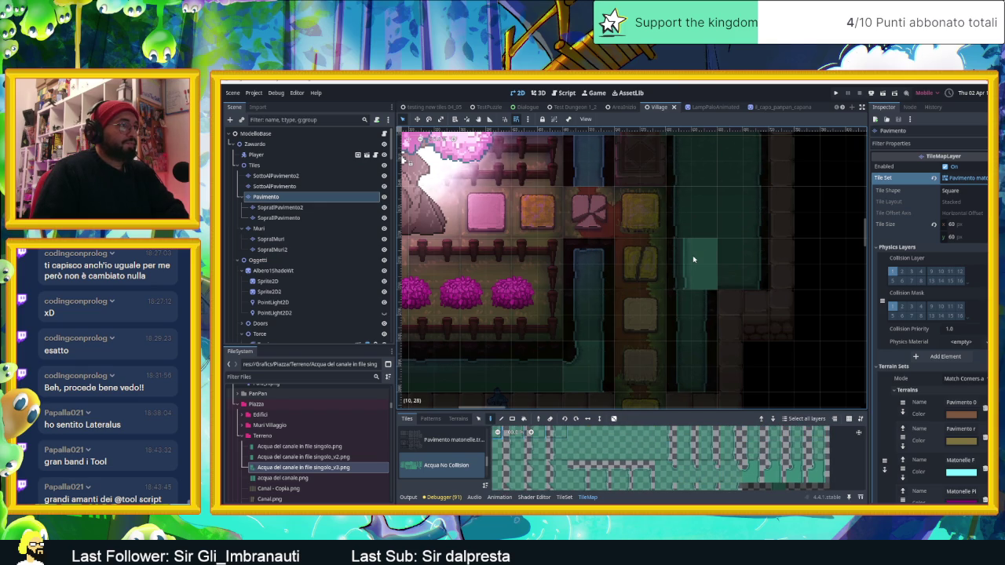
scroll(661, 455, up, 1)
scroll(661, 456, up, 1)
click(616, 459)
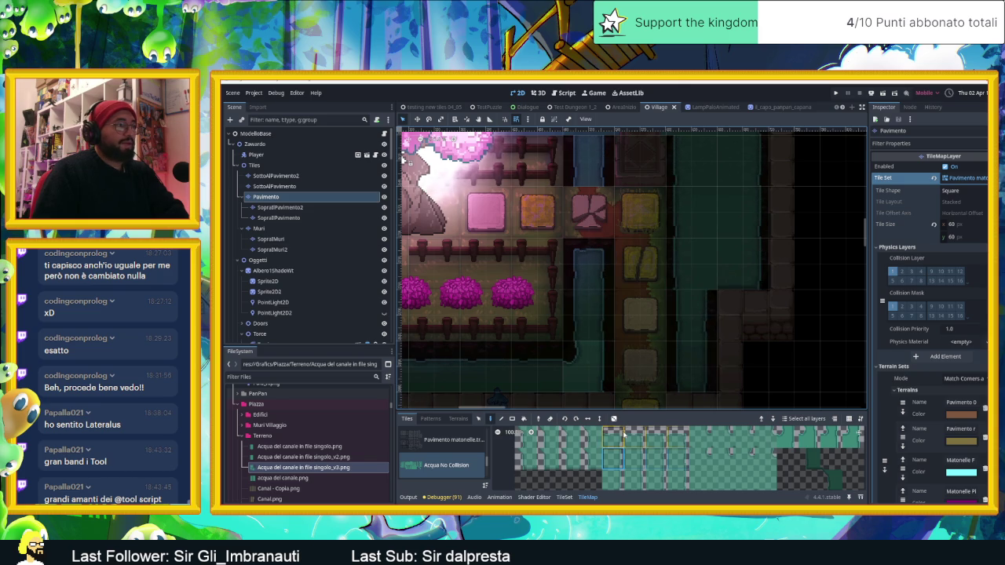
- Pick a single canal water tile and paint it into the village canal
scroll(766, 228, down, 1)
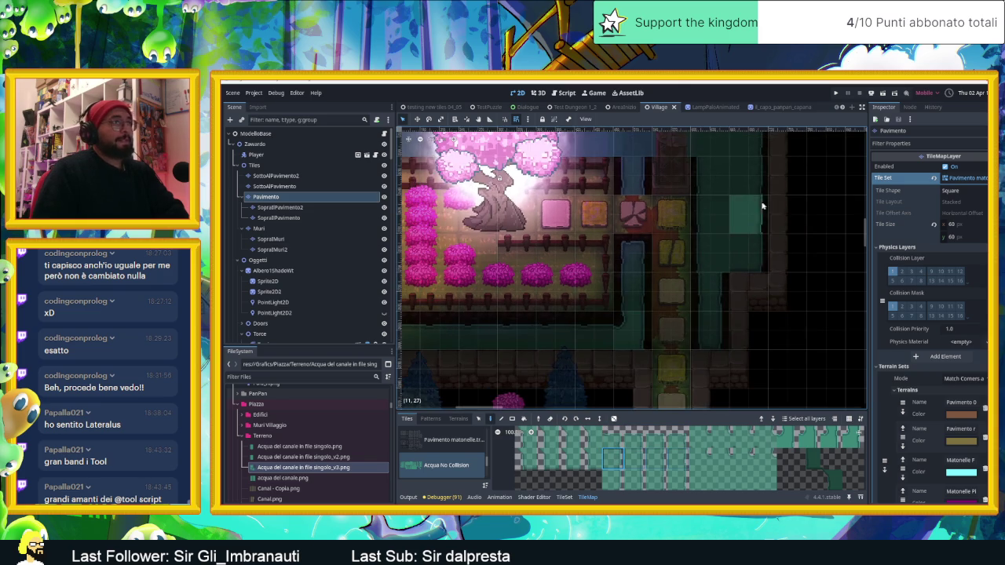
scroll(767, 235, down, 1)
scroll(768, 242, down, 1)
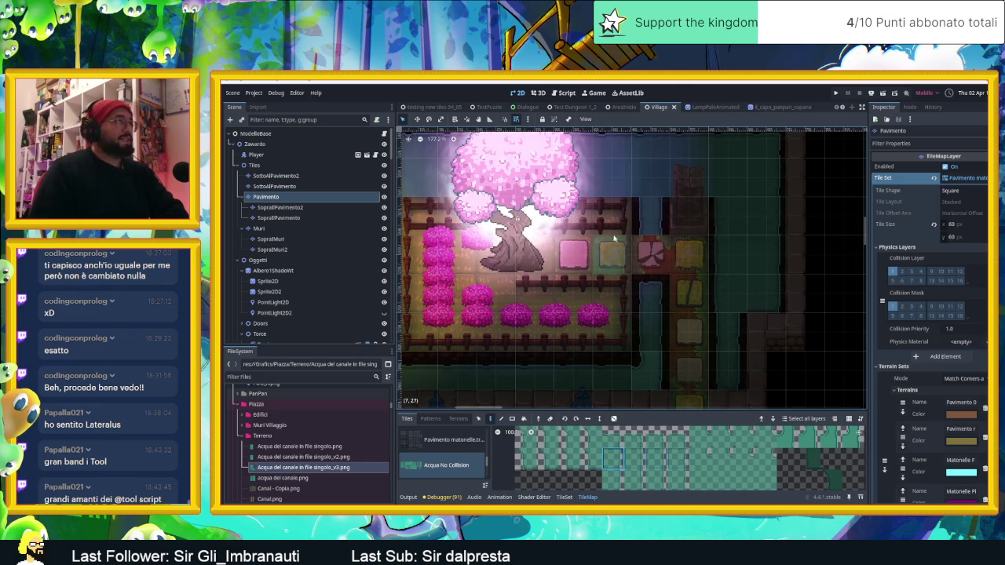
scroll(765, 245, down, 1)
scroll(745, 248, down, 1)
scroll(731, 252, down, 1)
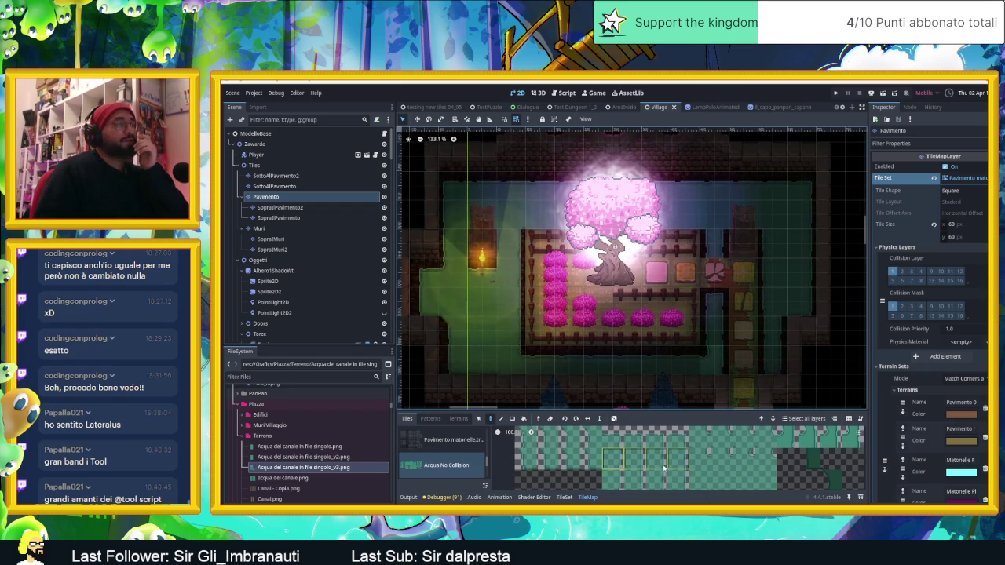
scroll(616, 468, right, 2)
scroll(628, 463, right, 2)
click(618, 453)
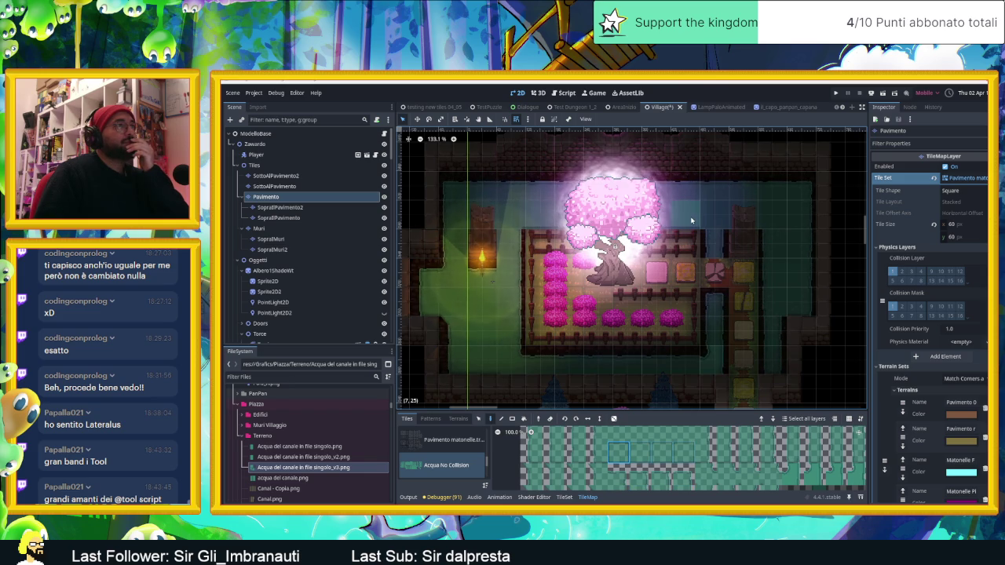
click(694, 400)
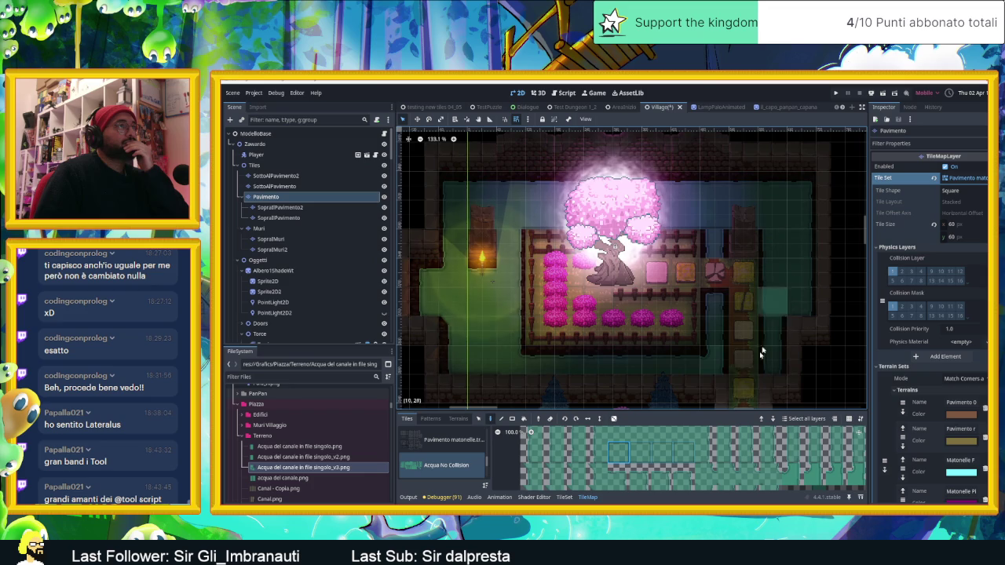
- Select the Acqua Collision tile source and bring it up in the TileSet editor
scroll(667, 452, down, 1)
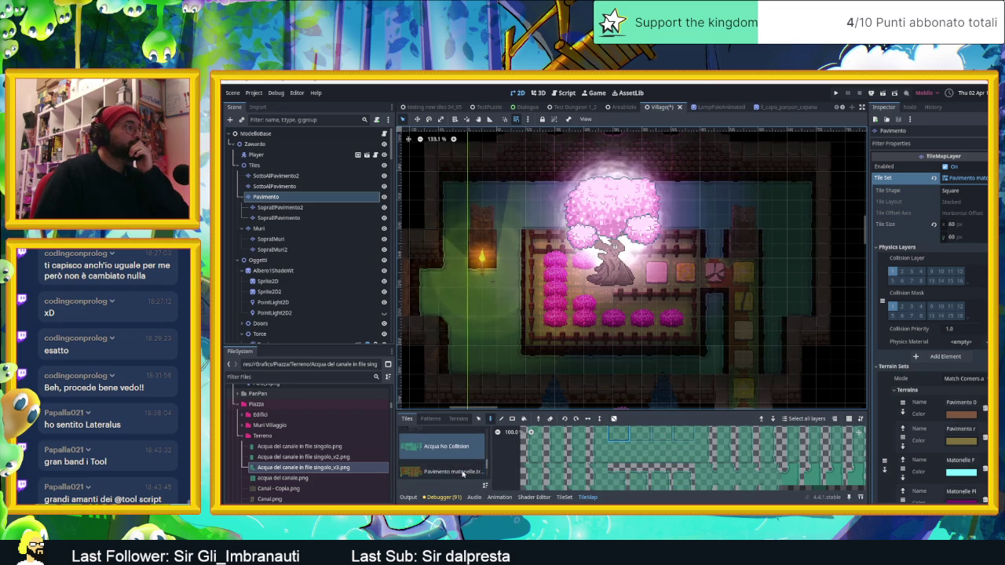
scroll(642, 330, down, 2)
scroll(642, 330, down, 2)
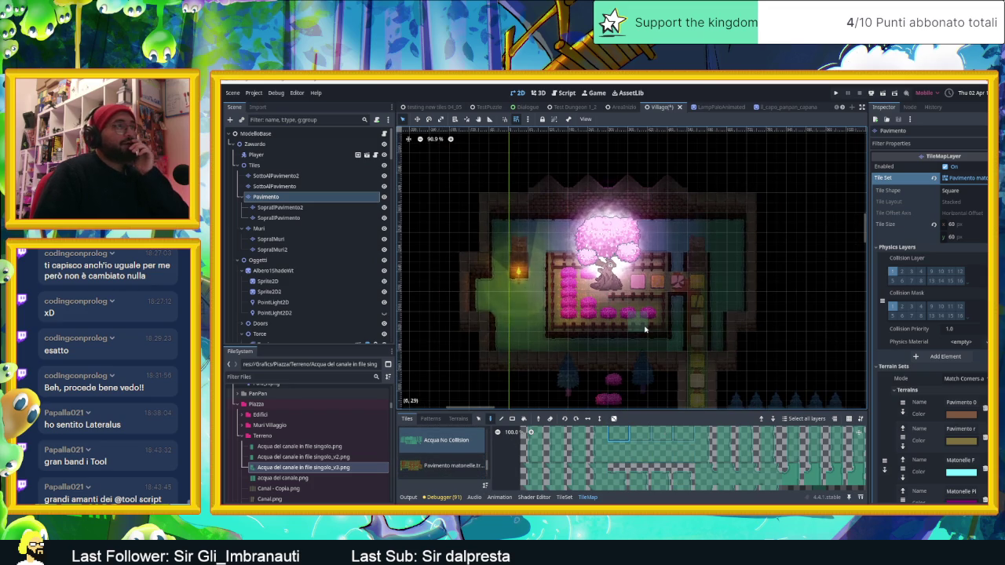
scroll(644, 329, up, 2)
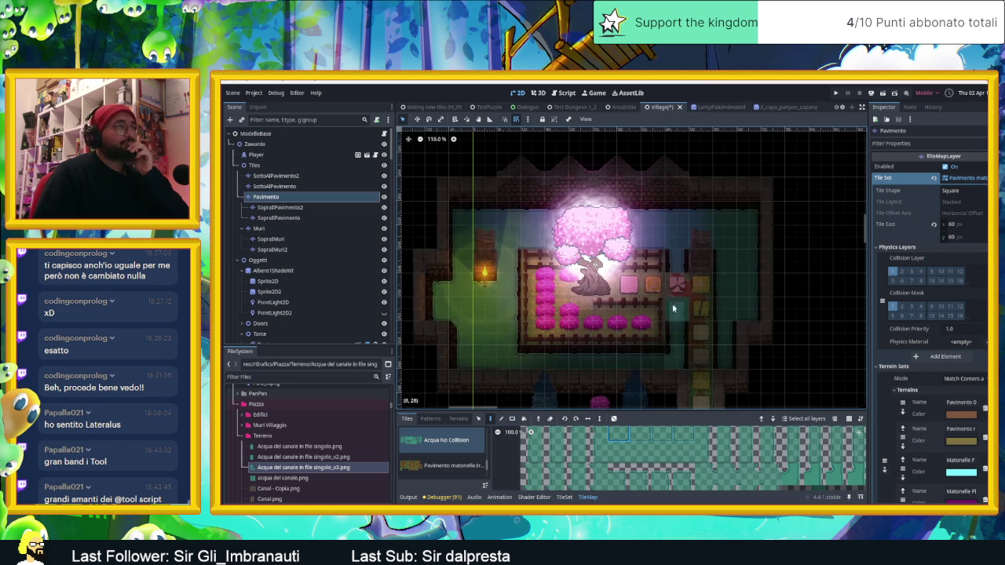
click(435, 464)
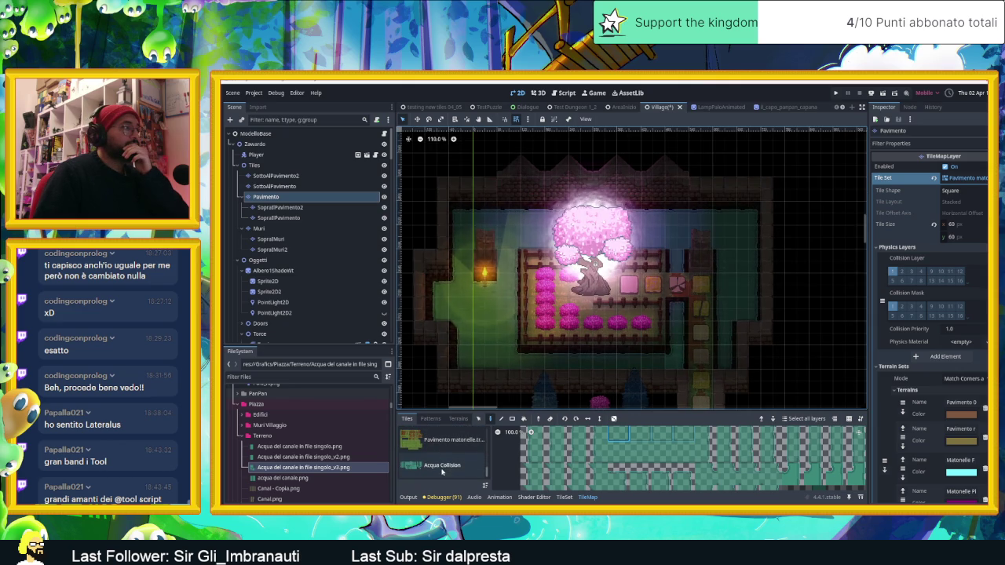
scroll(641, 453, down, 3)
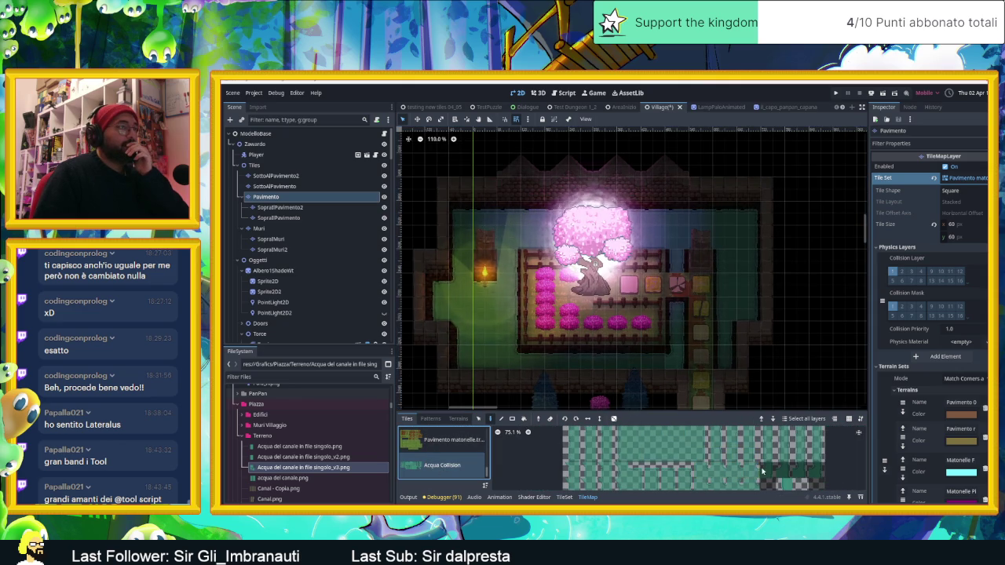
click(564, 497)
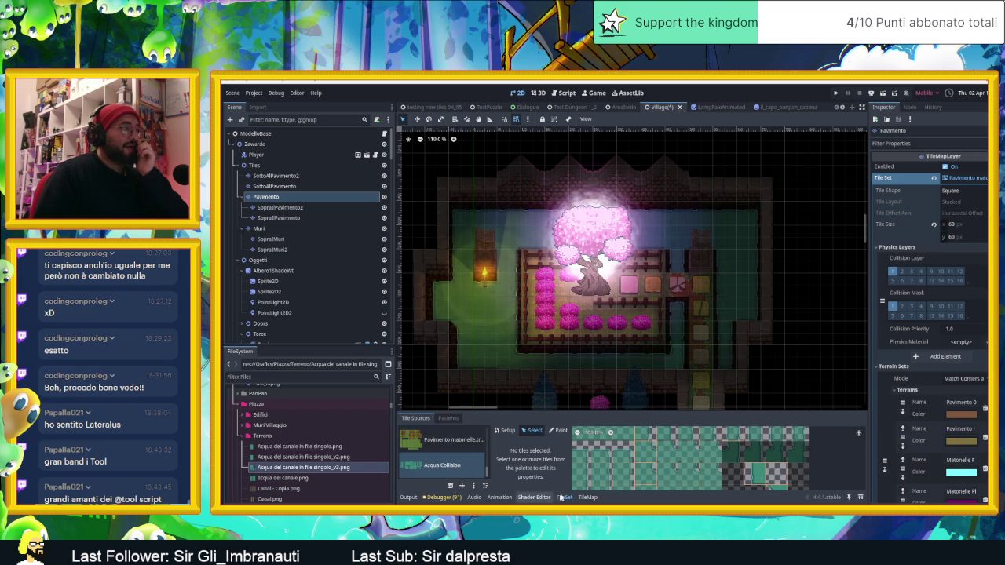
- Select a water tile in the Acqua Collision atlas and enlarge the TileSet panel
click(506, 431)
scroll(787, 475, left, 1)
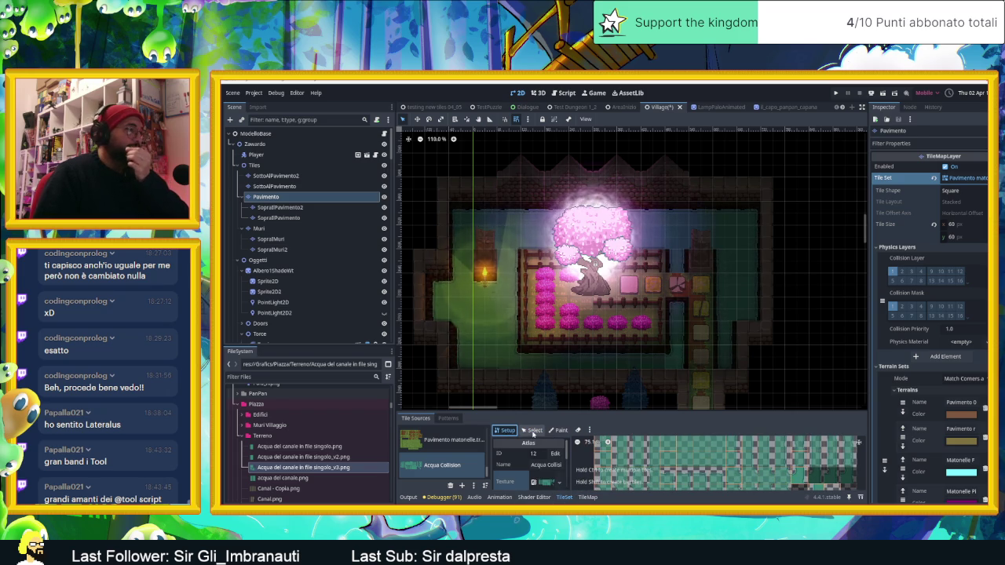
click(533, 432)
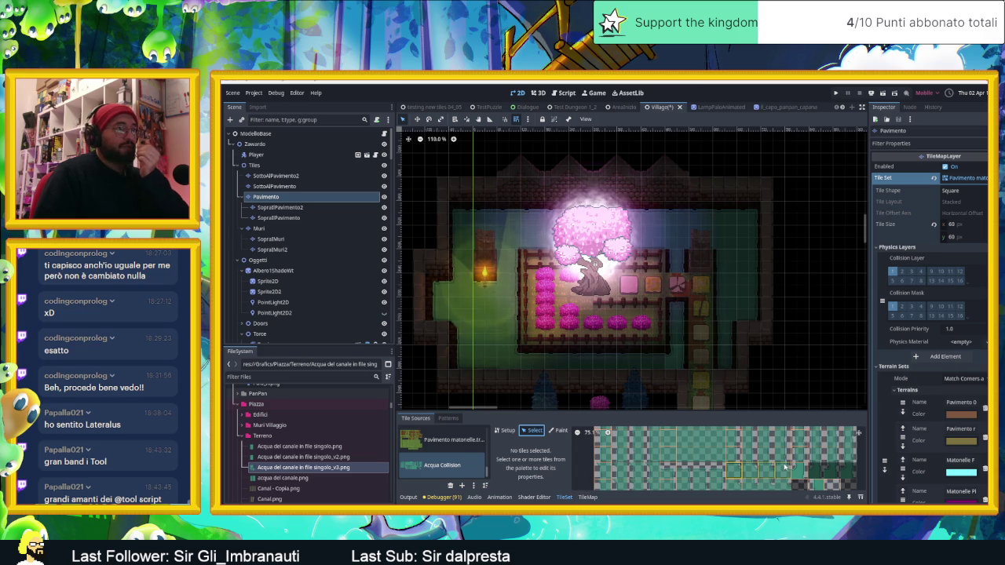
click(799, 471)
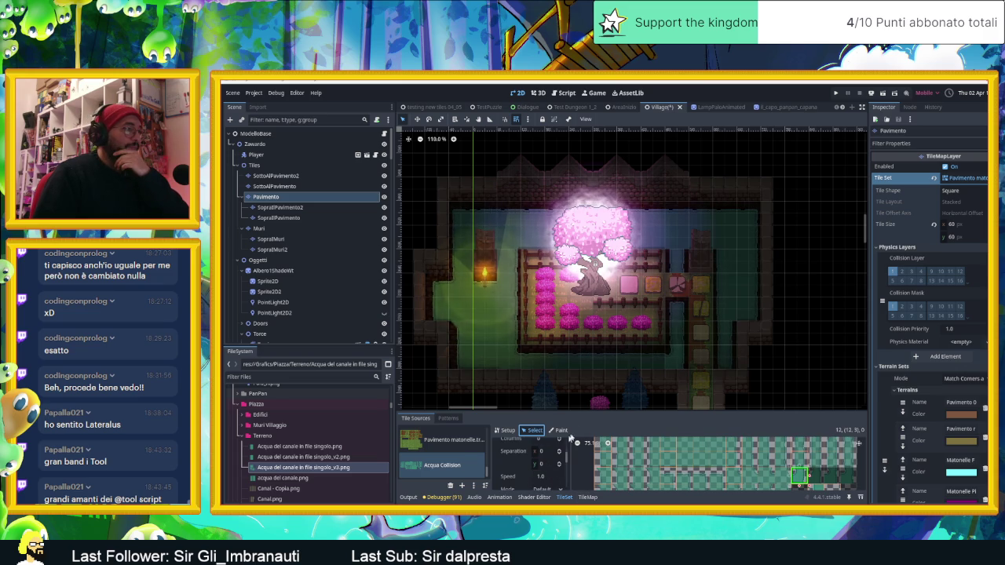
drag(648, 402, 648, 288)
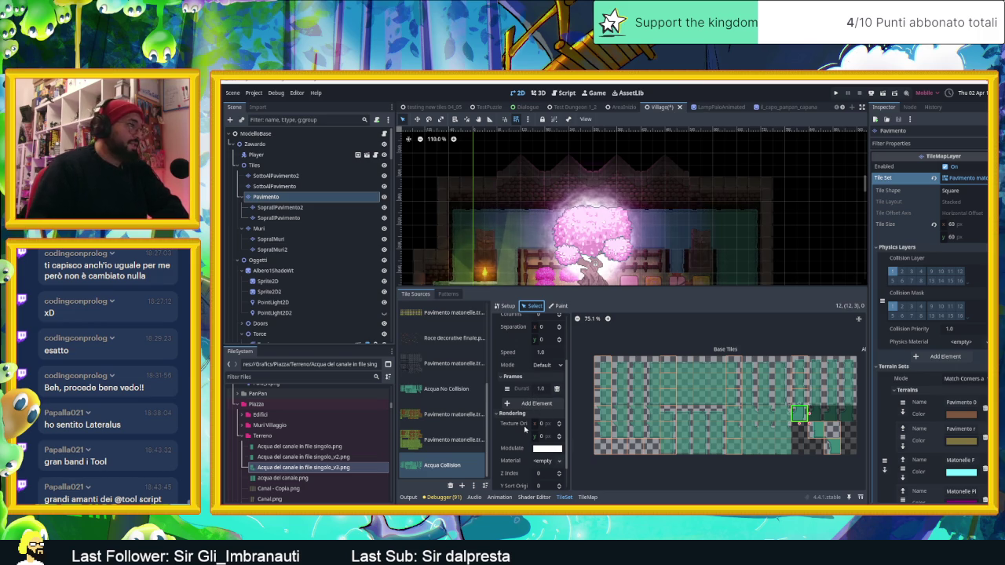
- Expand the tile's Terrains settings and add a second animation frame
scroll(531, 383, down, 2)
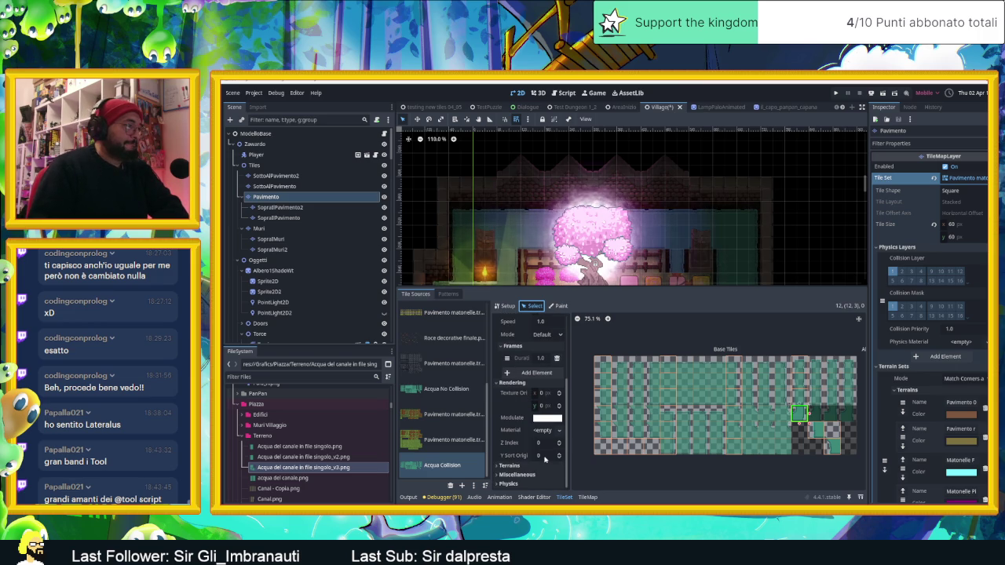
click(495, 466)
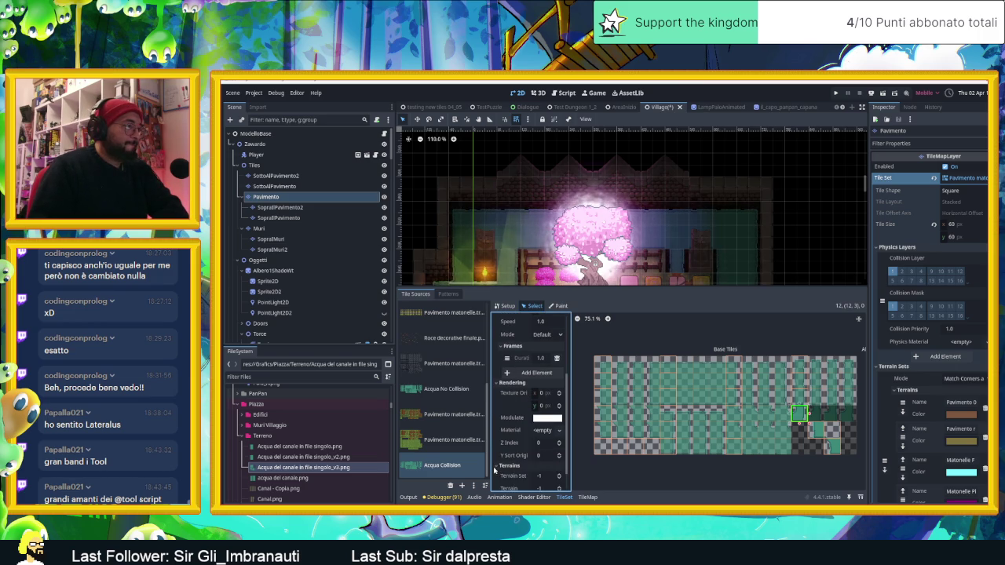
scroll(535, 396, up, 3)
scroll(535, 396, up, 3)
scroll(552, 372, down, 1)
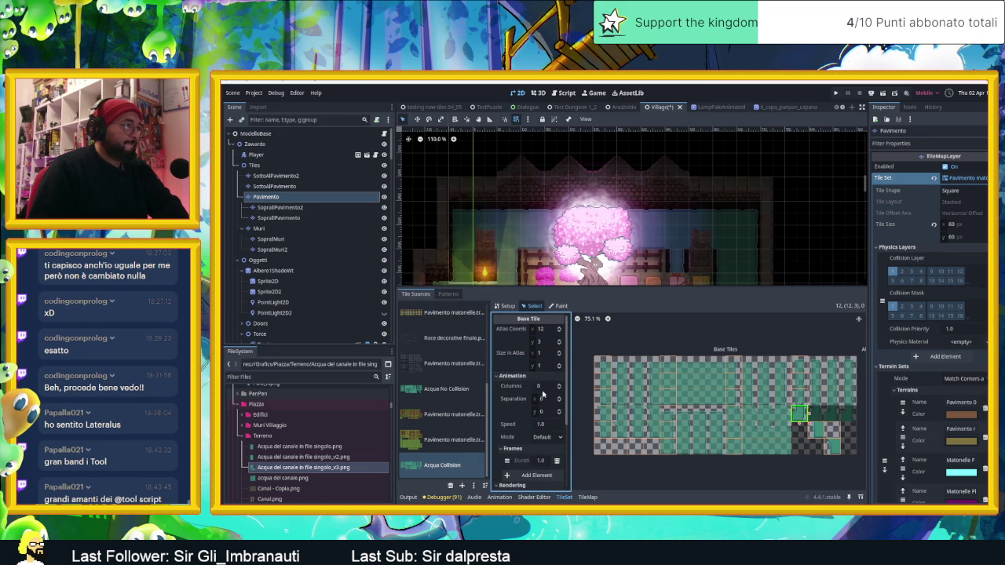
scroll(541, 403, down, 2)
scroll(548, 397, down, 2)
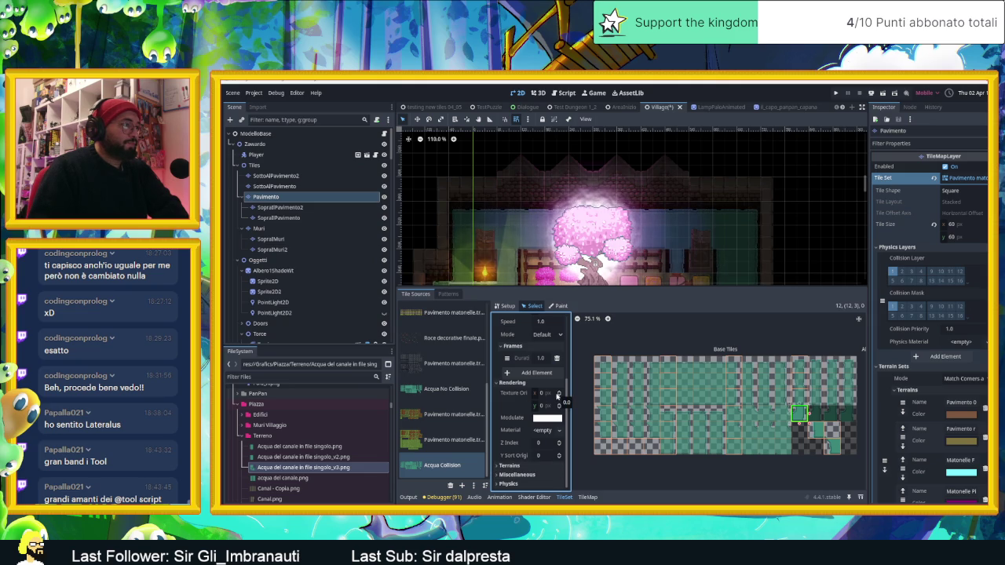
click(531, 374)
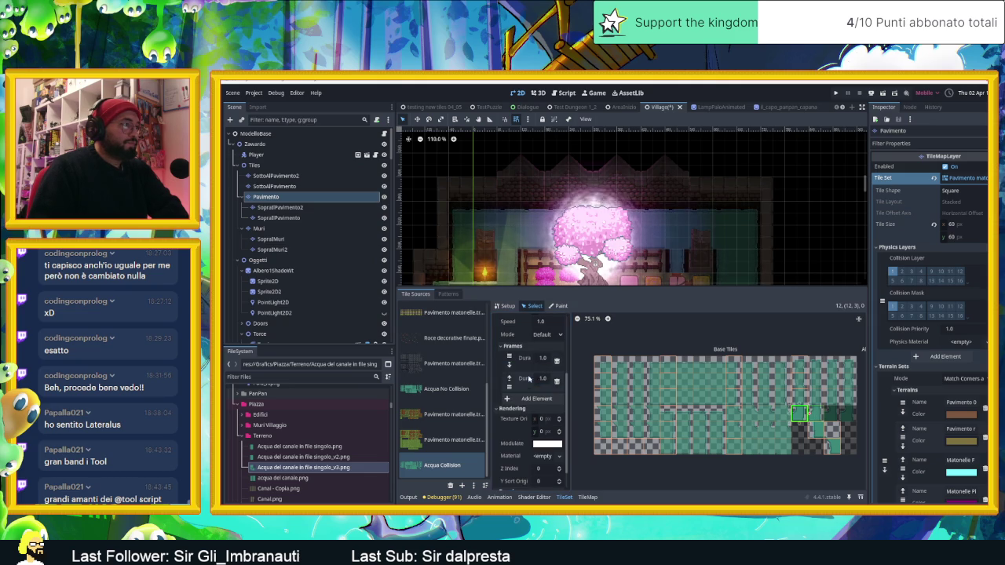
- Add third and fourth animation frames and set the first frame's duration to 0.2
click(538, 400)
click(537, 430)
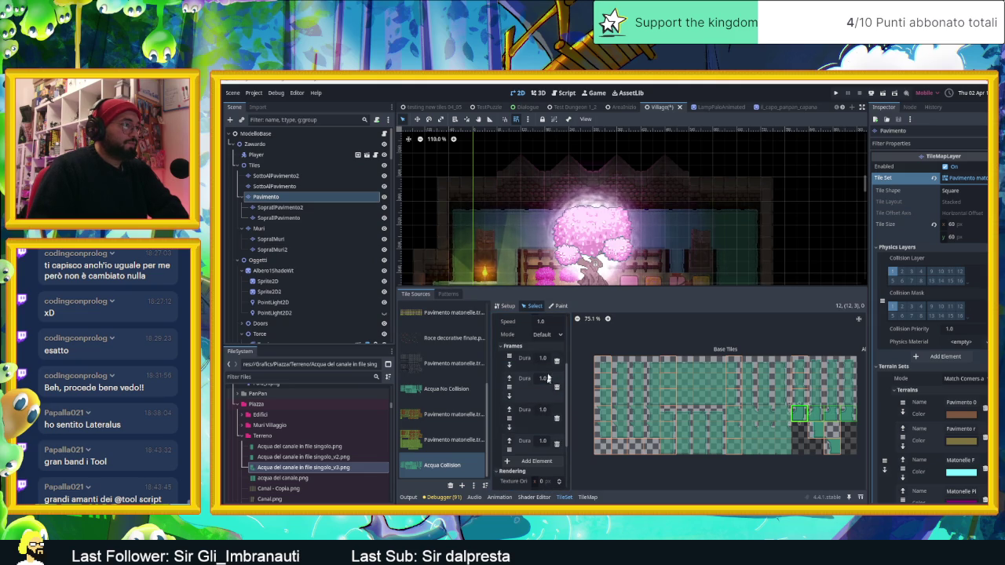
click(545, 358)
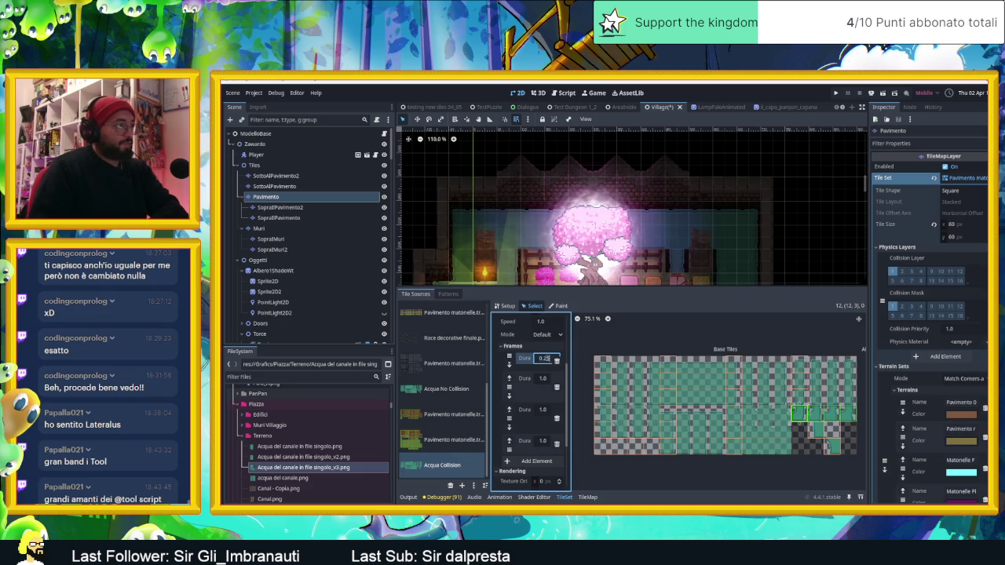
text(2)
click(544, 379)
double_click(545, 379)
text(0.25)
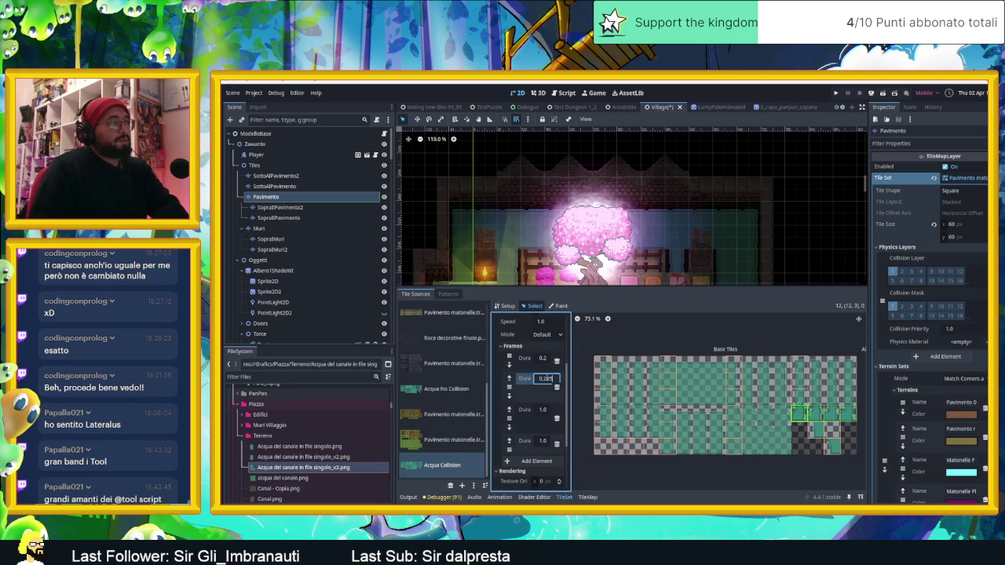
- Set the remaining frames' durations to 0.2 seconds
click(544, 409)
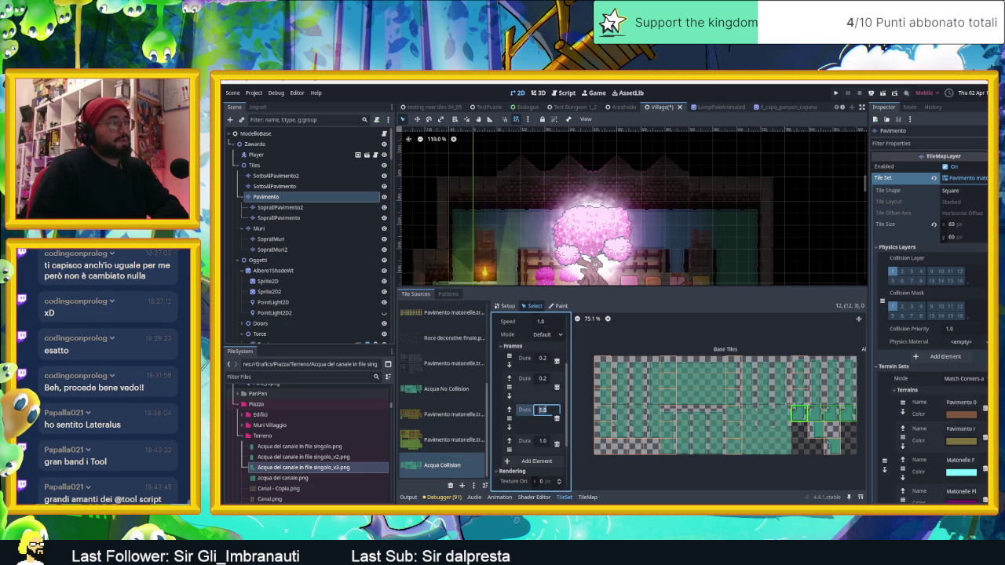
text(0.25)
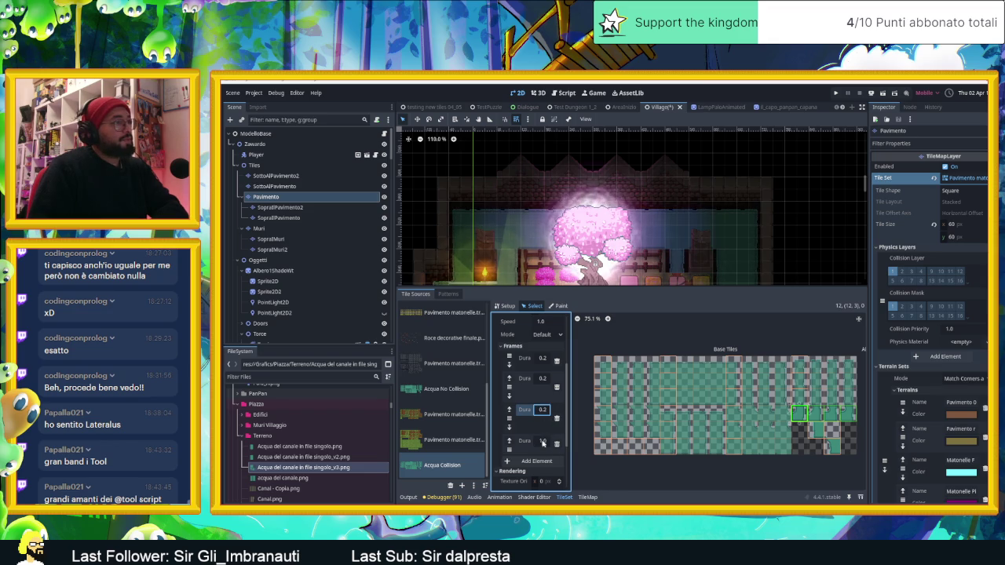
click(542, 441)
text(0.25)
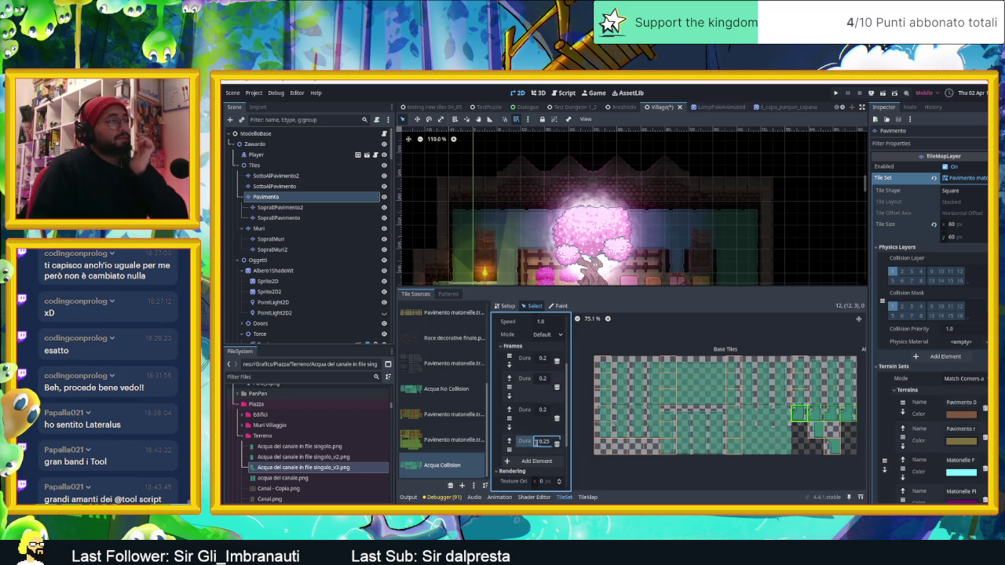
scroll(550, 361, up, 1)
scroll(549, 350, up, 1)
scroll(543, 365, up, 2)
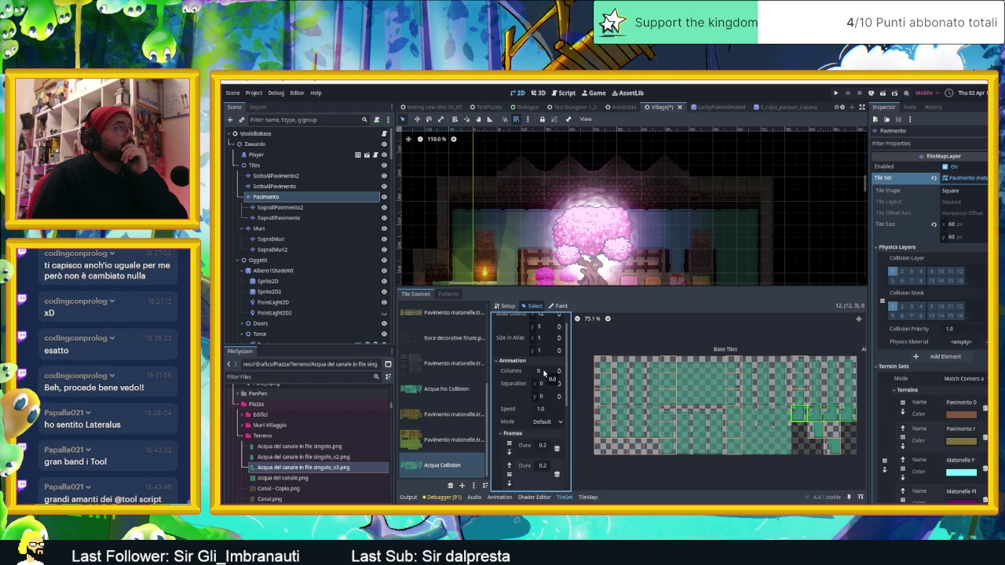
- Choose Physics Layer 0 as the paint property, then deselect Pavimento to close the TileSet editor
click(559, 305)
click(549, 330)
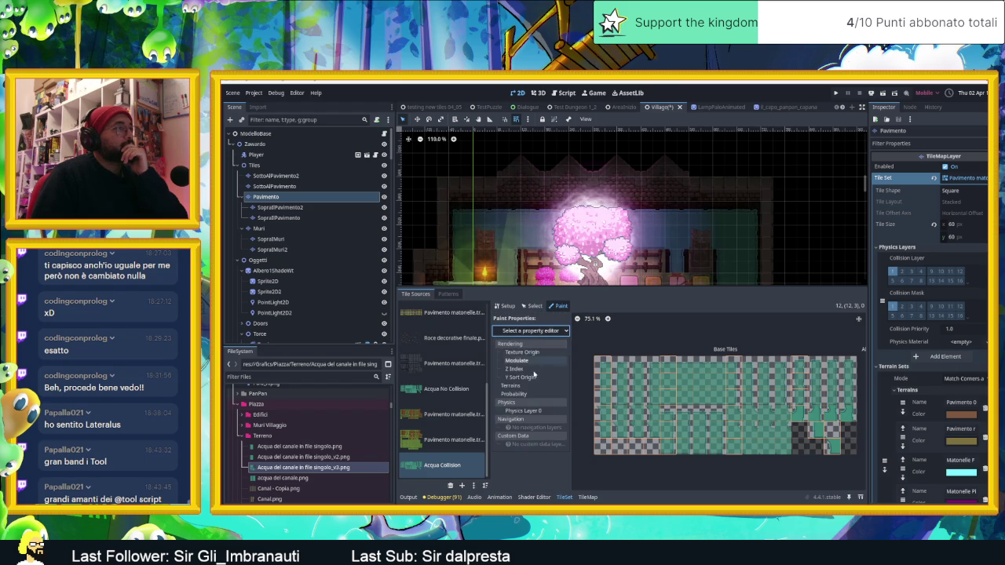
click(534, 412)
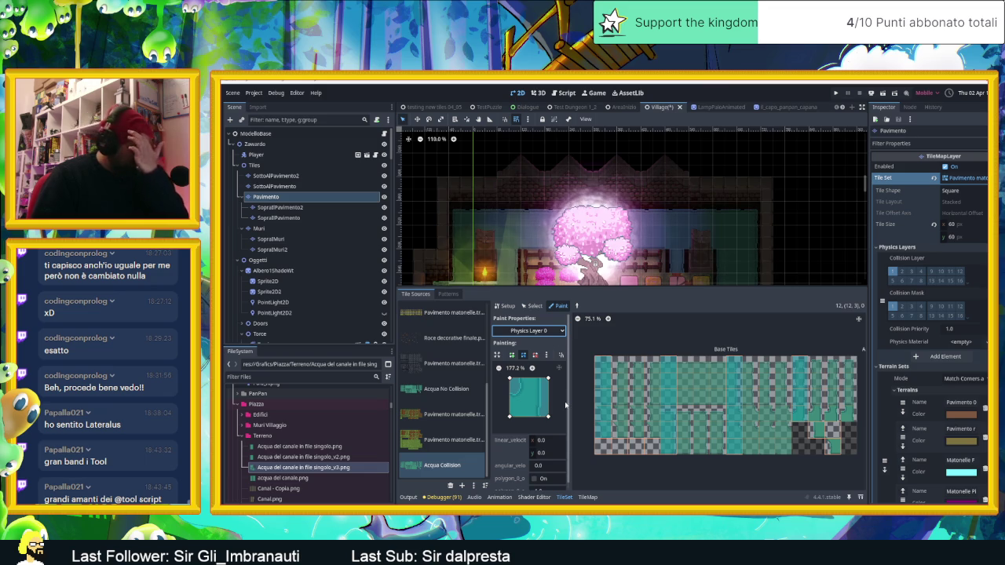
scroll(547, 433, down, 1)
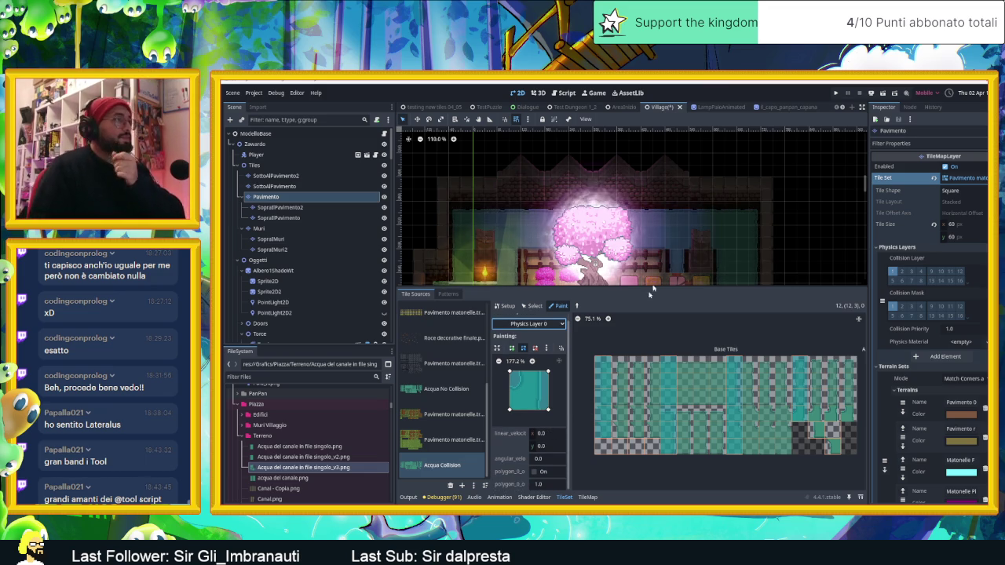
click(723, 235)
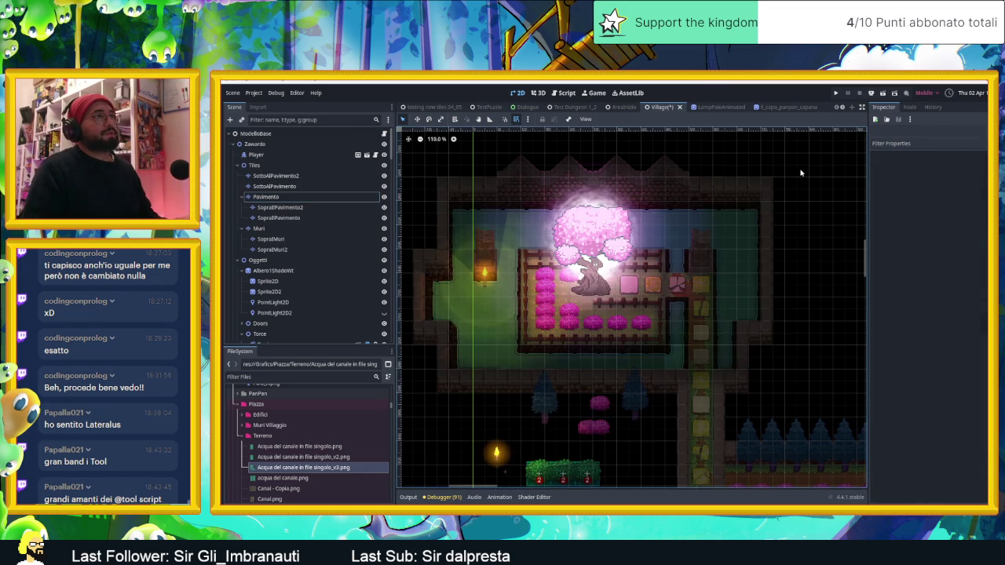
- Zoom and pan the 2D view across the village to the pink tree
scroll(707, 322, down, 2)
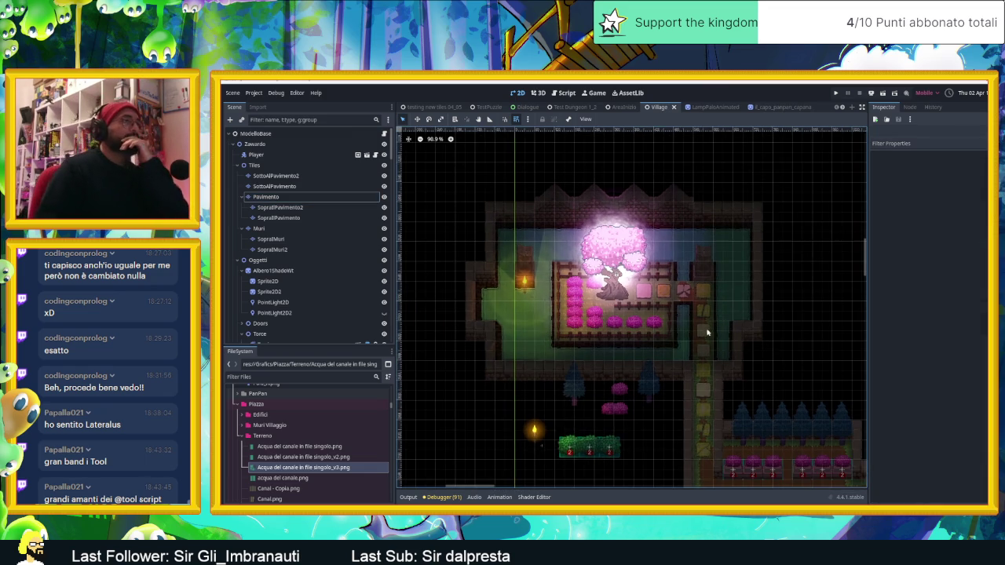
scroll(680, 288, up, 2)
scroll(680, 287, up, 2)
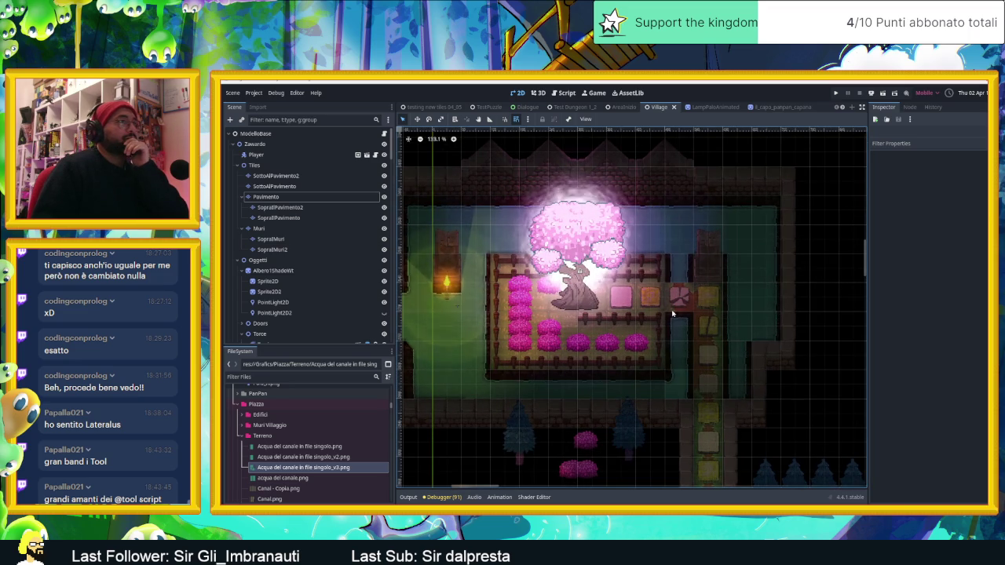
scroll(672, 314, down, 3)
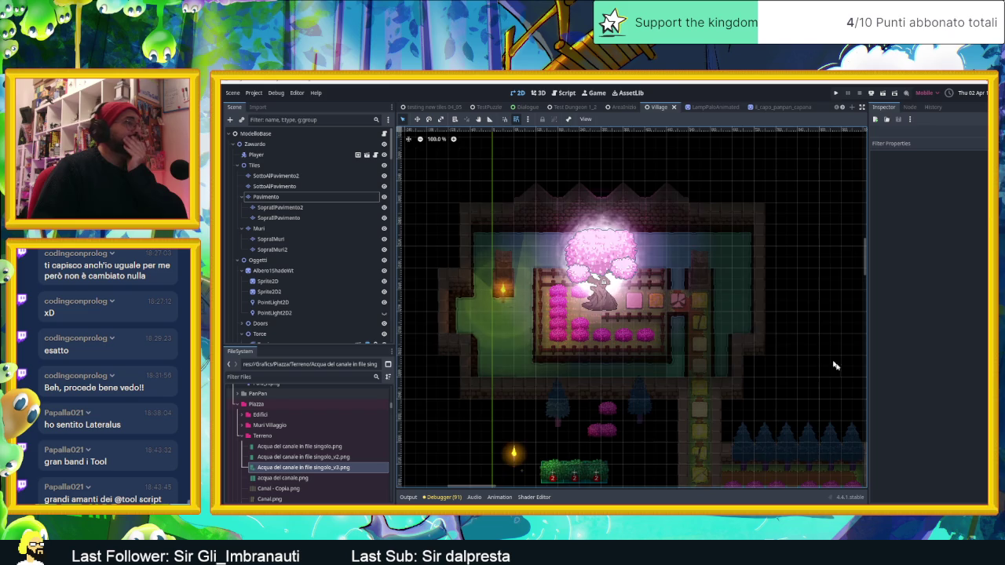
drag(820, 357, 664, 251)
scroll(657, 258, down, 2)
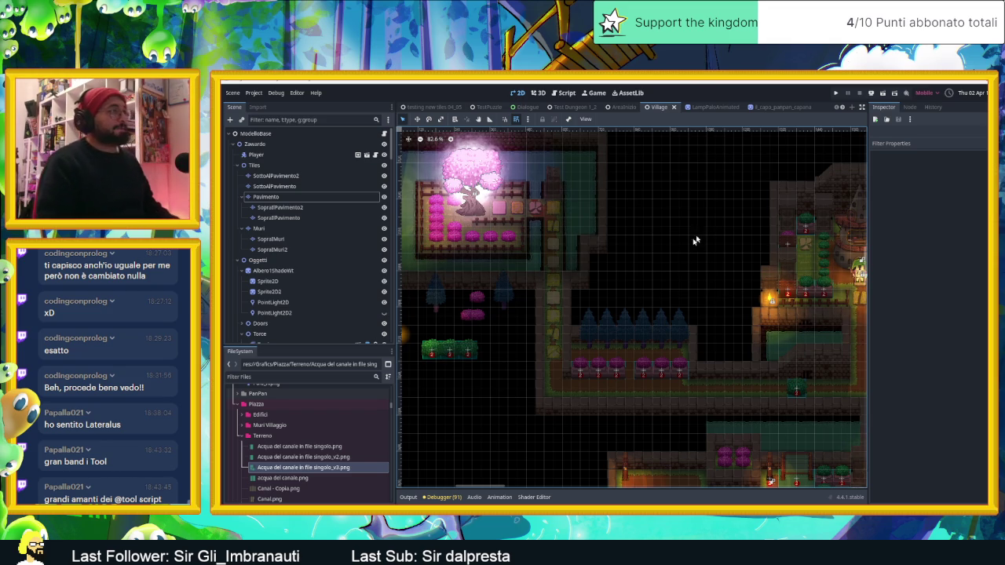
scroll(675, 298, down, 1)
scroll(536, 203, up, 1)
scroll(536, 202, up, 1)
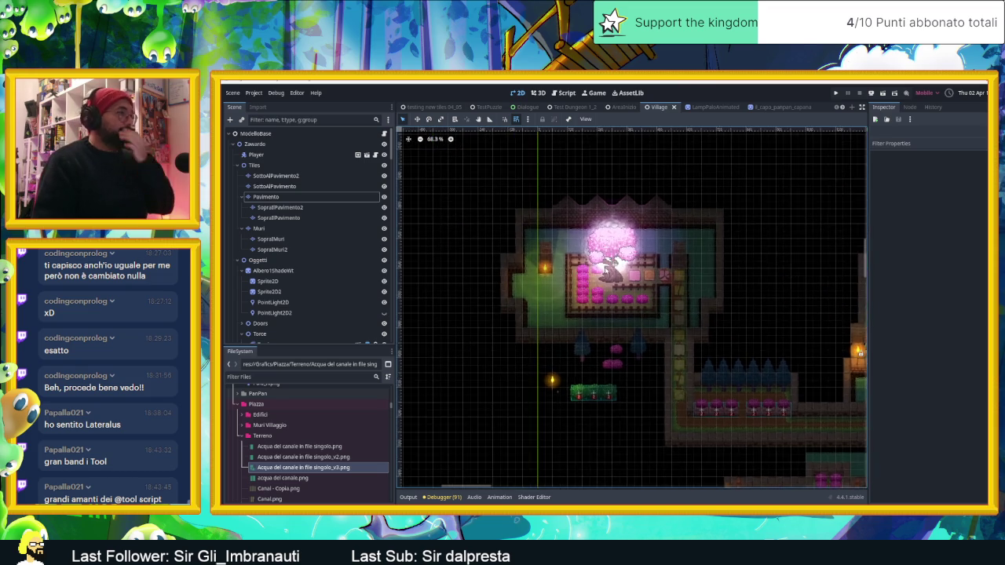
scroll(621, 258, up, 2)
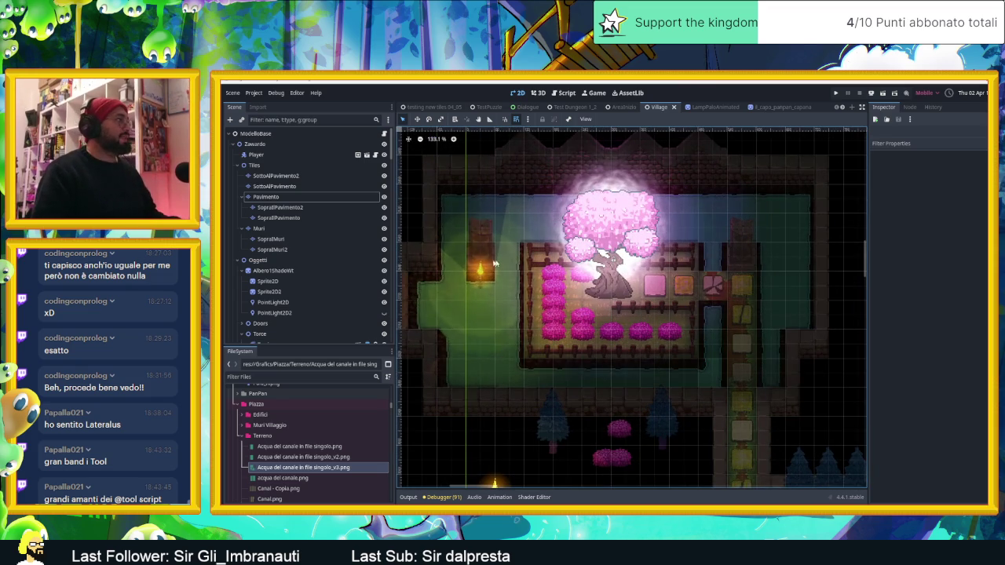
scroll(296, 261, down, 2)
- Select Albero1ShadoWt, its Sprite2D shader, and its PointLight2D2 settings
click(271, 217)
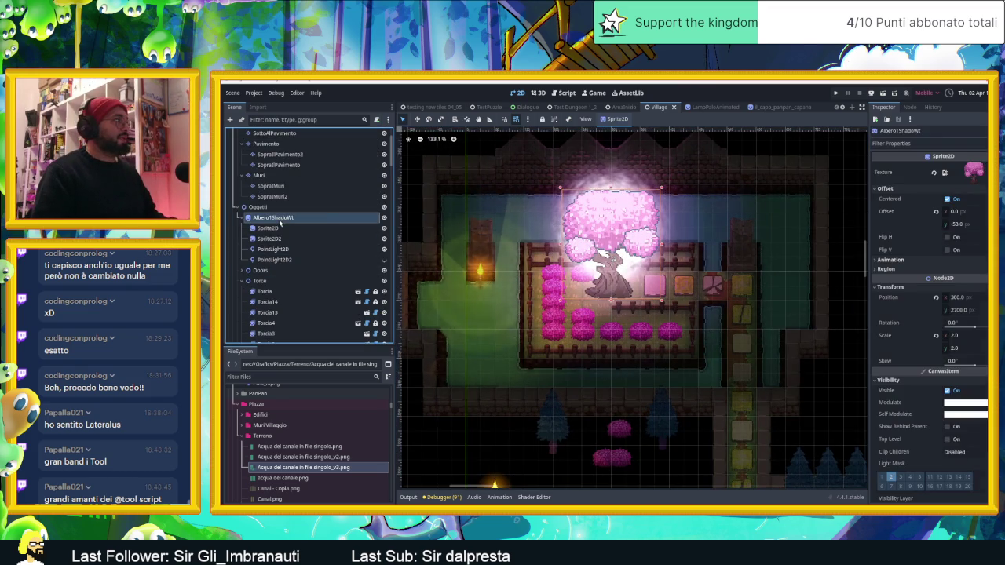
click(267, 228)
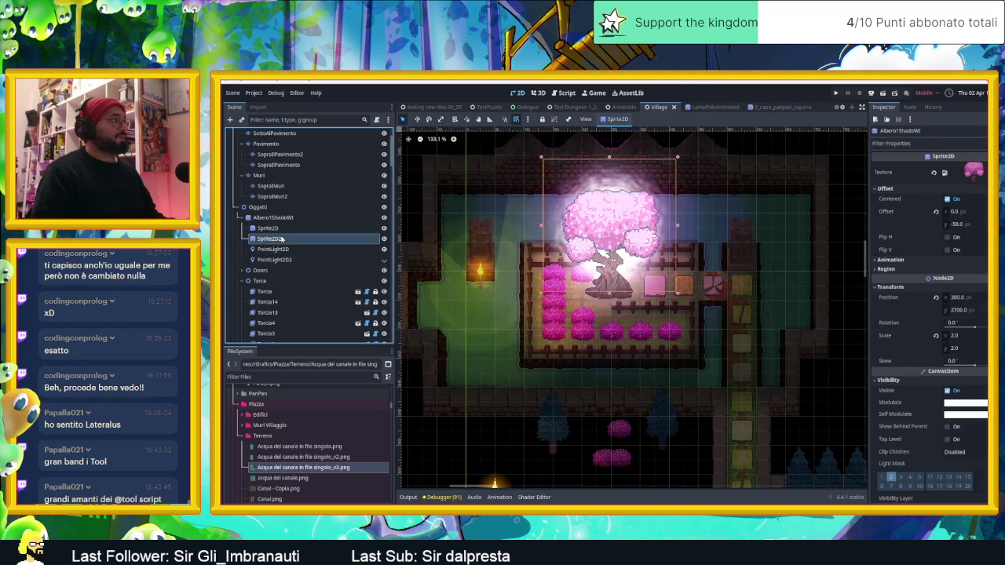
click(284, 249)
click(287, 259)
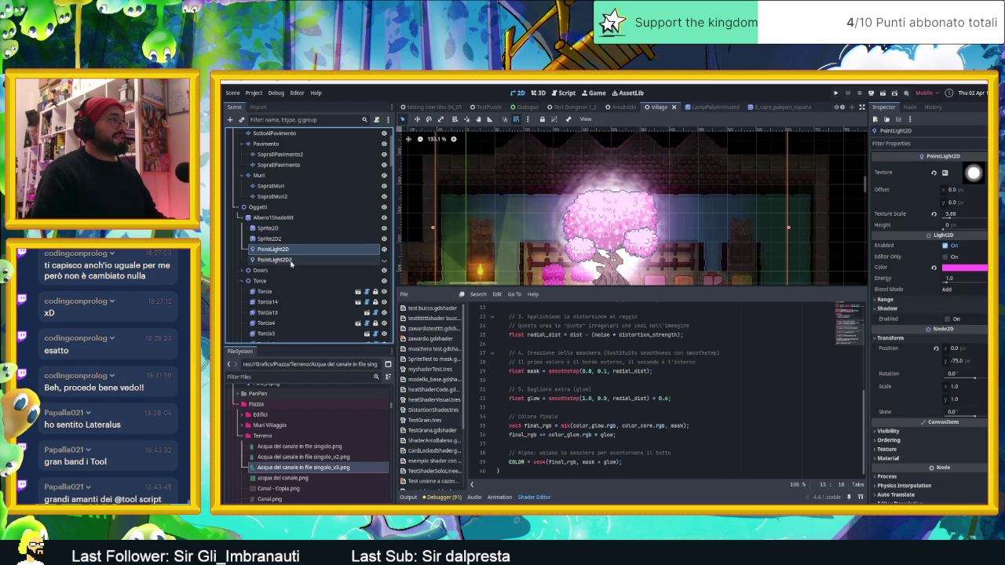
- Toggle the pink tree's visibility, then choose Save Branch as Scene for Albero1ShadoWt
click(384, 218)
click(384, 218)
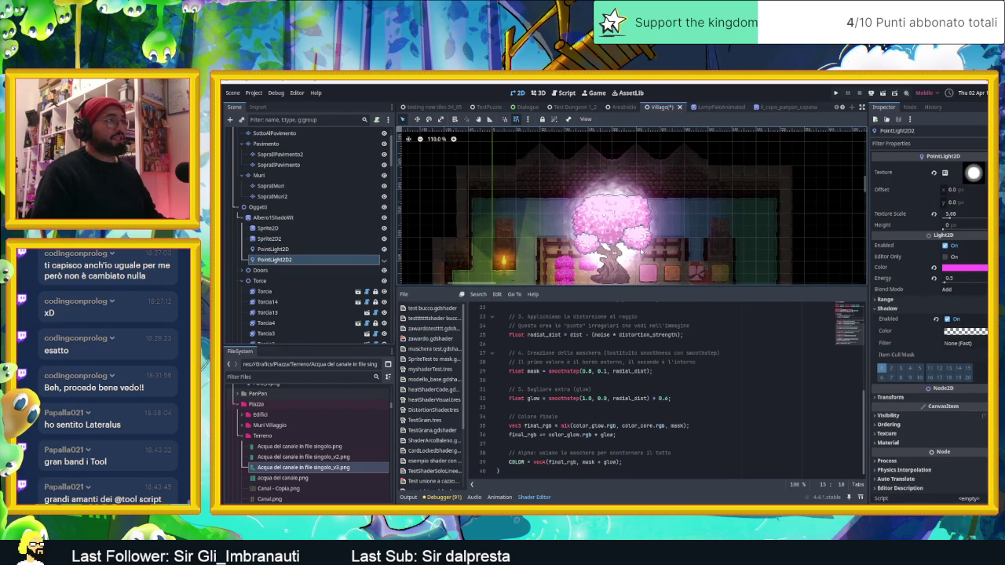
scroll(402, 232, down, 3)
click(383, 217)
click(384, 217)
click(337, 218)
right_click(325, 219)
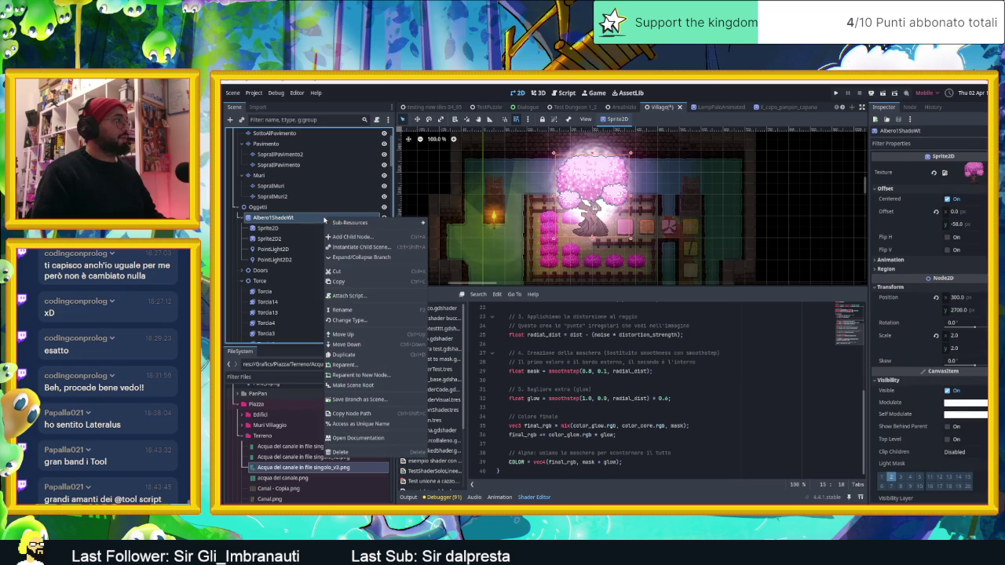
click(368, 402)
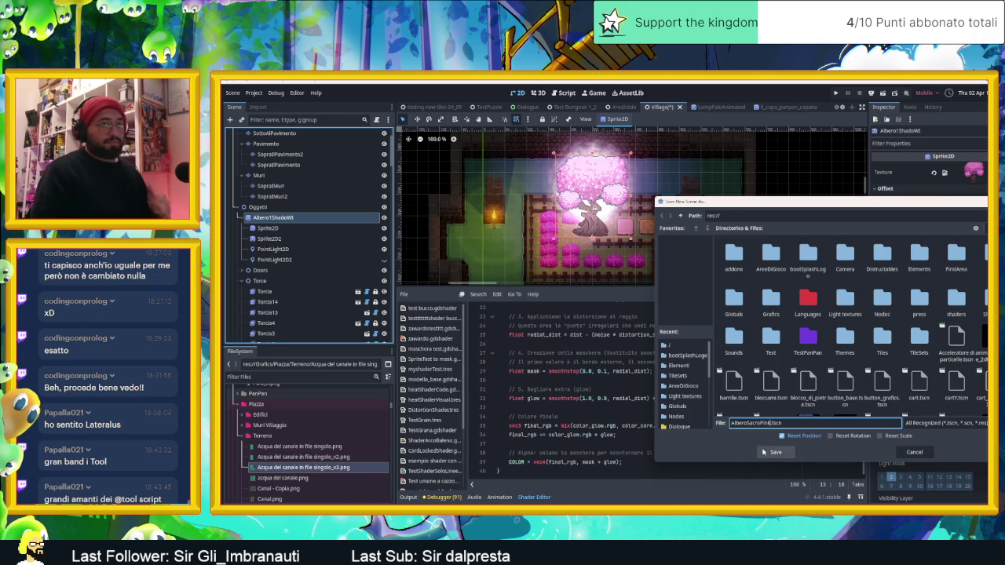
- Save the tree scene, then duplicate wooden_box.tscn as AlberoSacroPink.tscn
click(763, 450)
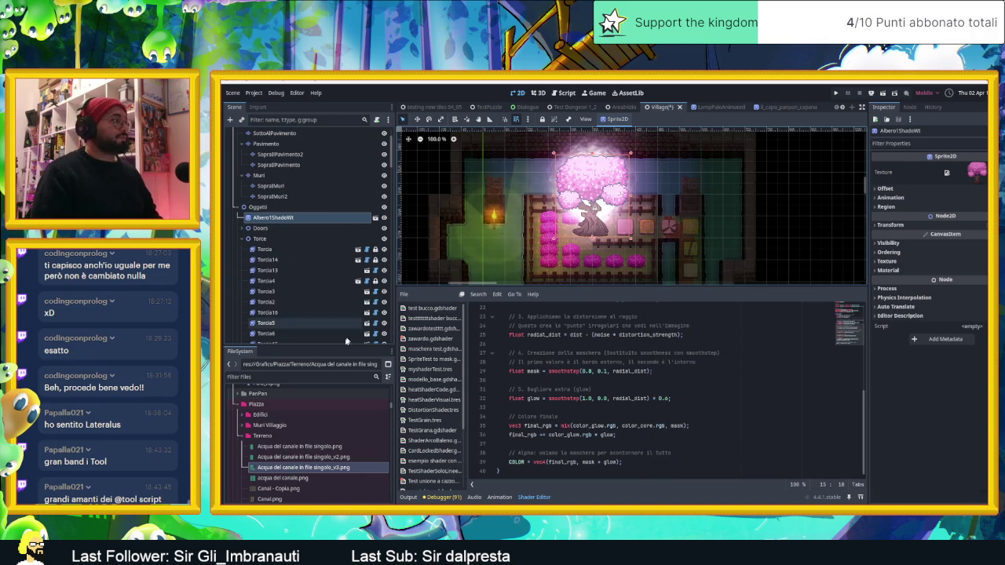
click(318, 376)
text(wood)
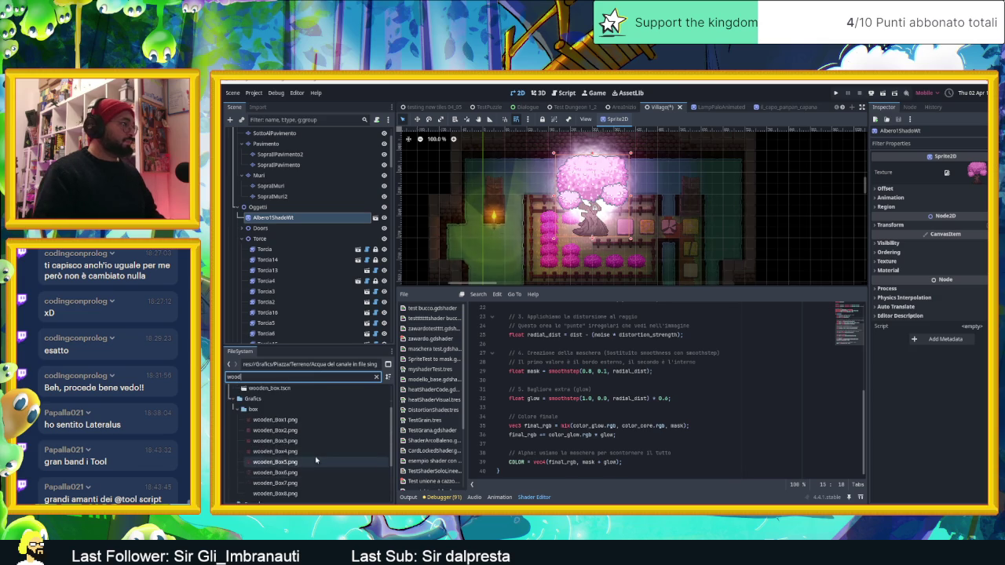
scroll(282, 424, up, 3)
click(300, 434)
right_click(301, 436)
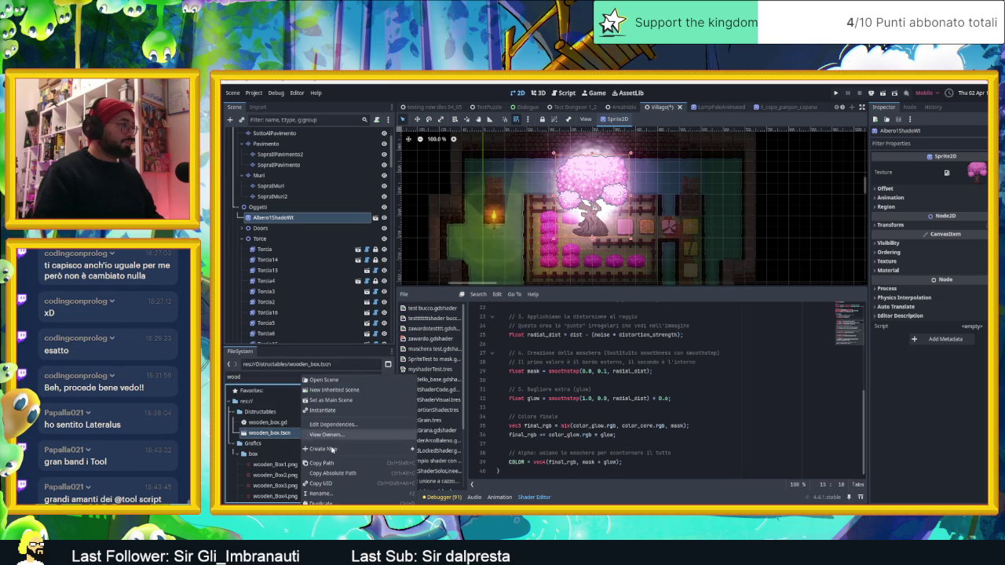
click(357, 505)
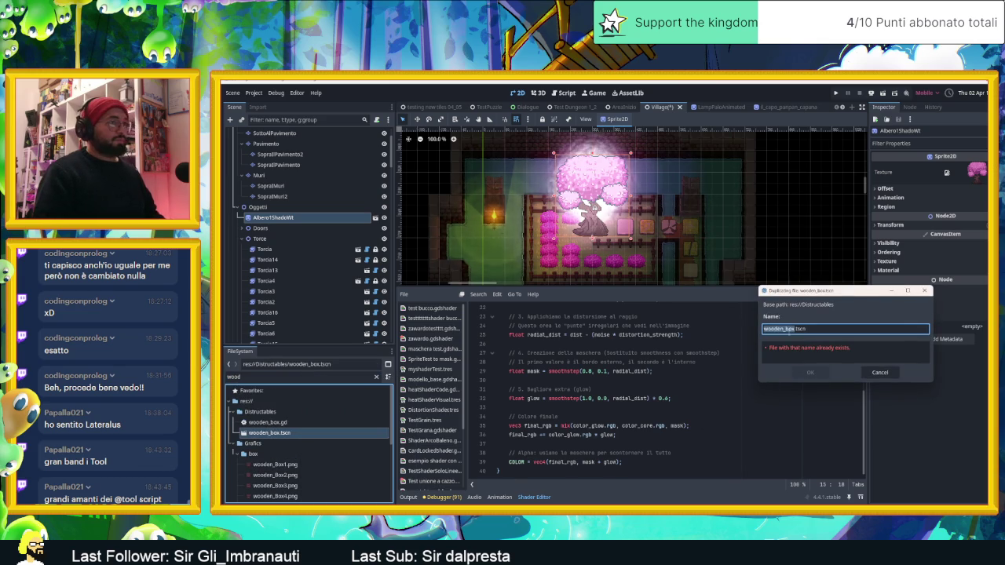
text(AlberoSacroPink)
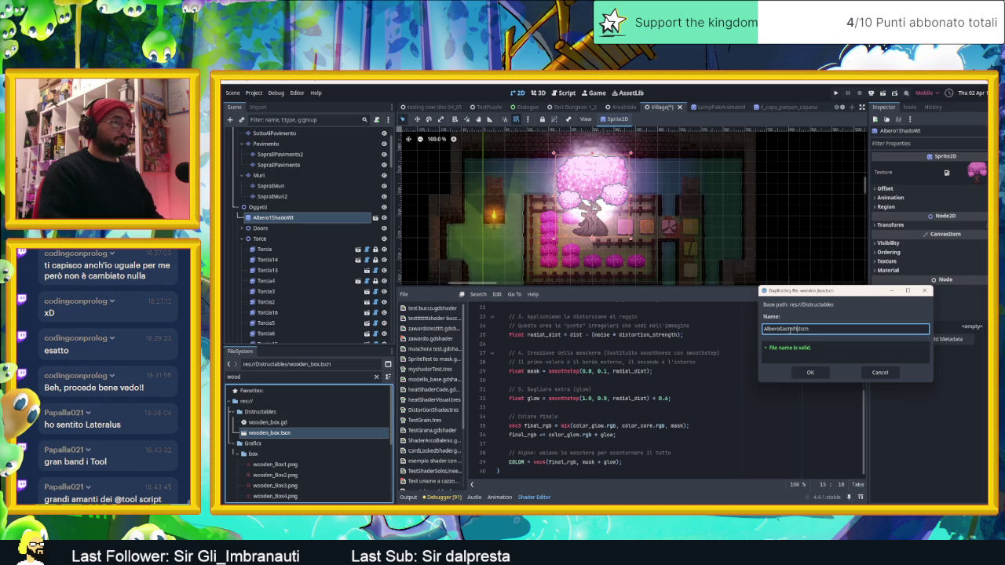
click(810, 372)
- Filter the FileSystem for 'alb' and open AlberoSacroPink.tscn
click(272, 377)
key(ctrl+a)
text(alb)
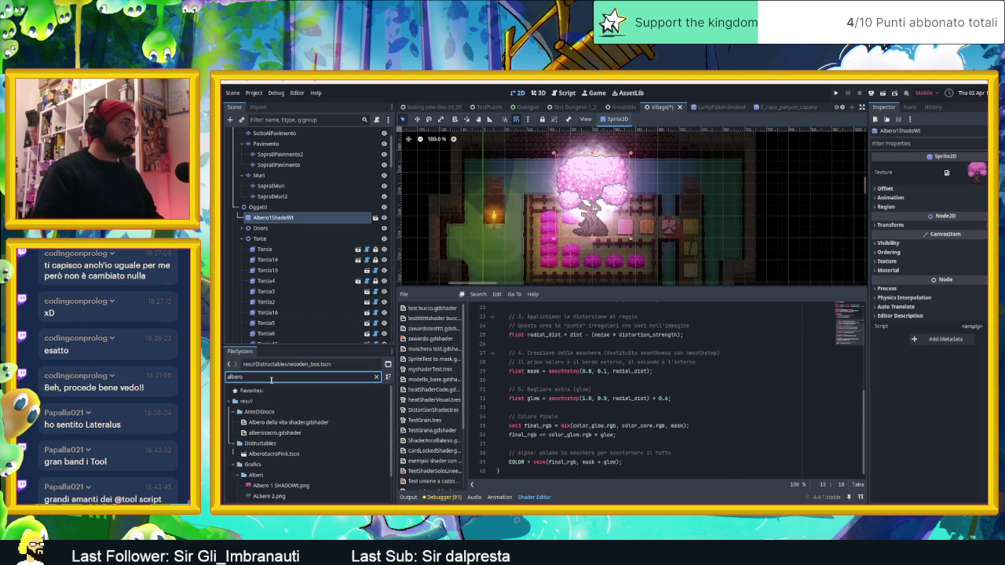
double_click(313, 454)
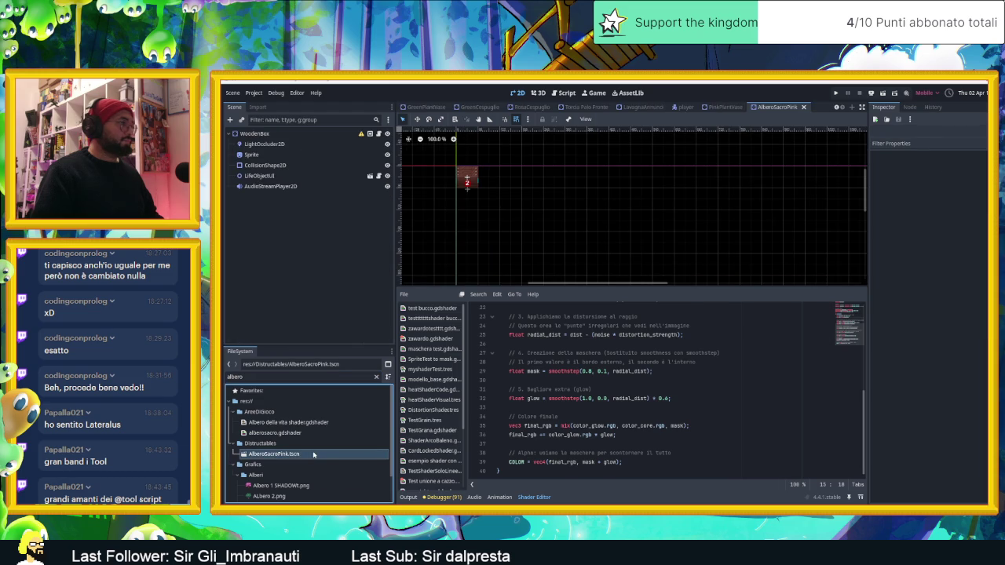
- Rename the copied WoodenBox root node to AlberoSacroPink
click(264, 134)
double_click(265, 135)
text(AlberoSa)
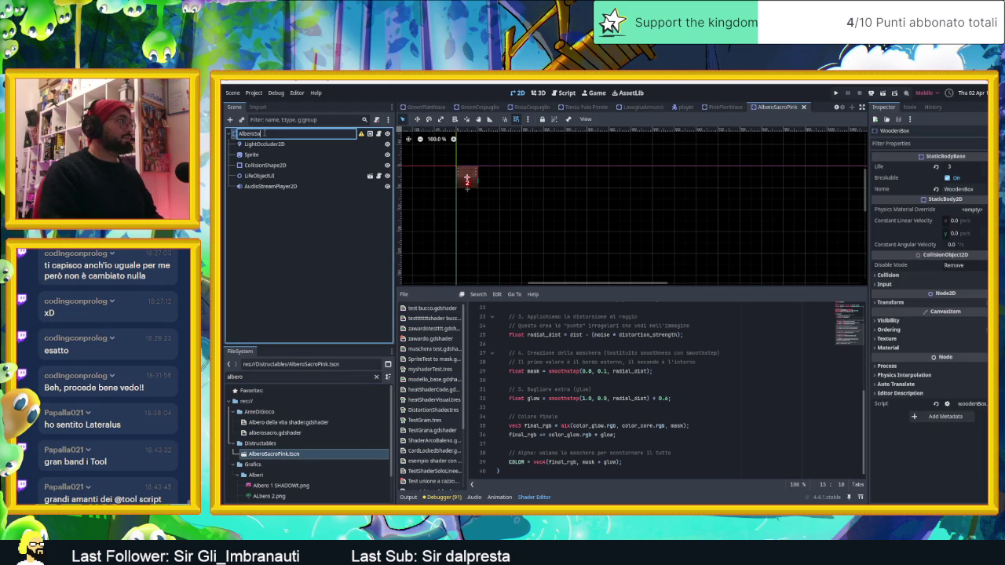
text(croPink)
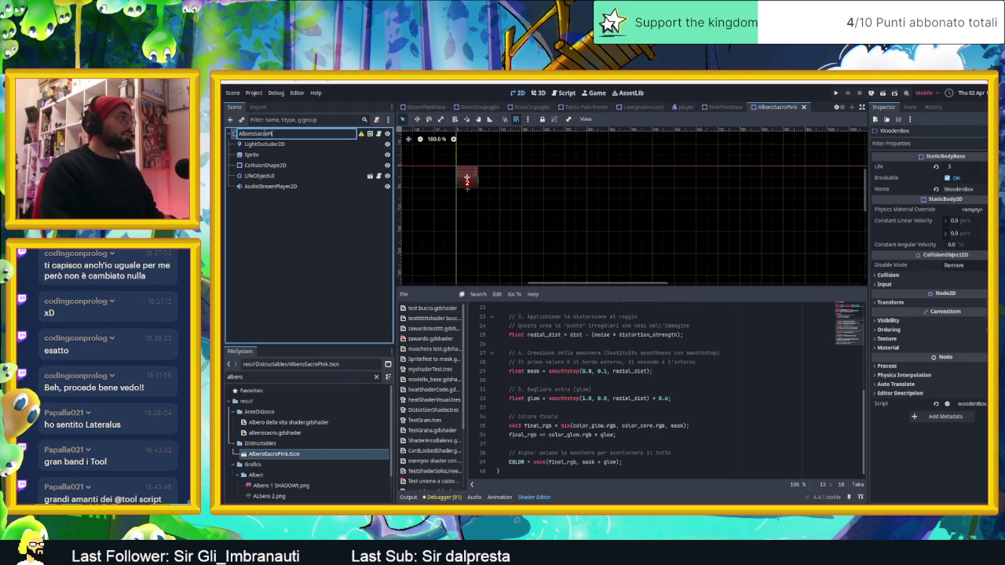
key(Return)
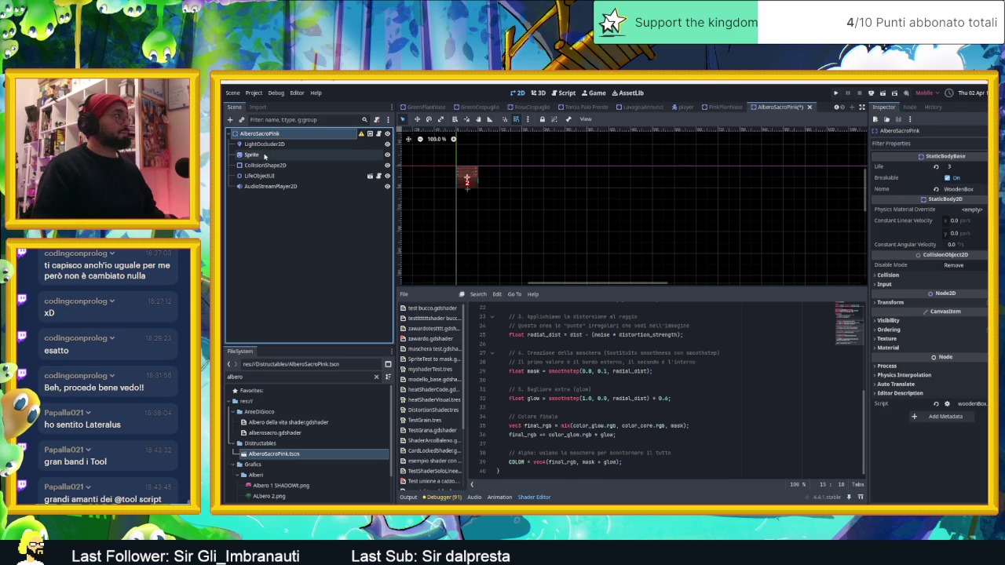
- Instance the pink tree scene as a child of the Sprite node
click(251, 155)
scroll(534, 181, up, 2)
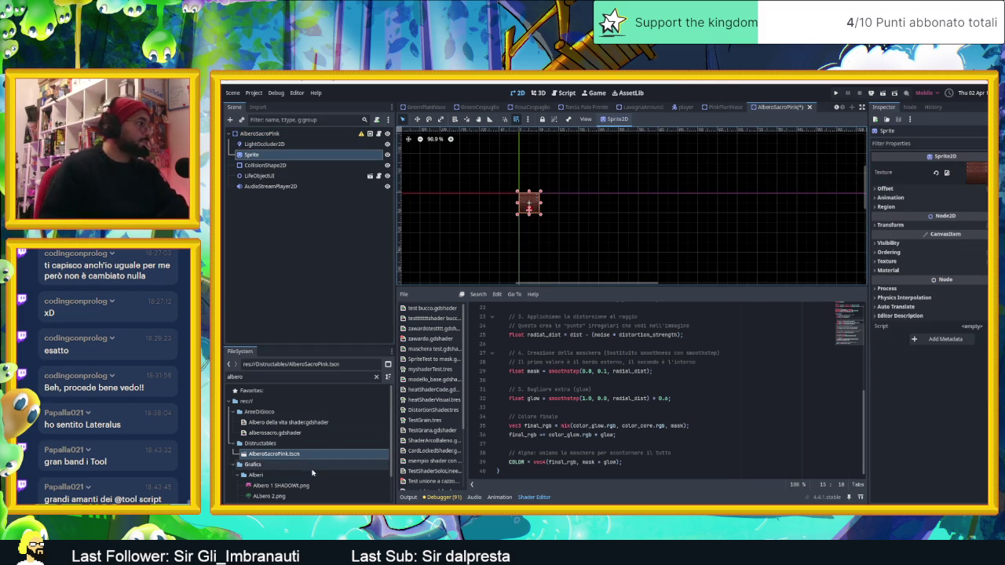
scroll(312, 473, down, 2)
click(309, 495)
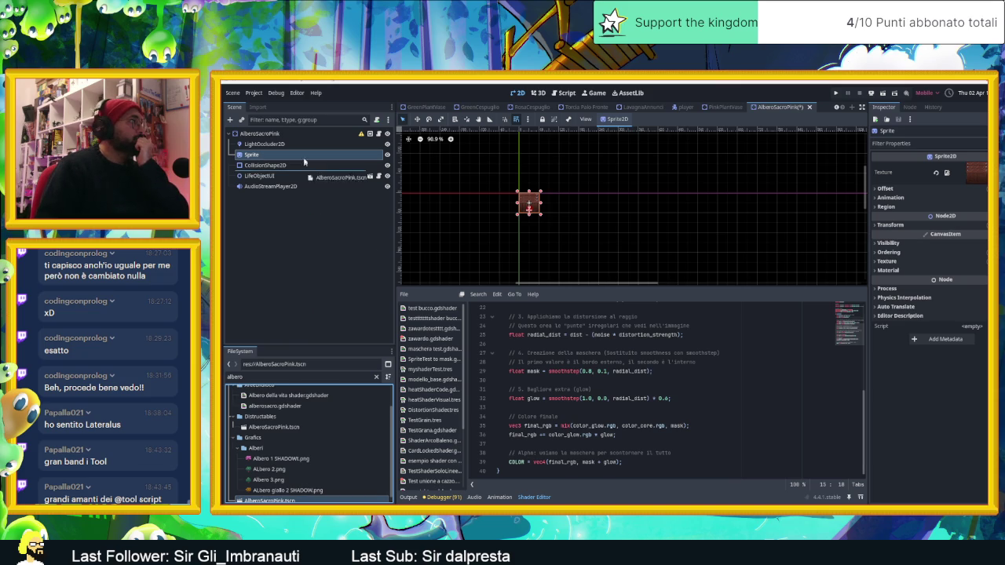
drag(311, 424, 350, 157)
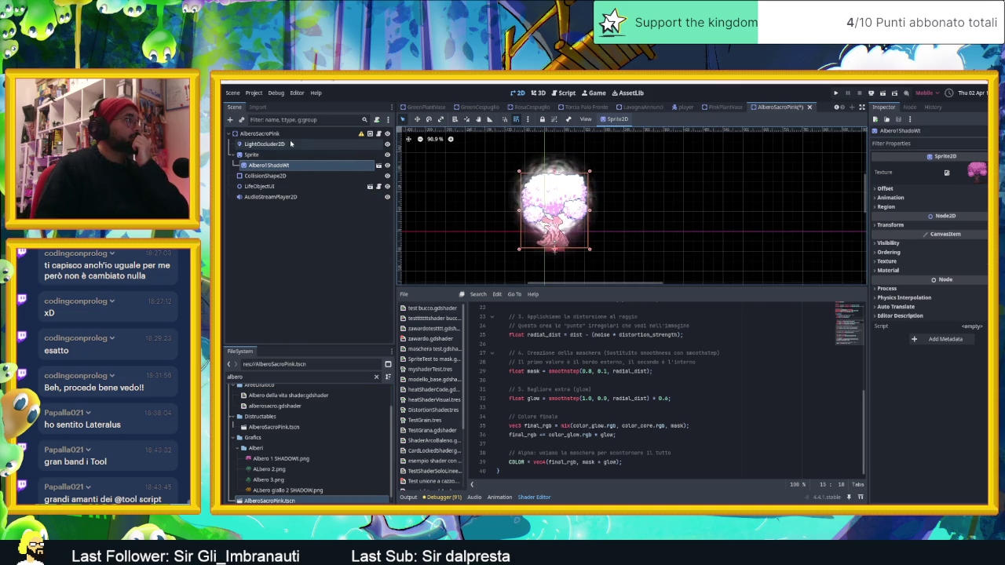
- Widen the CollisionShape2D rectangle on both sides to cover the trunk base
scroll(570, 240, up, 4)
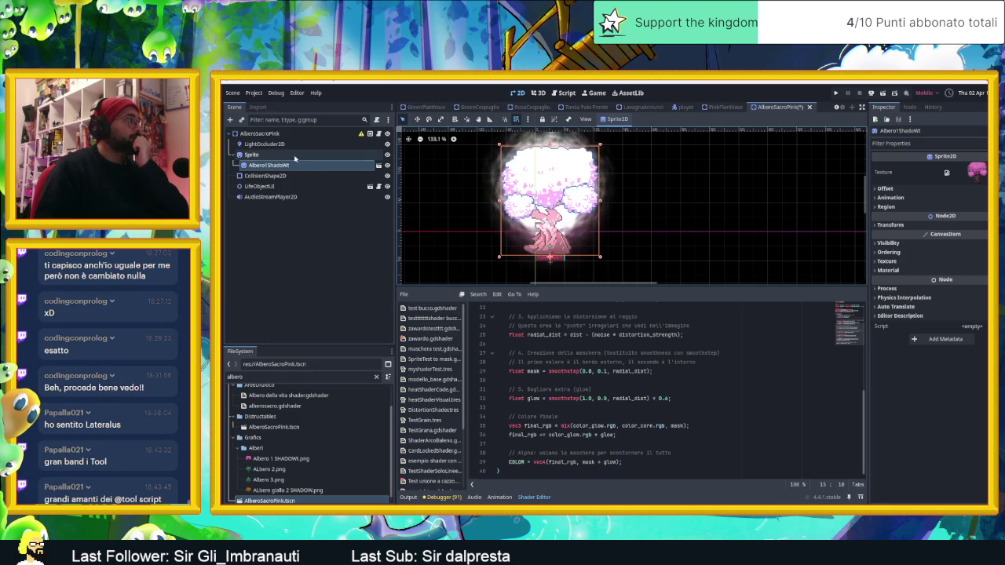
click(252, 155)
scroll(550, 256, up, 3)
scroll(550, 256, up, 3)
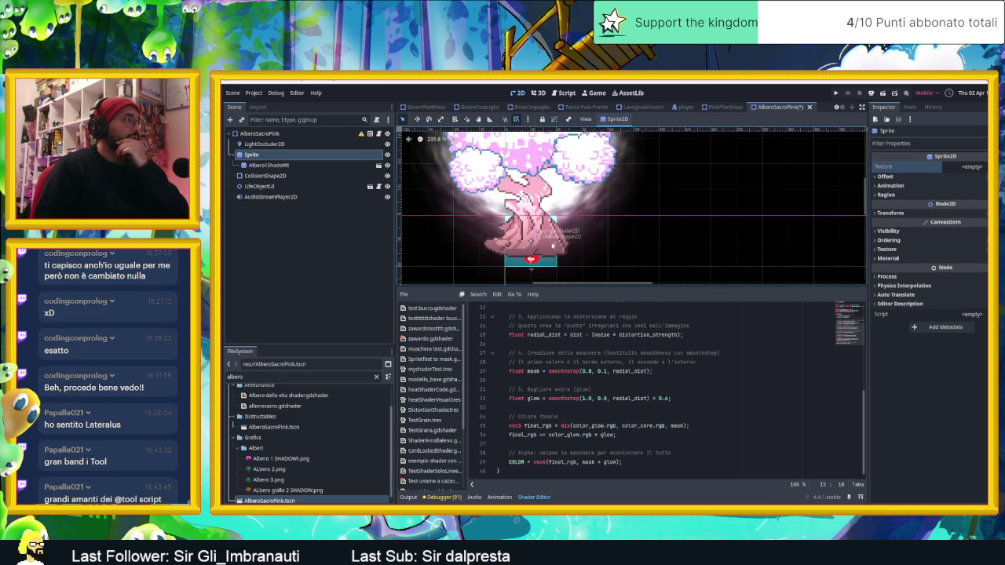
scroll(552, 246, up, 1)
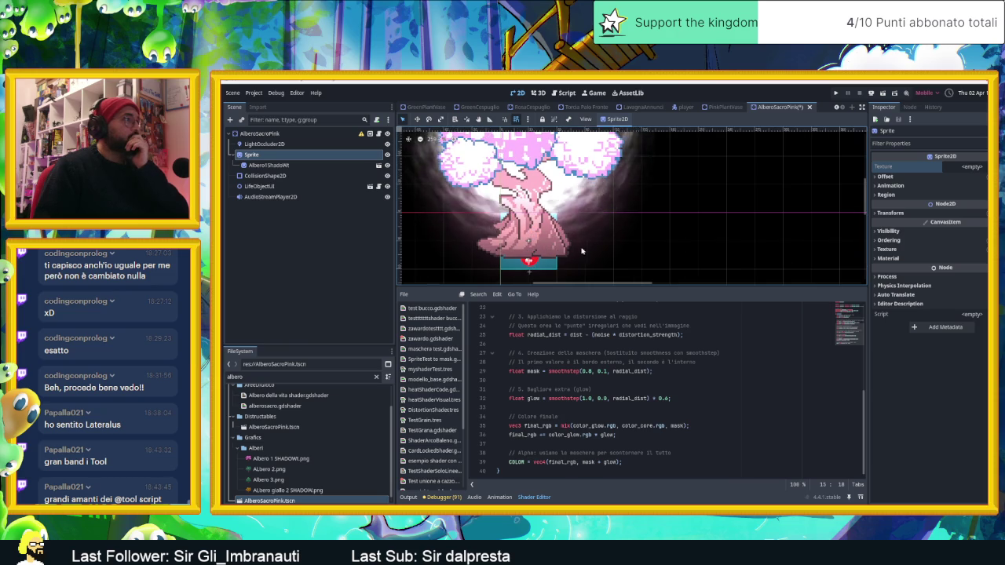
click(314, 176)
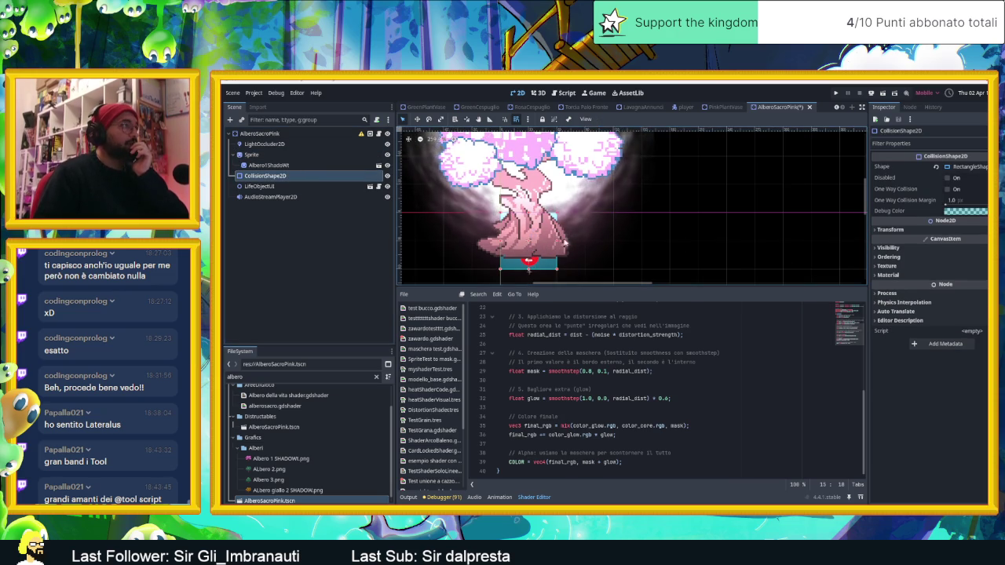
drag(556, 243, 581, 243)
drag(500, 243, 474, 244)
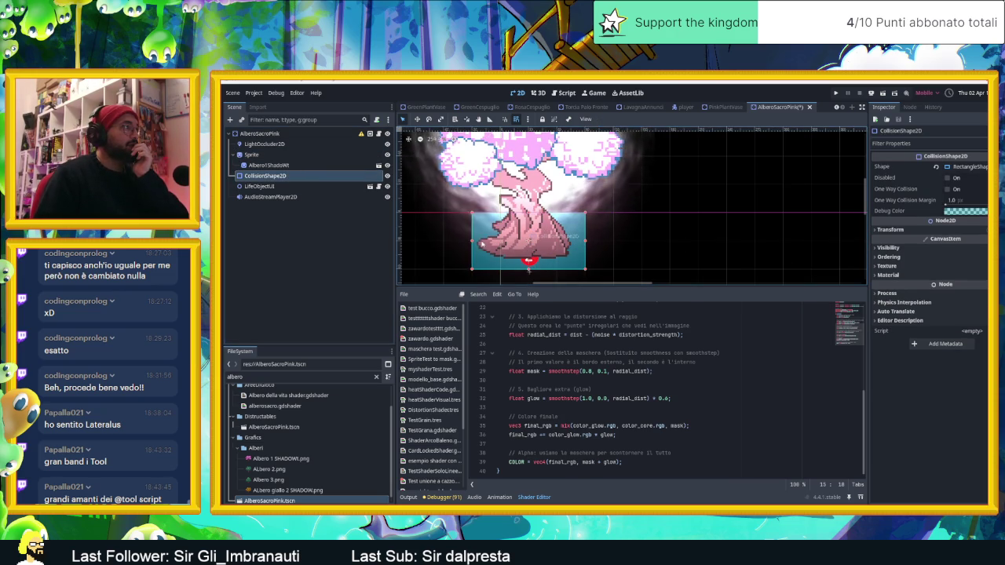
- Check the root's Breakable option and save the tree scene with Ctrl+S
click(260, 134)
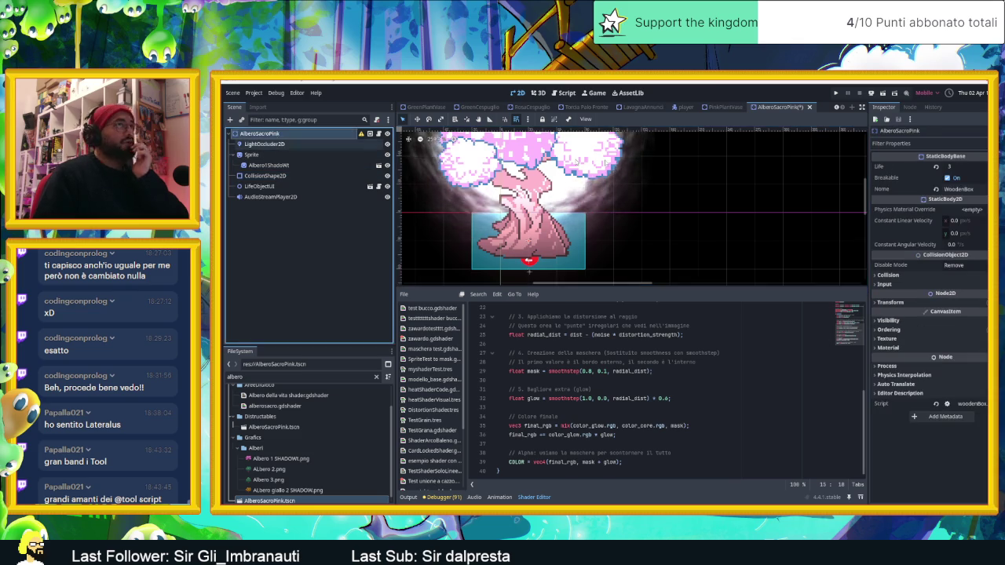
click(958, 178)
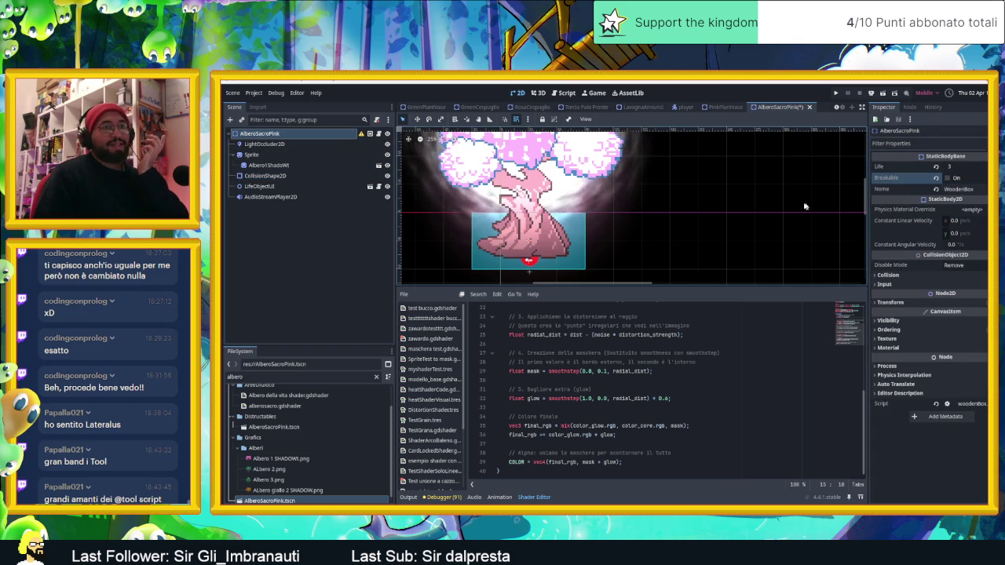
click(727, 181)
key(ctrl+s)
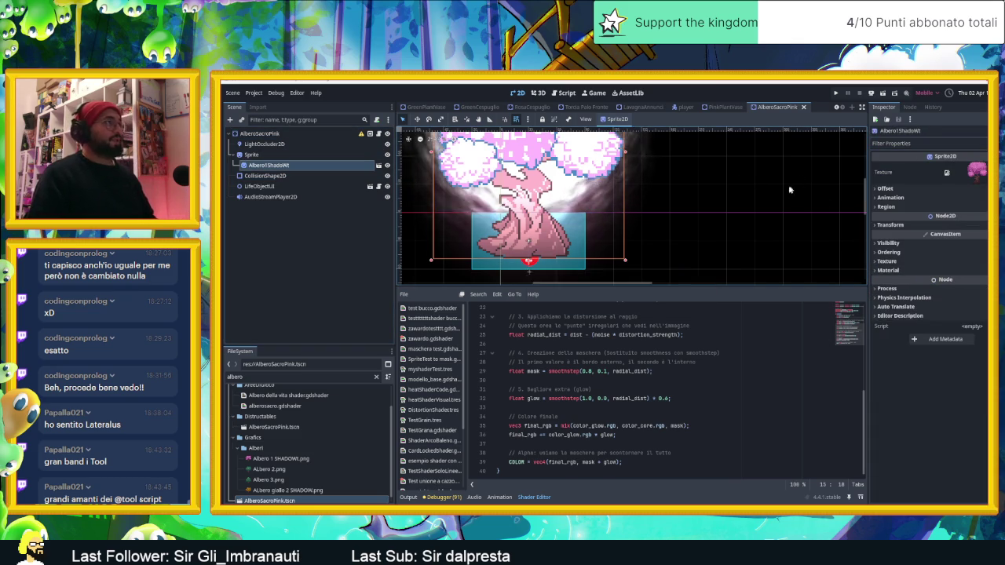
scroll(799, 181, down, 3)
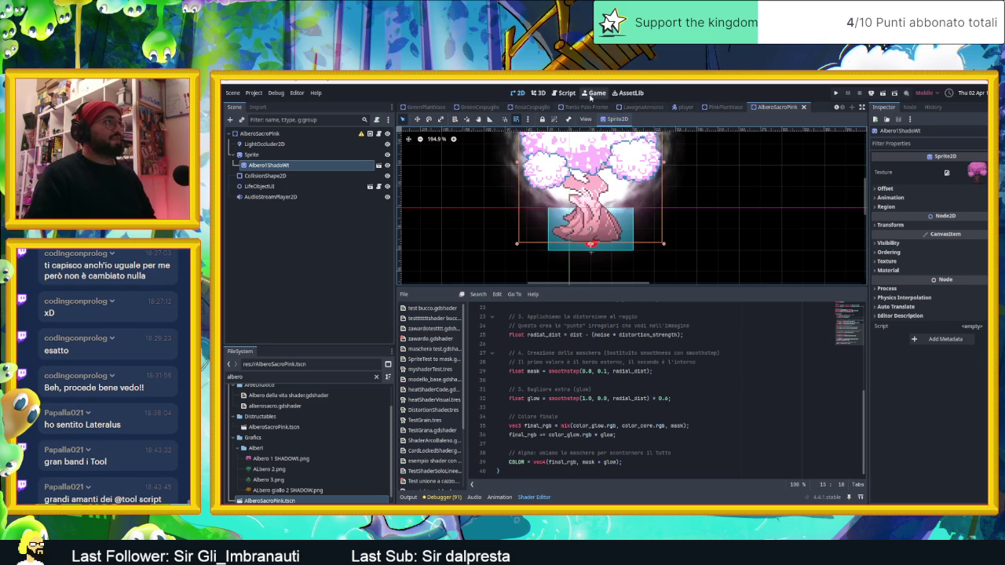
click(513, 94)
scroll(510, 107, up, 1)
scroll(506, 107, up, 2)
scroll(498, 108, up, 1)
scroll(491, 109, up, 2)
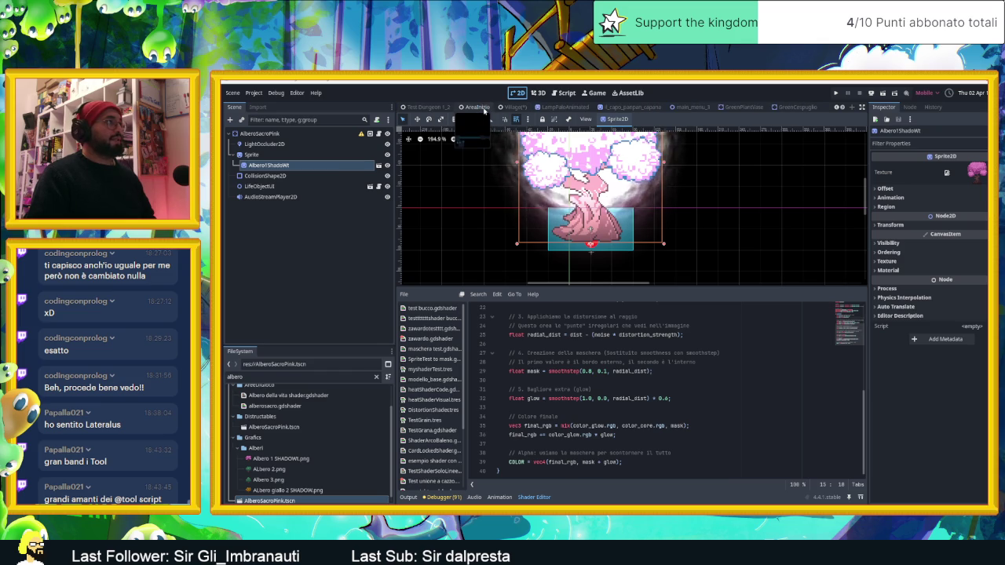
- In the Village scene, hide the old pink tree Albero1ShadoWt and select the Oggetti group
click(515, 106)
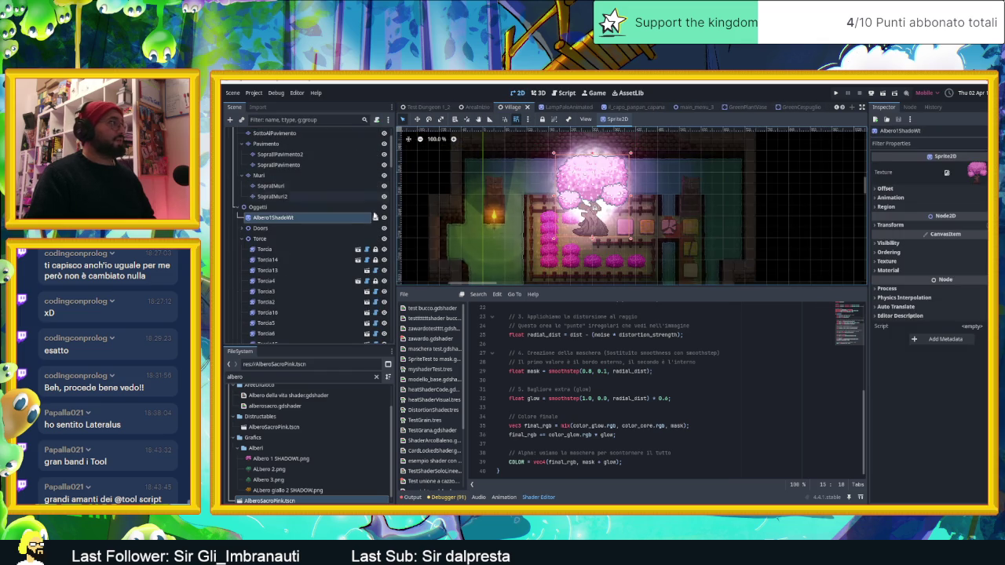
click(384, 217)
click(259, 207)
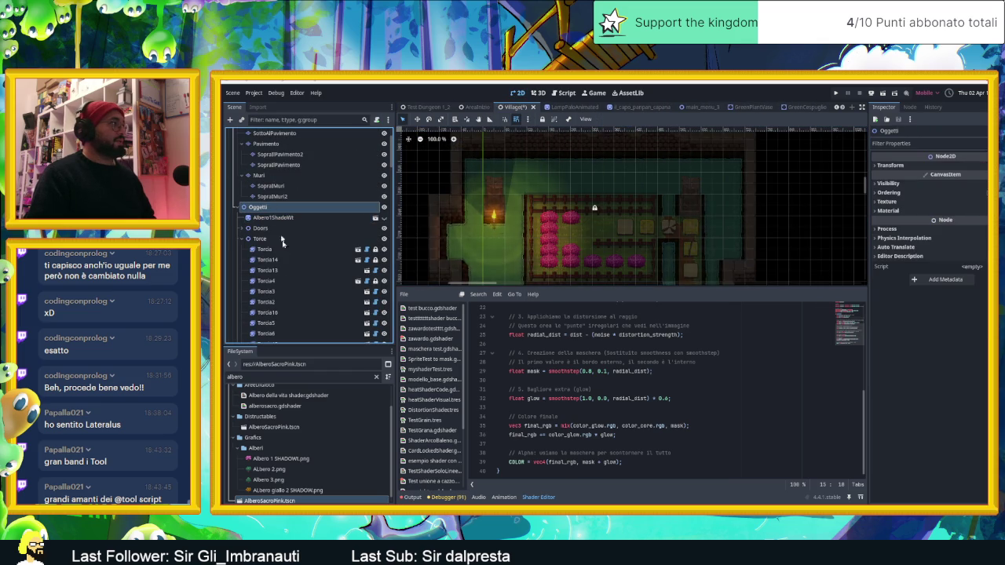
scroll(301, 416, down, 1)
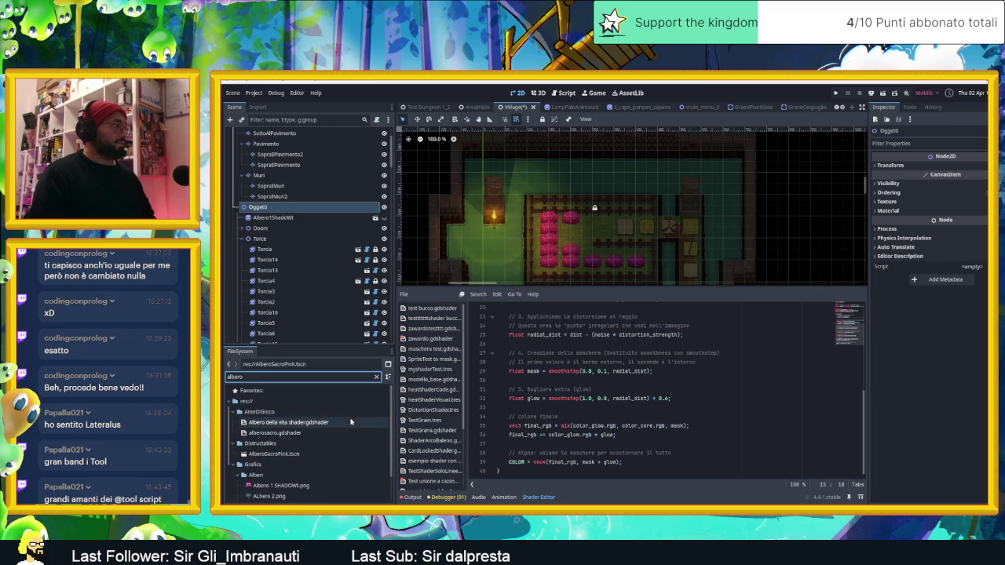
- Place an AlberoSacroPink.tscn instance in the fenced garden, nudge it left, and run the scene
click(286, 424)
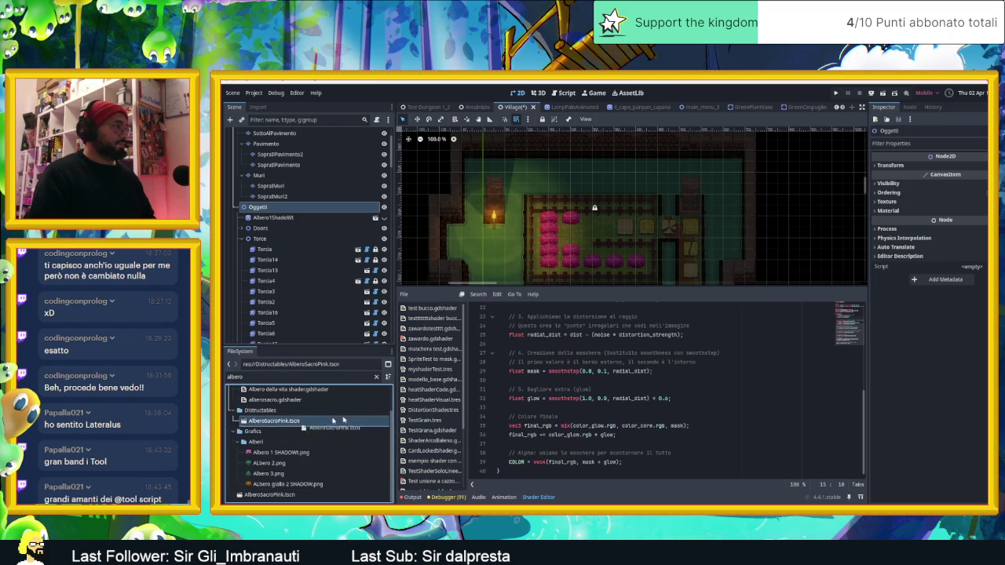
drag(303, 422, 602, 232)
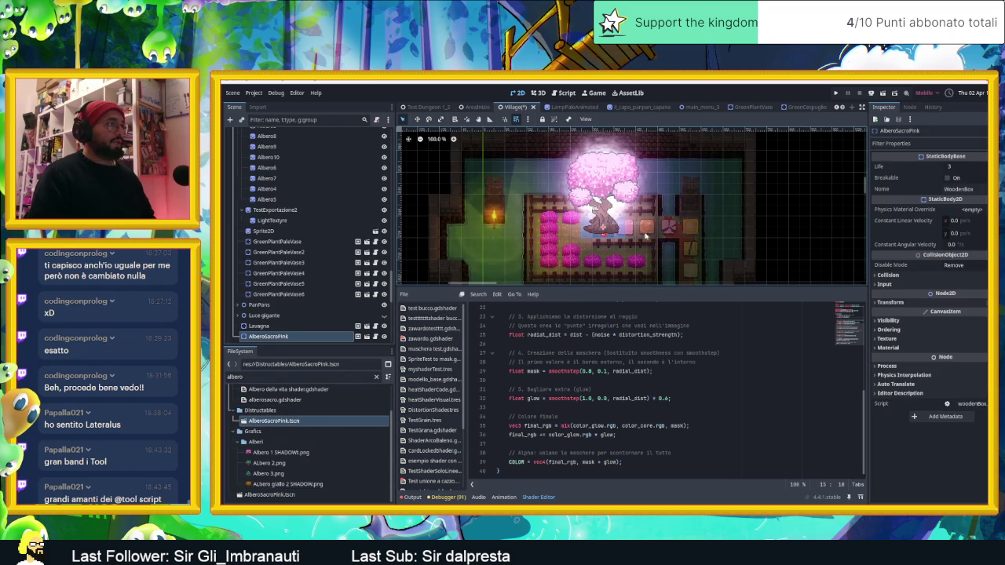
scroll(601, 232, up, 2)
scroll(606, 230, up, 2)
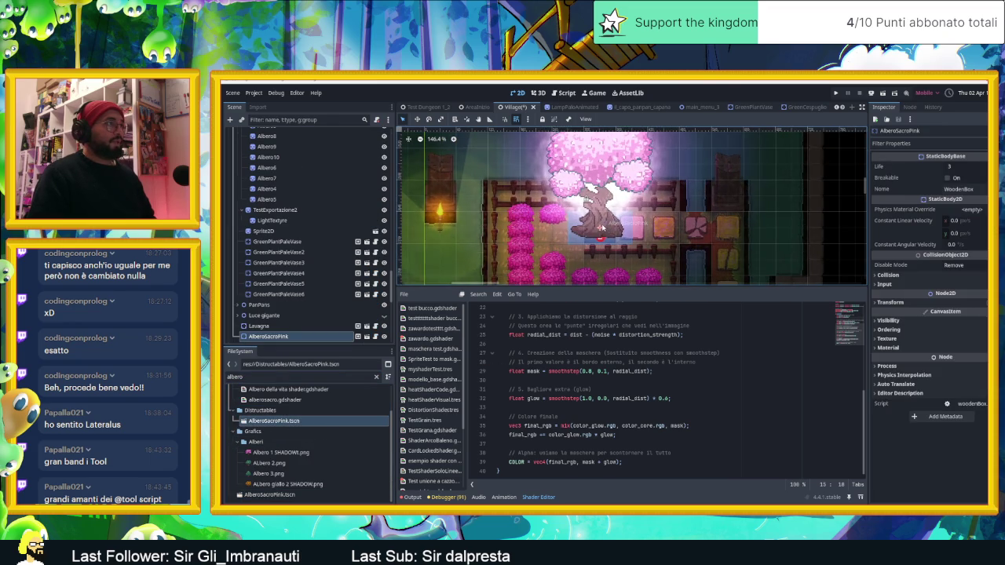
drag(601, 228, 586, 229)
scroll(713, 213, down, 3)
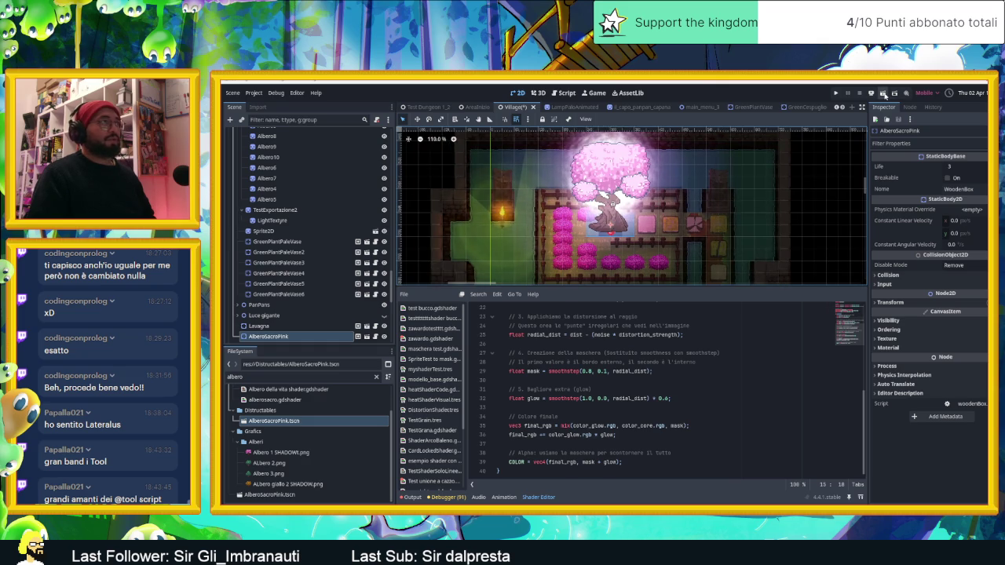
click(883, 94)
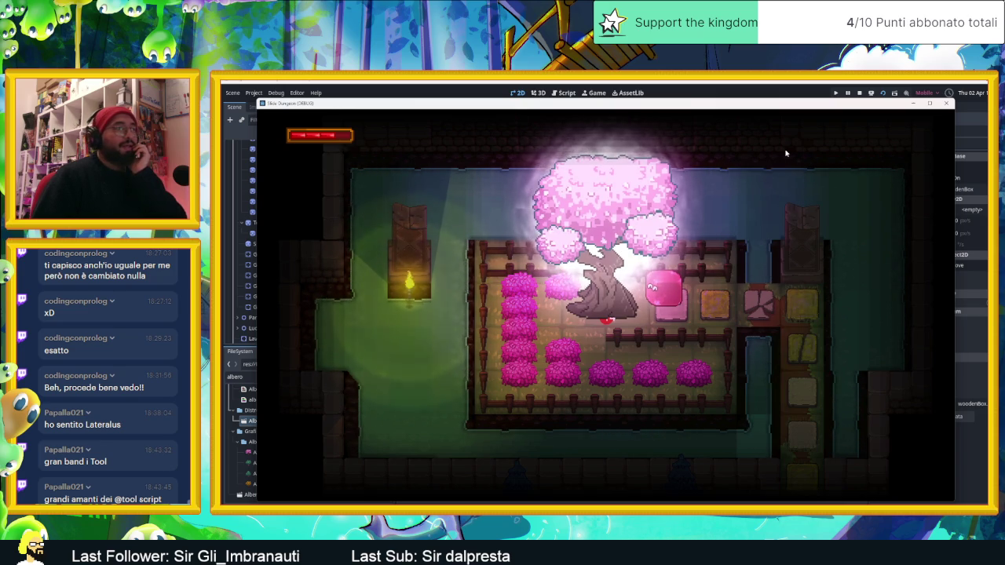
- Walk the slime right and down past the new pink tree, then stop the game
key(Right)
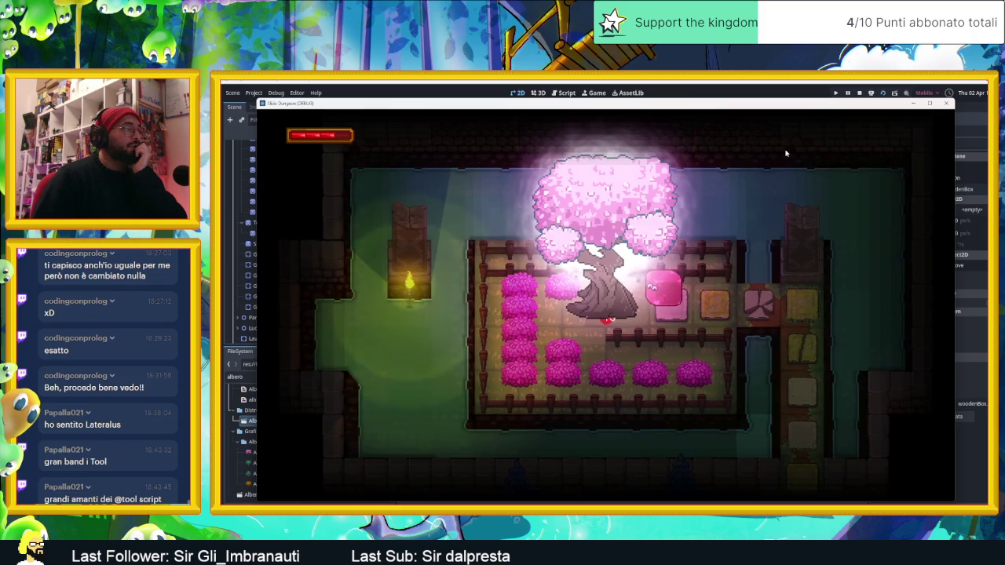
key(Down)
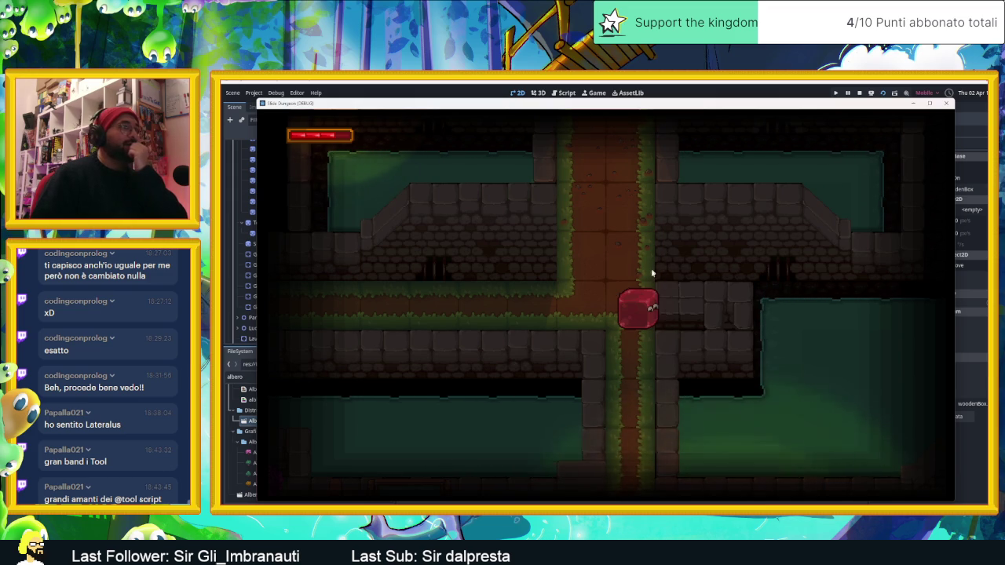
click(859, 93)
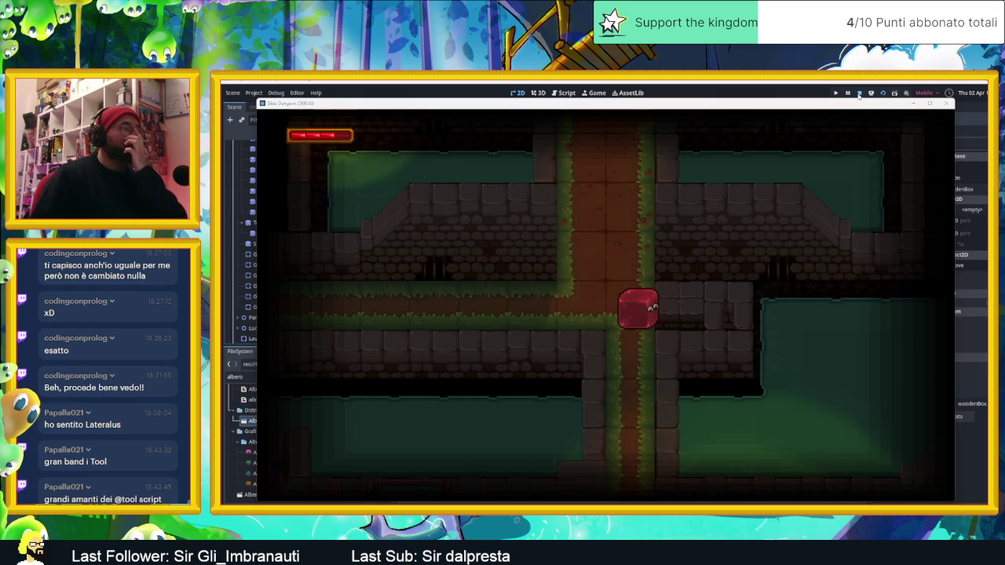
scroll(679, 281, down, 1)
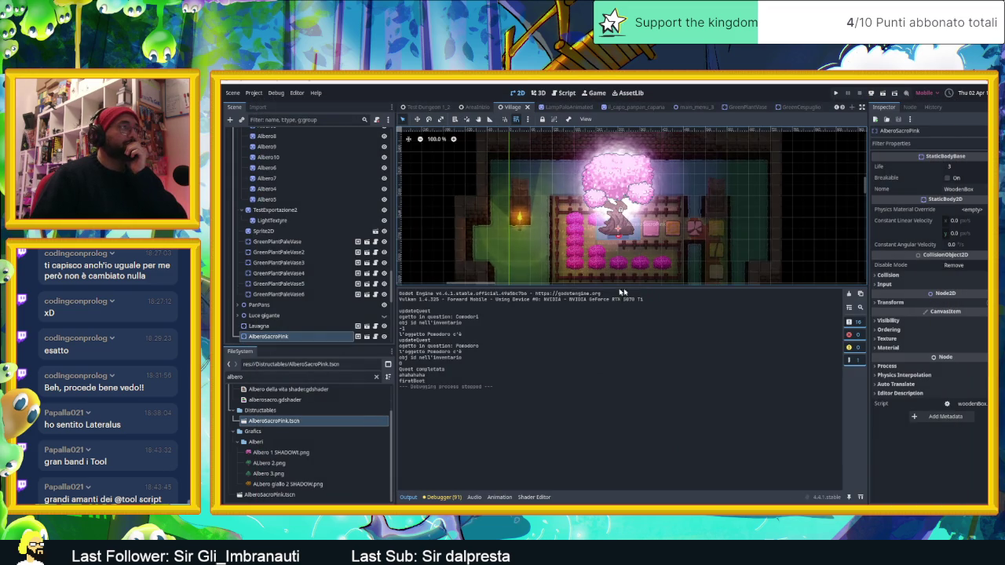
- Enlarge the canvas, frame the village road crossing, and show the Muri layer's Muro blue tiles
drag(644, 284, 680, 410)
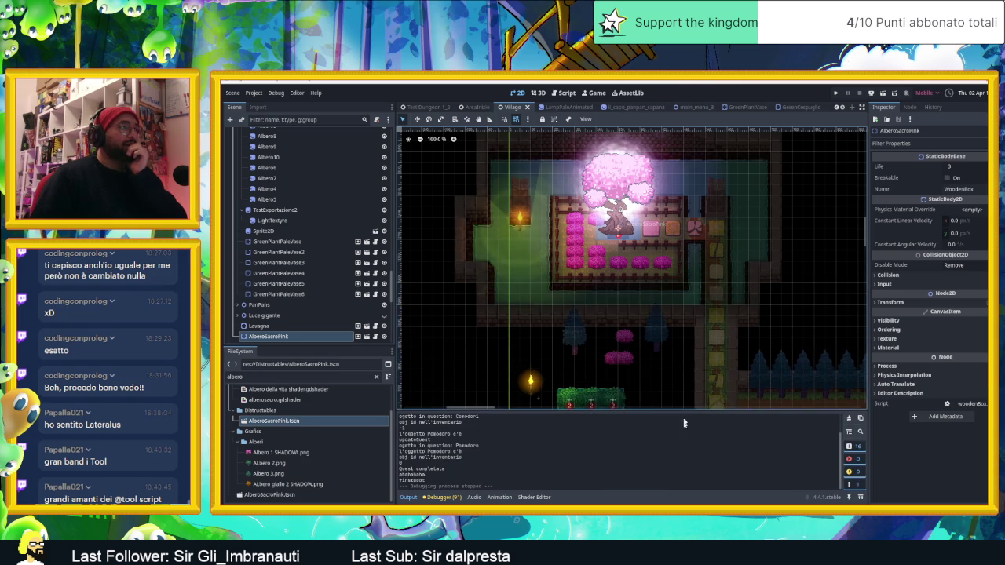
drag(668, 354, 649, 285)
scroll(649, 285, up, 3)
scroll(667, 271, up, 4)
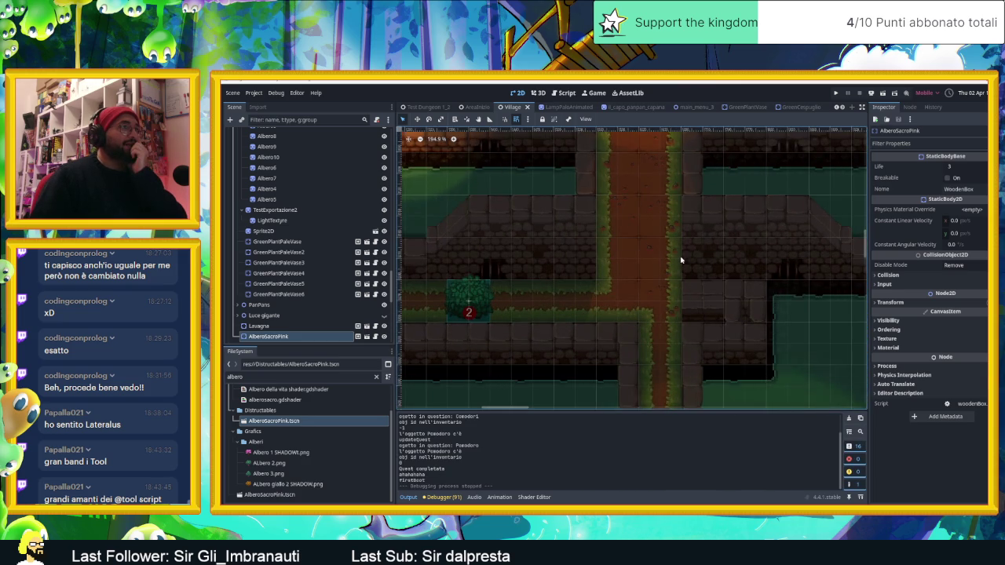
scroll(680, 260, up, 1)
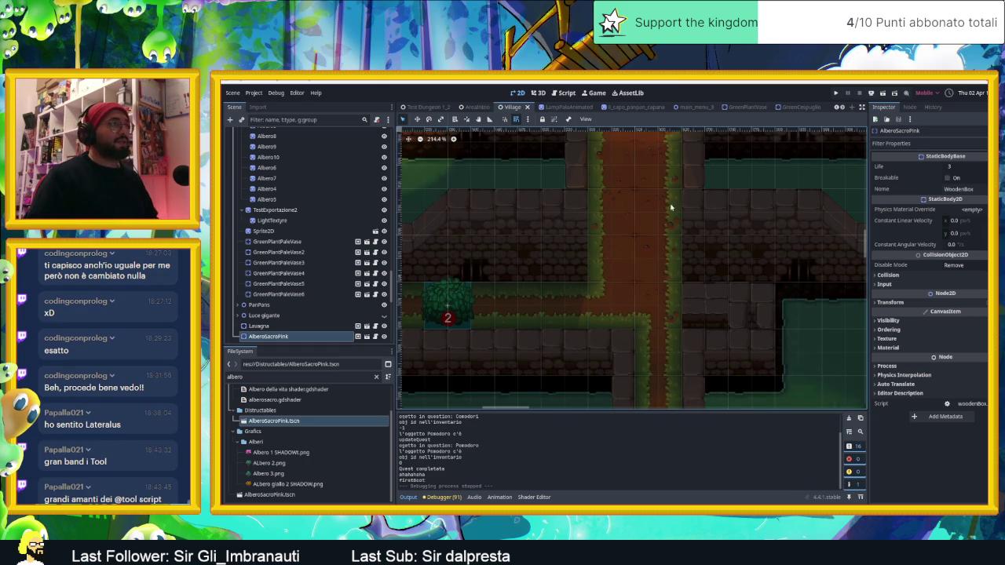
scroll(671, 235, up, 5)
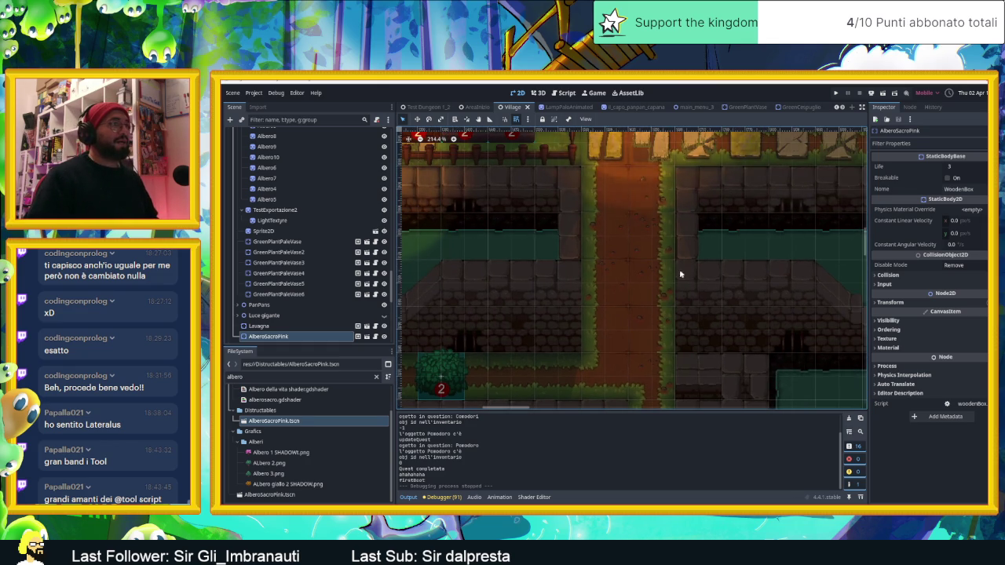
scroll(314, 236, up, 3)
scroll(290, 204, up, 5)
scroll(292, 184, up, 3)
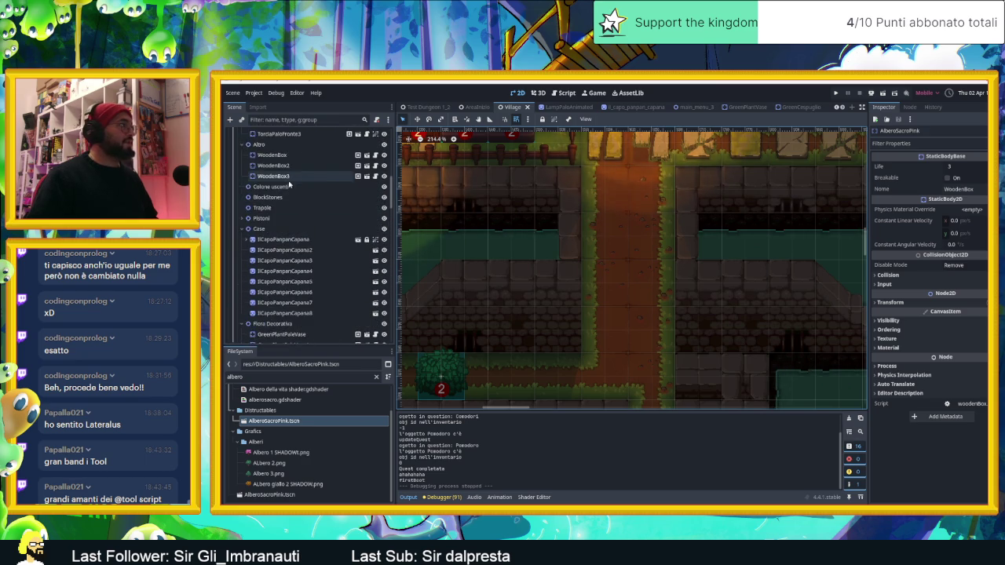
scroll(292, 188, up, 3)
scroll(290, 206, up, 5)
scroll(287, 224, up, 3)
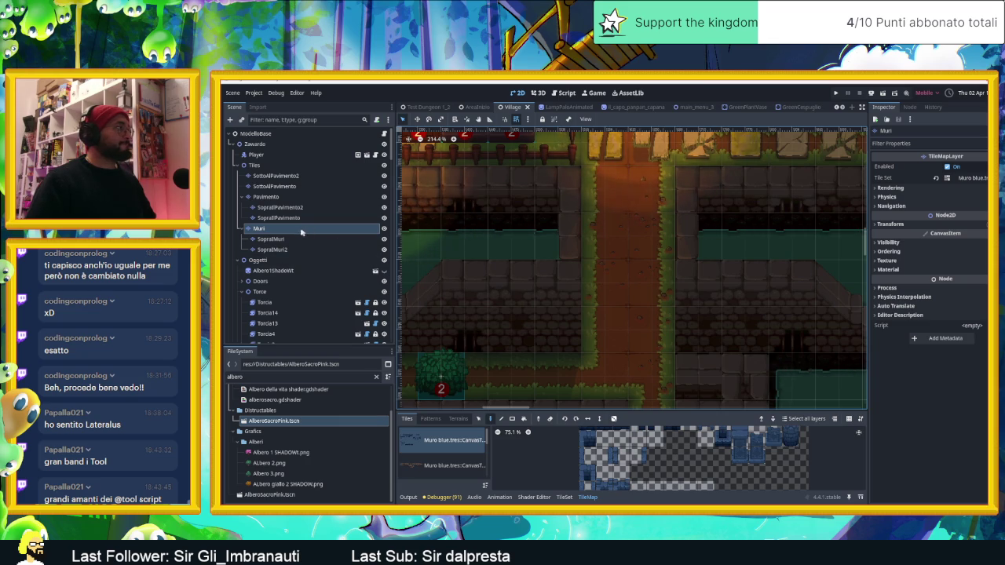
- Paint a two-tile wall from the second Muro blue source onto the road, then save and run
click(441, 469)
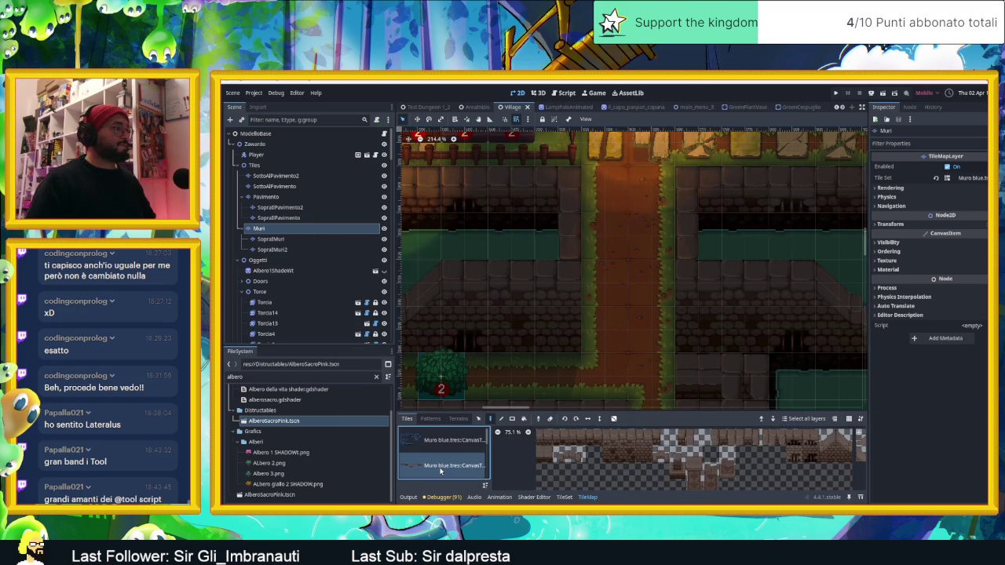
scroll(677, 481, down, 2)
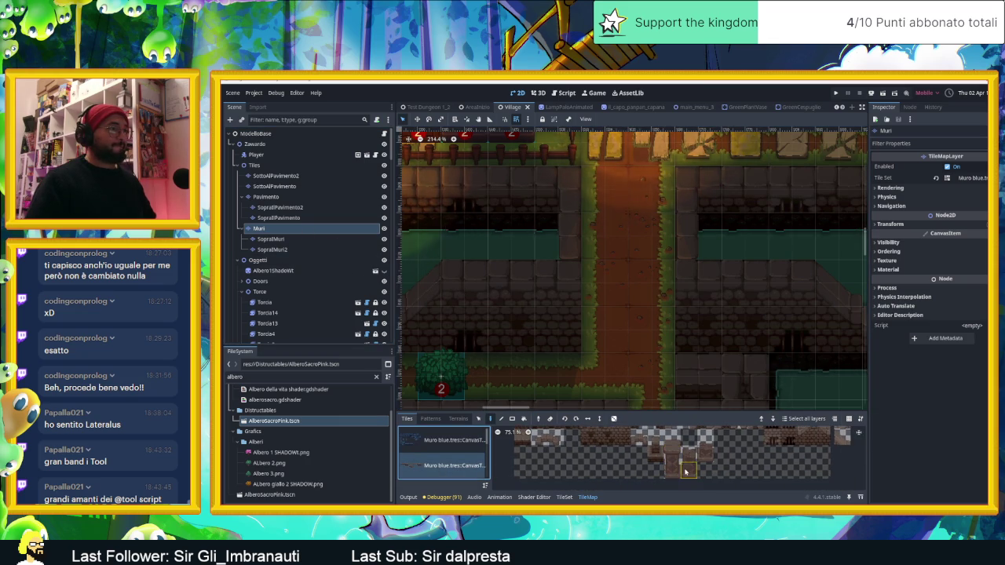
click(652, 278)
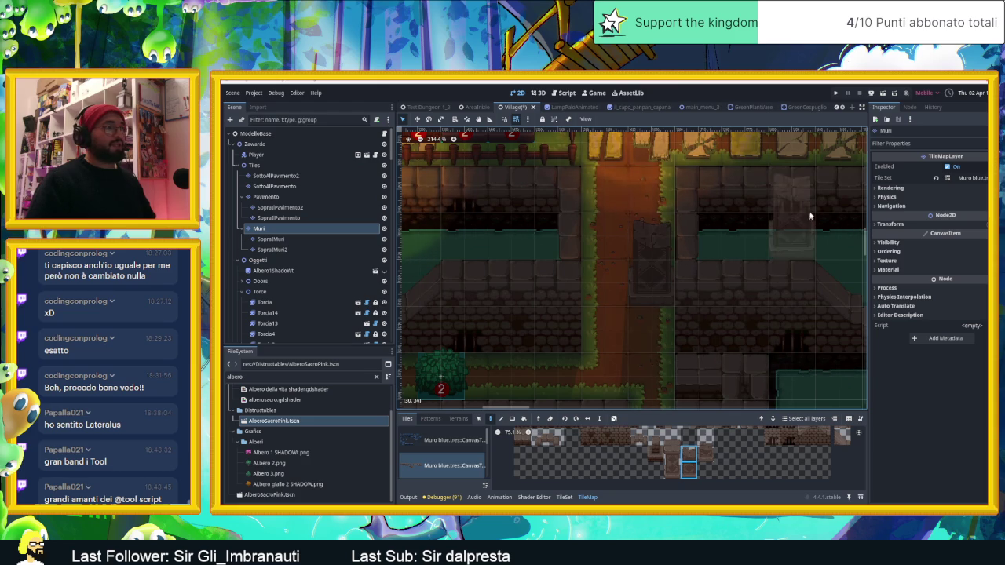
key(ctrl+s)
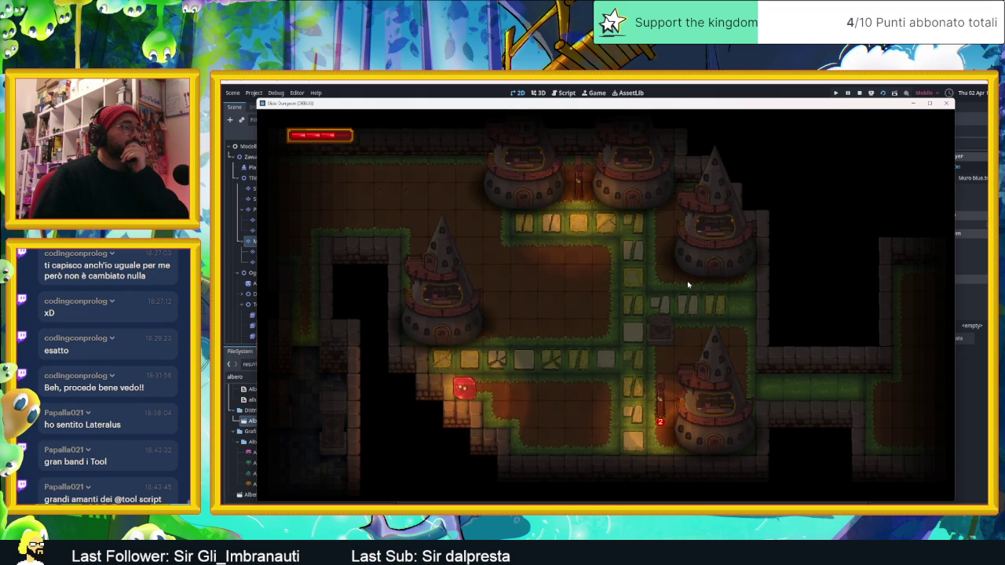
- Stop the test run and zoom in on the empty brown-floored room east of the village
click(860, 92)
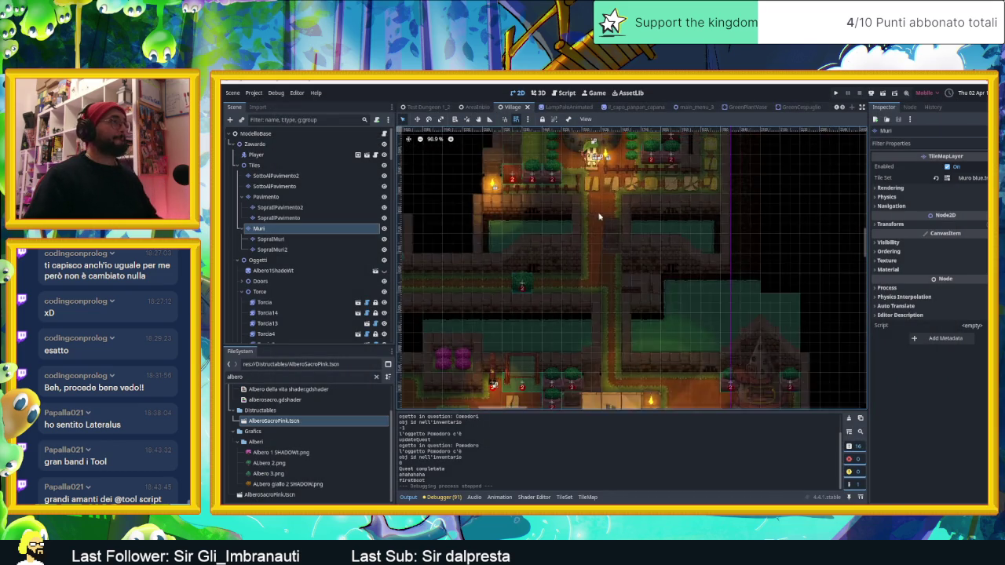
scroll(598, 215, down, 5)
scroll(706, 259, up, 2)
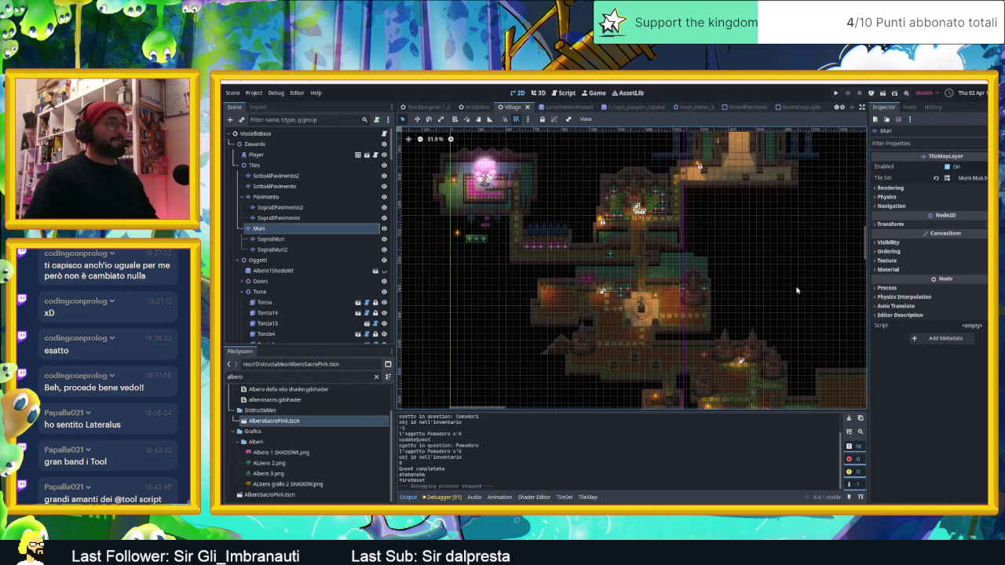
scroll(606, 298, up, 5)
scroll(606, 298, up, 3)
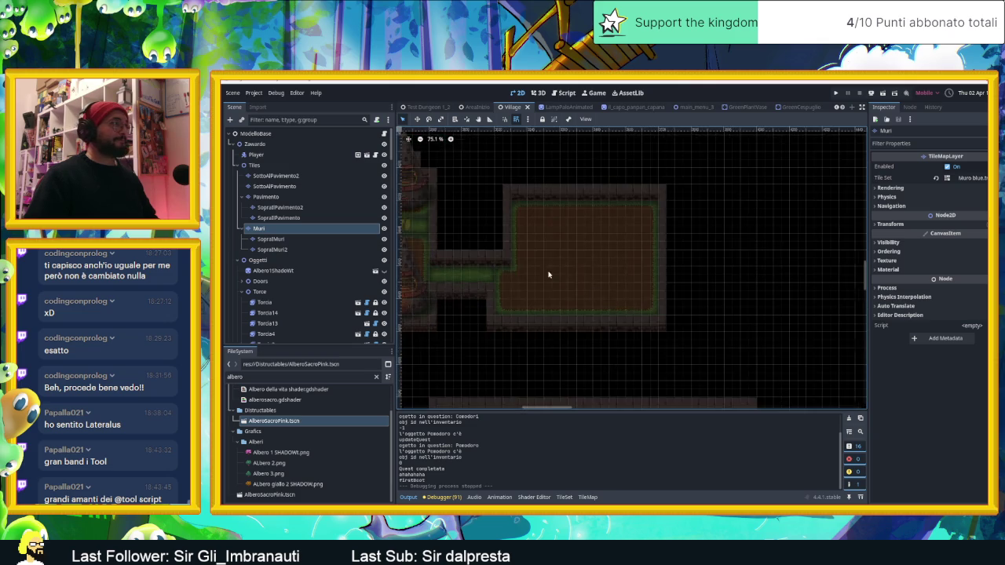
scroll(550, 274, up, 3)
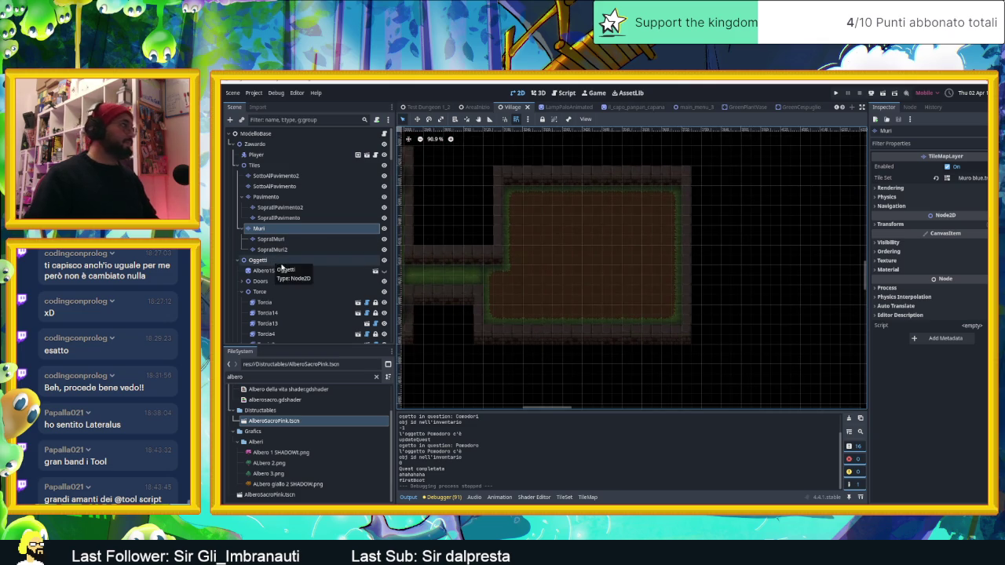
- Collapse the Tiles and Zawardo nodes and make CameraNodeContainer's camera areas visible
click(243, 165)
click(238, 145)
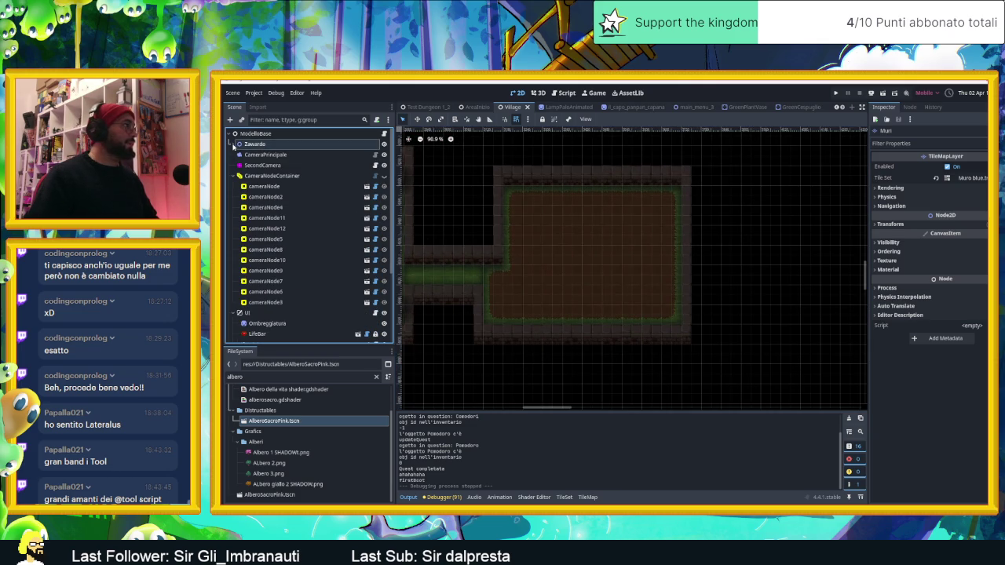
click(270, 176)
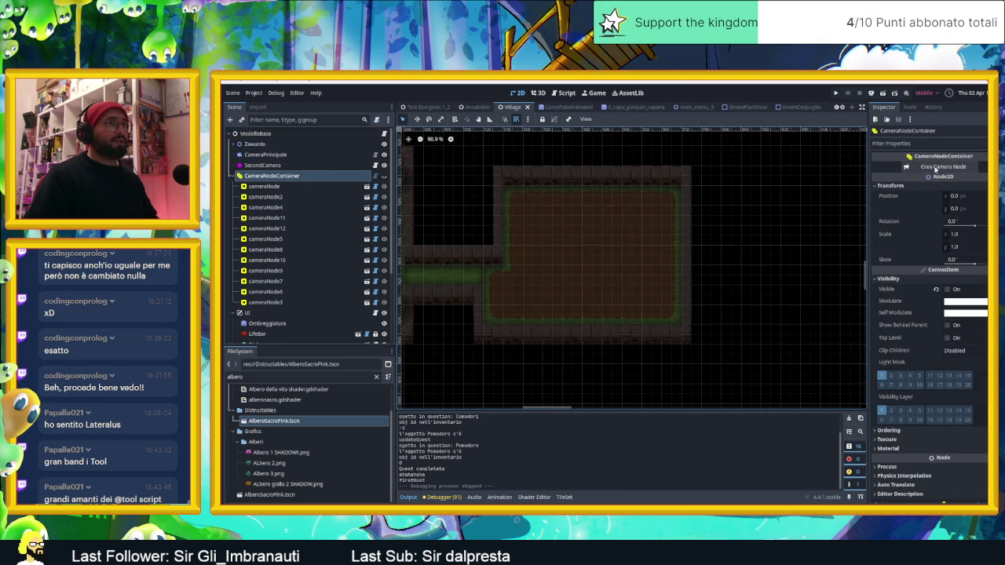
click(384, 176)
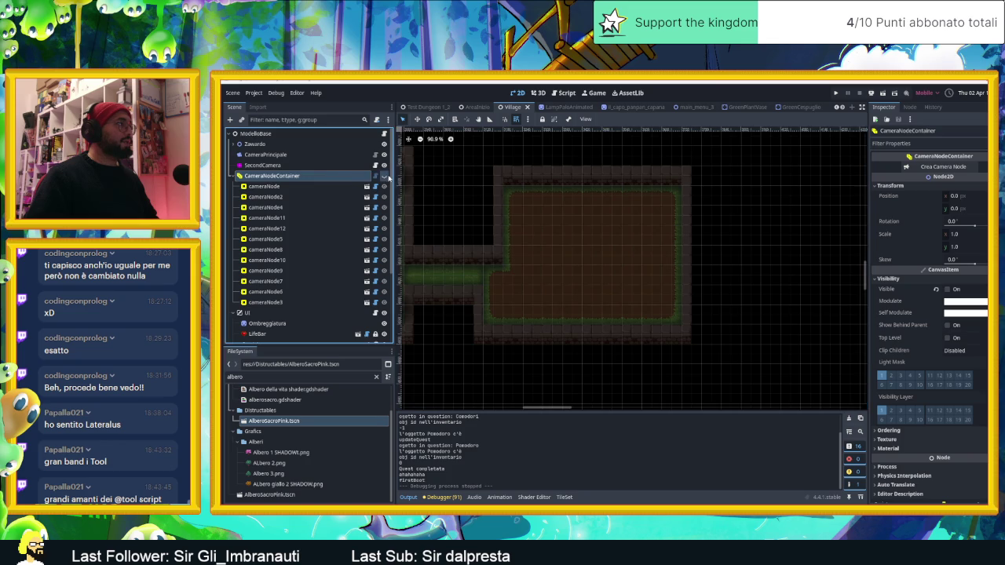
click(299, 303)
scroll(512, 224, down, 3)
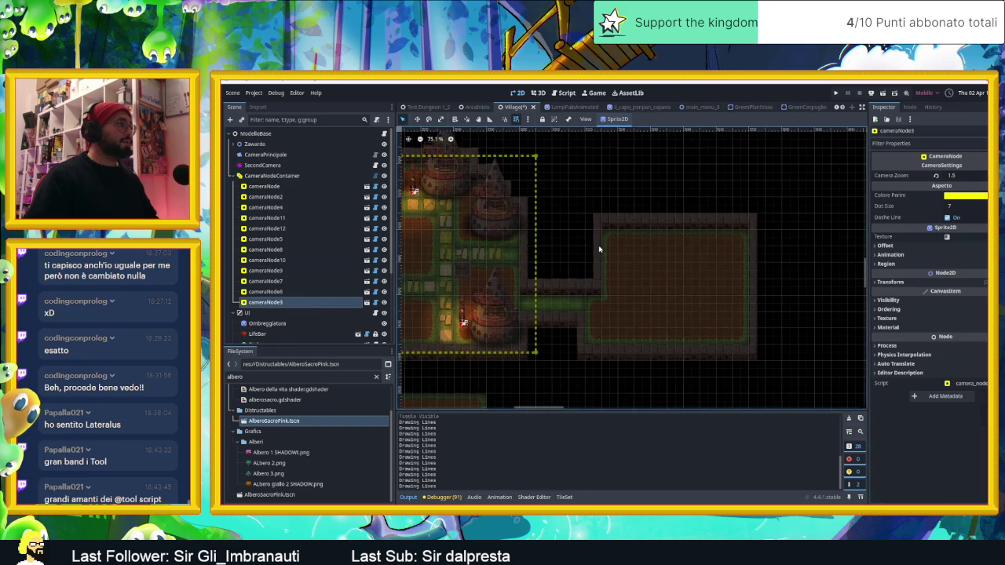
- Duplicate cameraNode9 into cameraNode13 and fit its camera area over the empty room
click(521, 170)
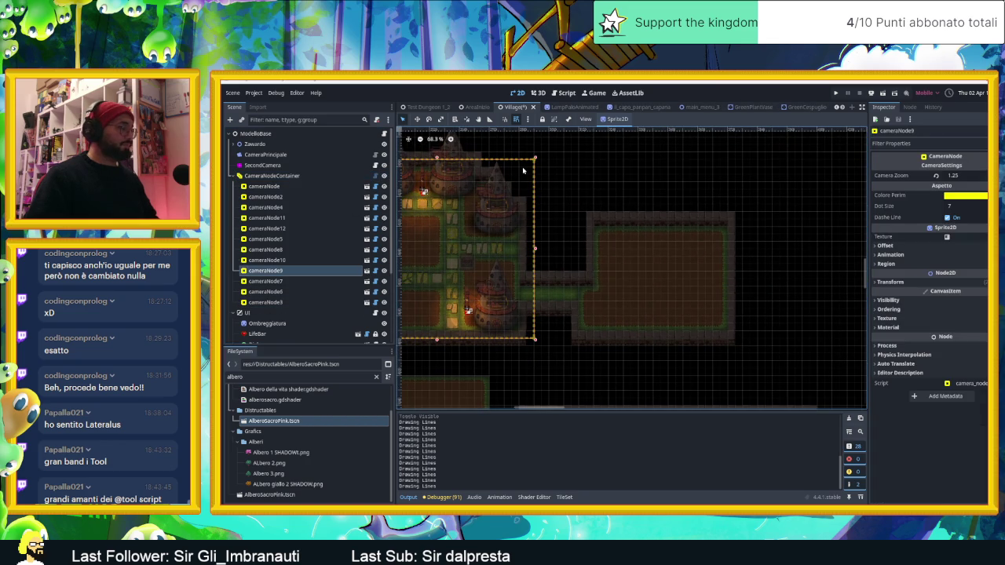
key(ctrl+d)
drag(565, 175, 735, 188)
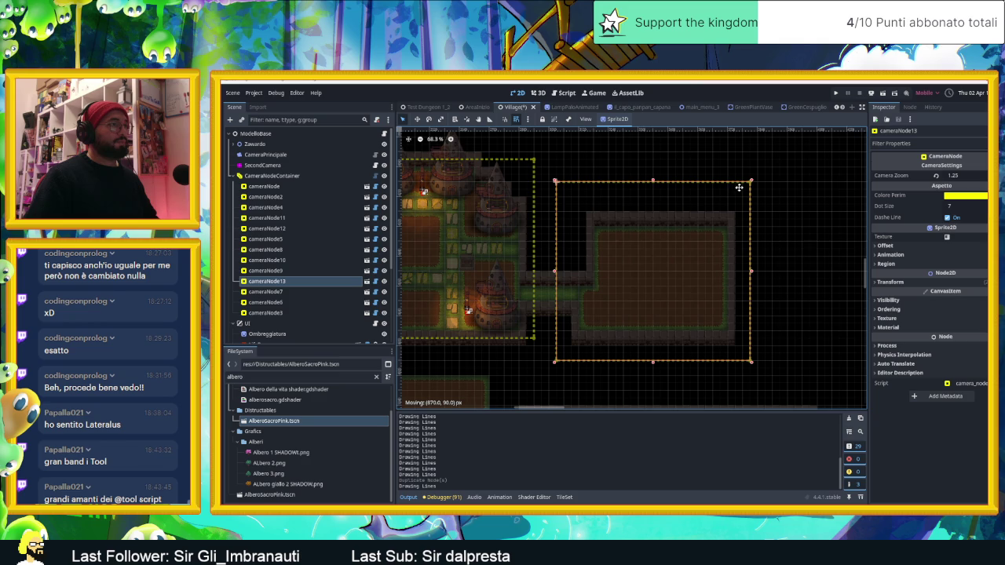
drag(751, 182, 745, 197)
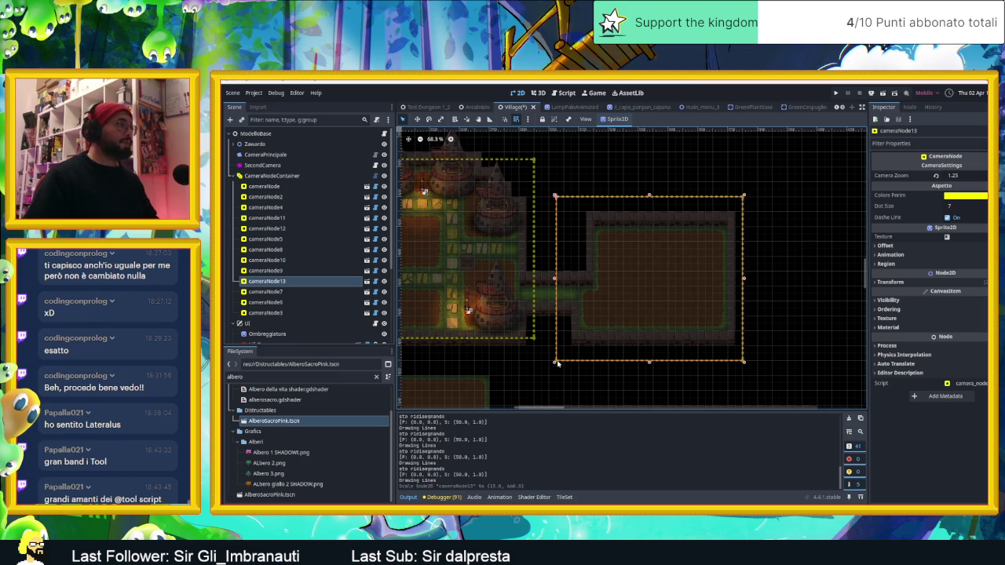
drag(556, 364, 562, 361)
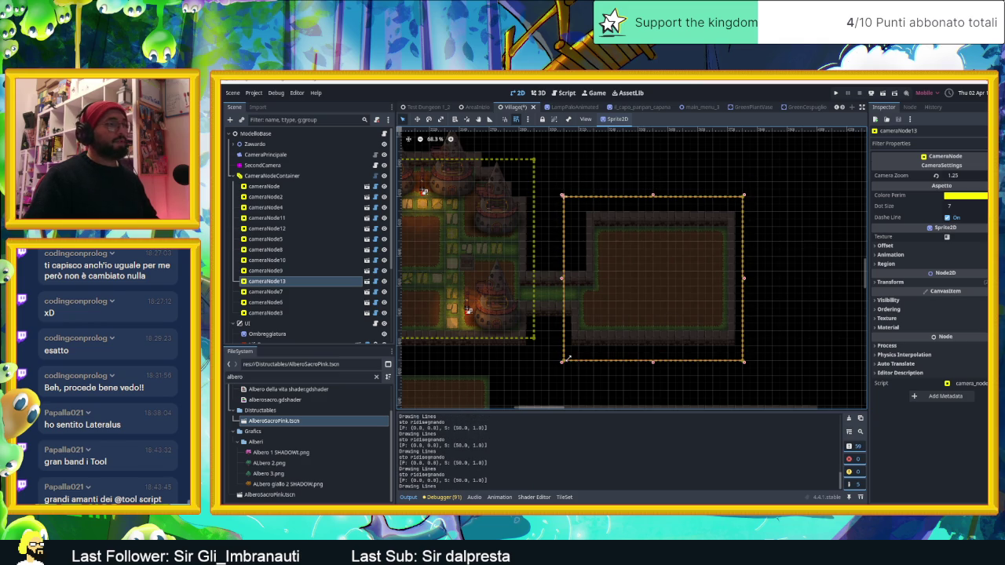
- Set cameraNode13's Camera Zoom to 2.0, then save and run the Village scene
scroll(665, 310, up, 2)
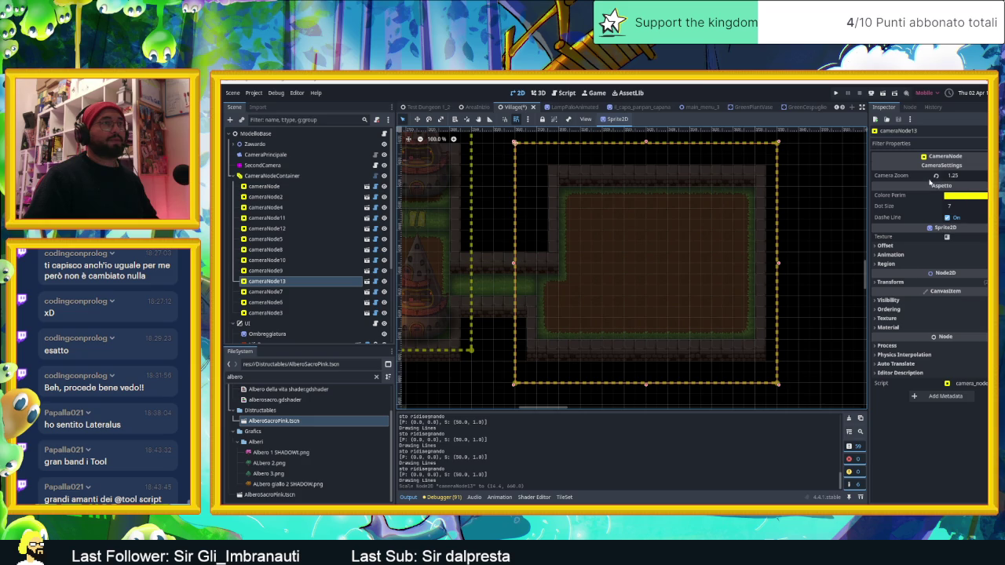
text(2)
key(Return)
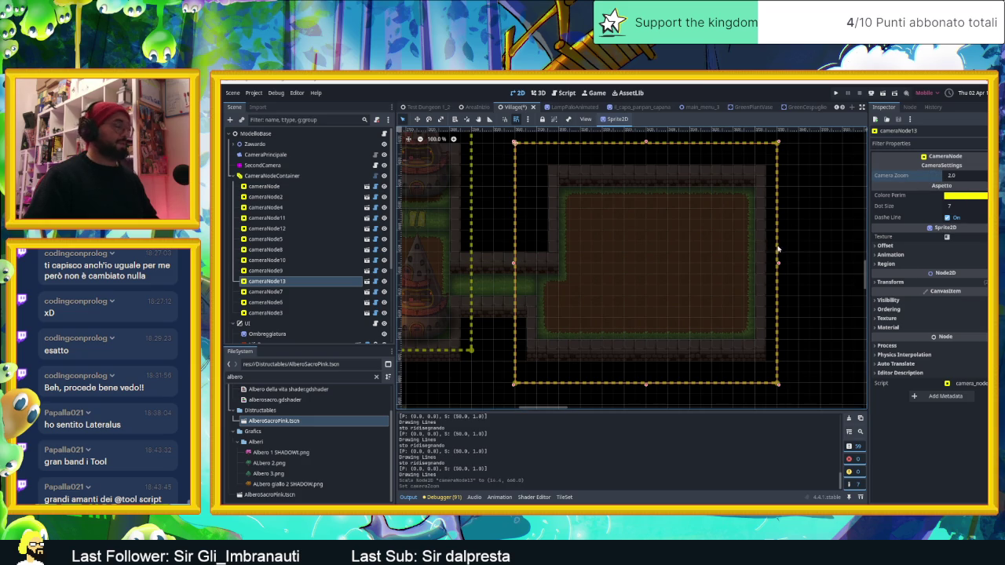
key(ctrl+s)
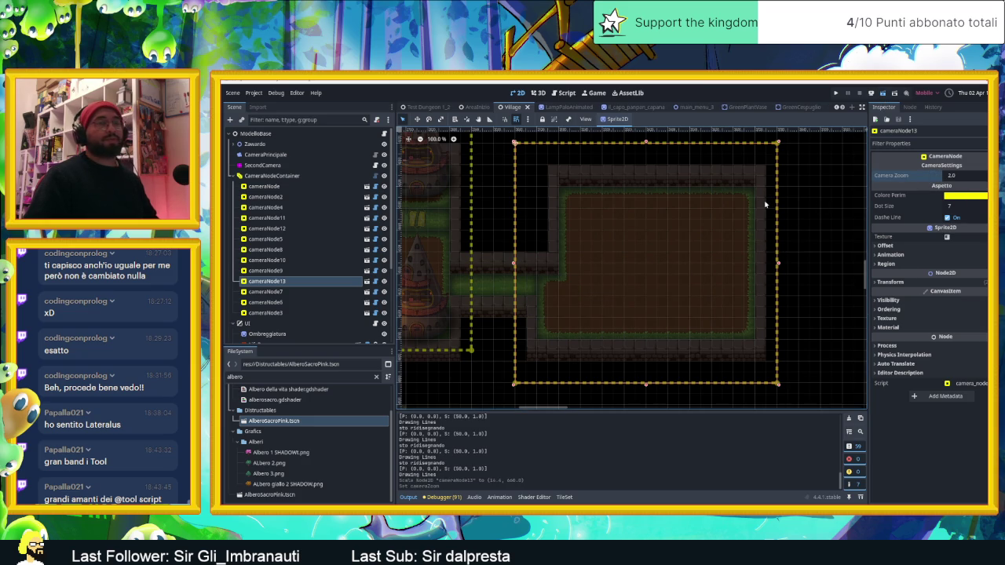
key(ctrl+s)
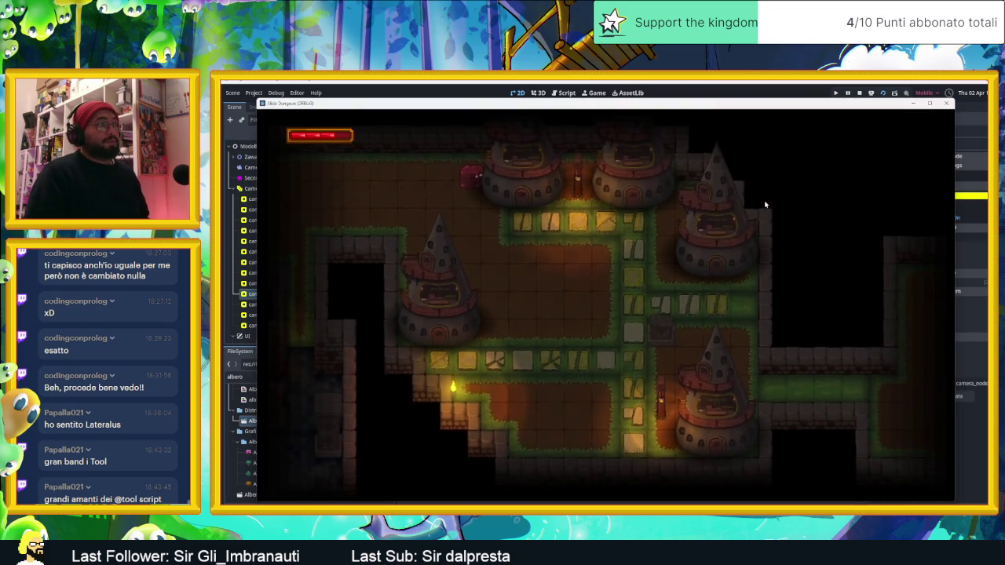
- Walk the player down the corridor into the new room, circle it, then stop with F8
key(Right)
key(Down)
key(Right)
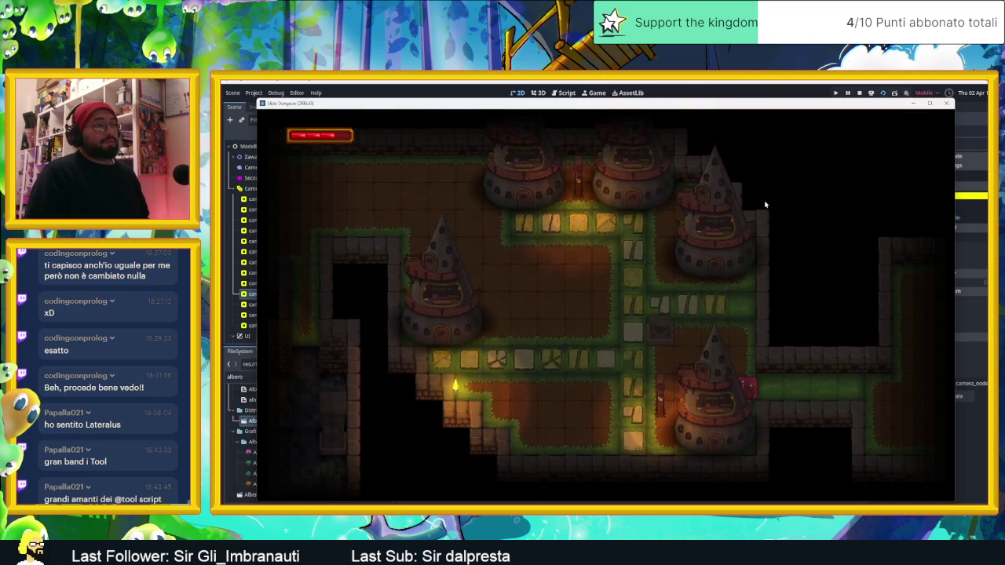
key(Up)
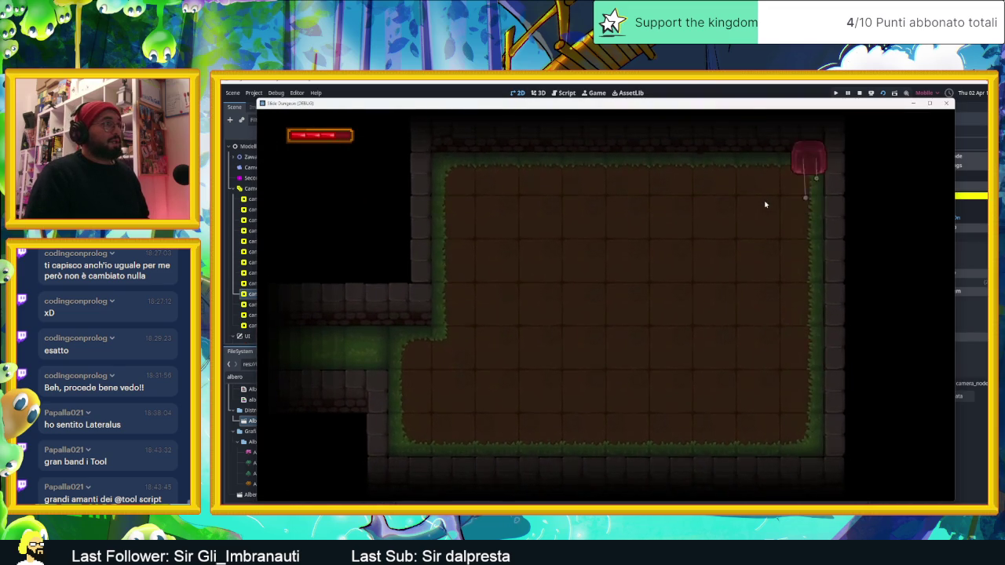
key(Left)
key(Down)
key(Right)
key(Up)
key(Left)
key(Down)
key(Up)
key(Right)
key(Down)
key(Left)
key(Up)
key(Right)
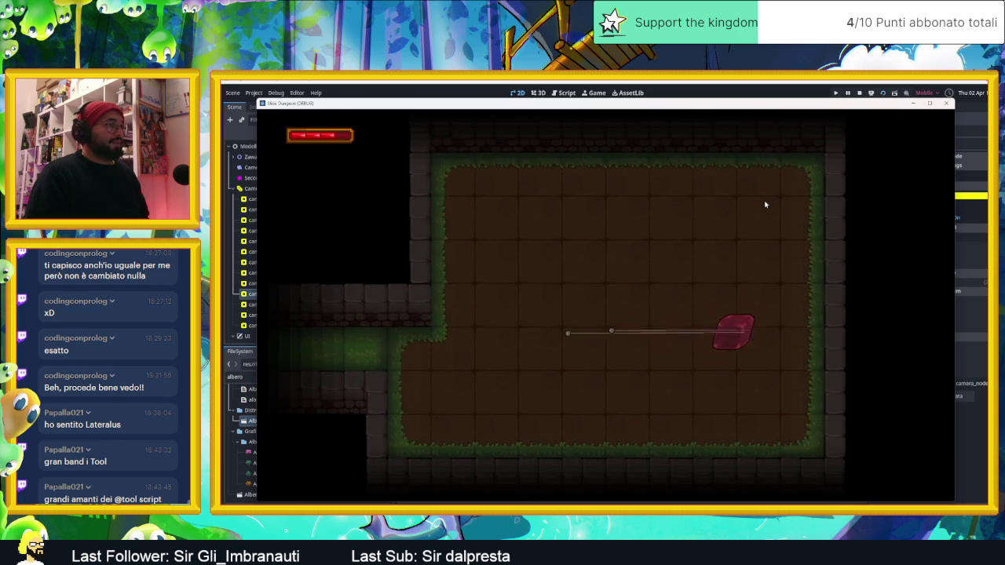
key(Up)
key(Left)
key(Down)
key(Left)
key(Up)
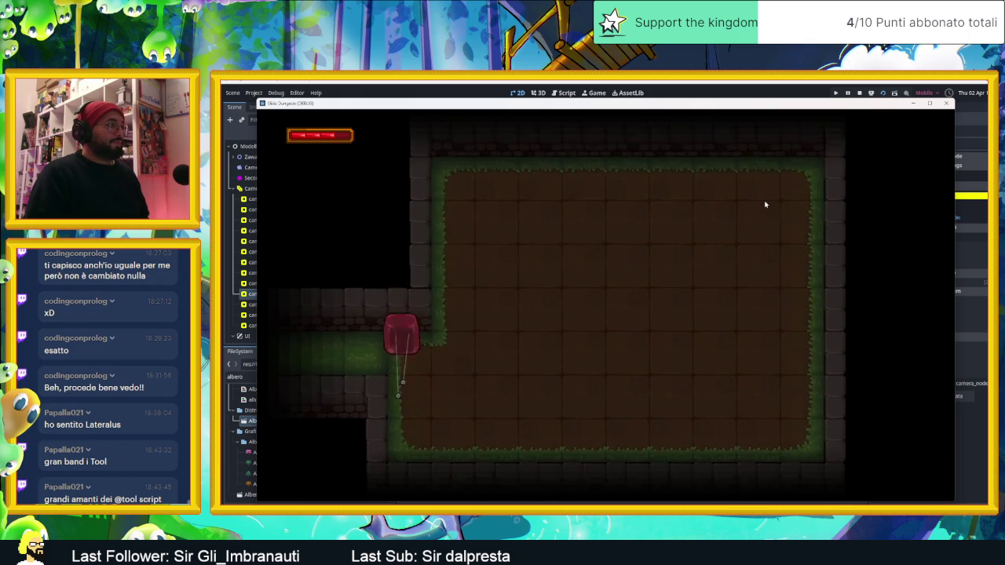
key(Left)
key(F8)
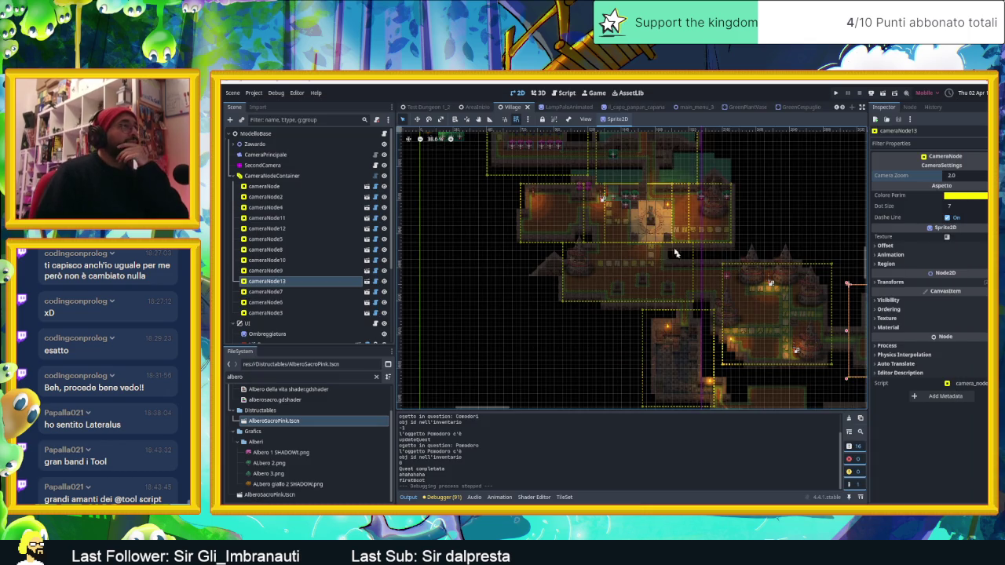
- Widen cameraNode5's camera area outward on its left and right sides, then save and run
click(384, 175)
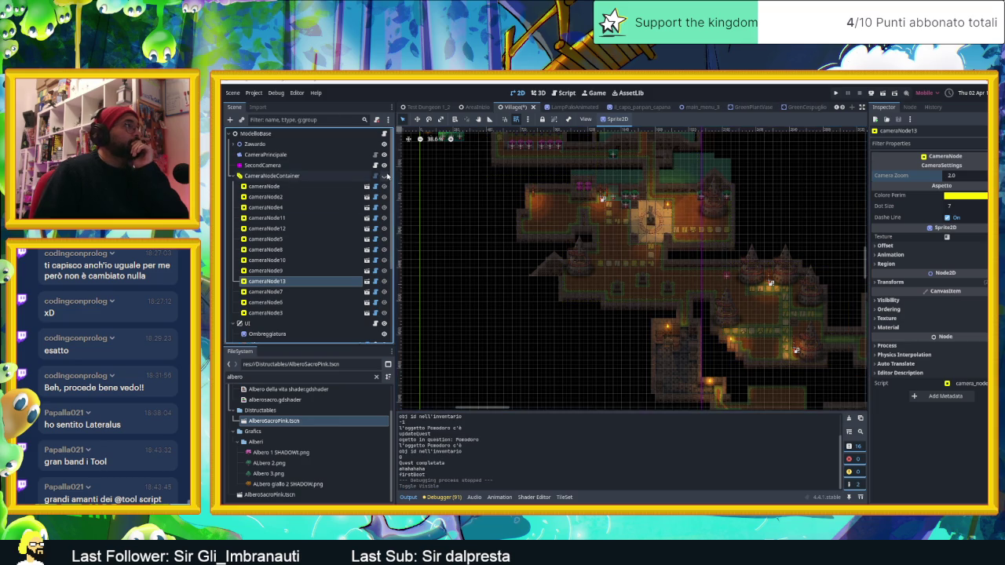
scroll(704, 286, up, 3)
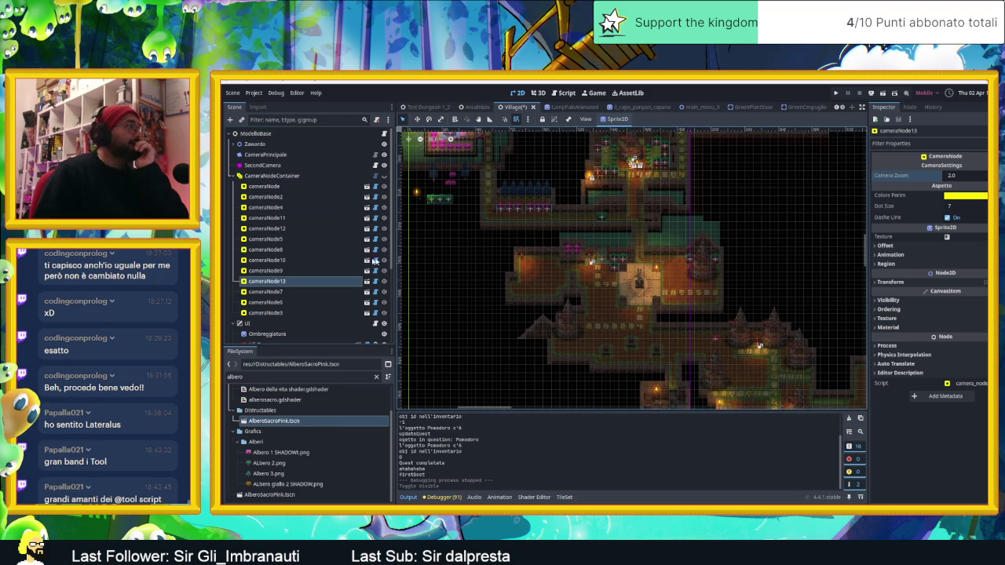
click(384, 176)
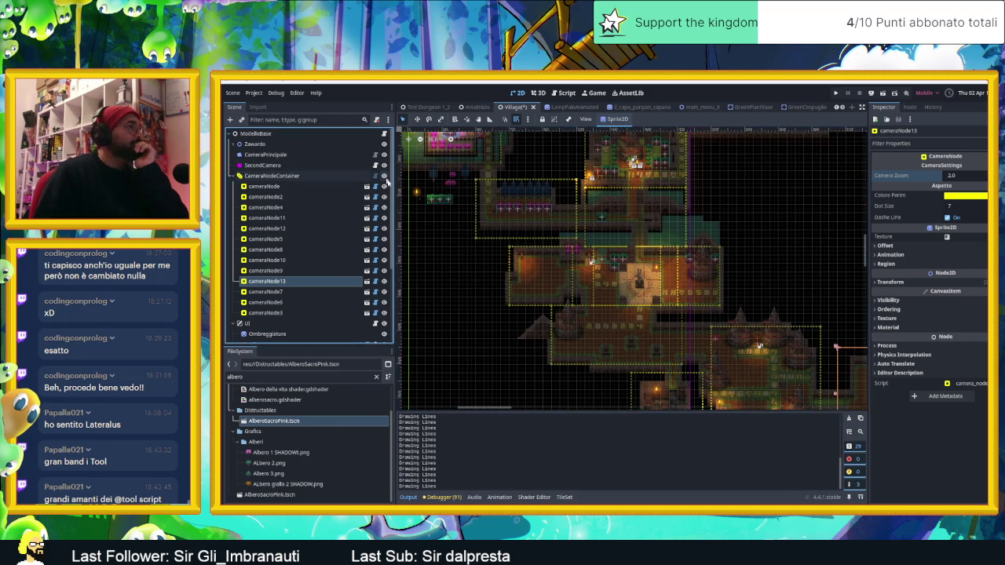
scroll(601, 284, up, 2)
scroll(600, 284, up, 2)
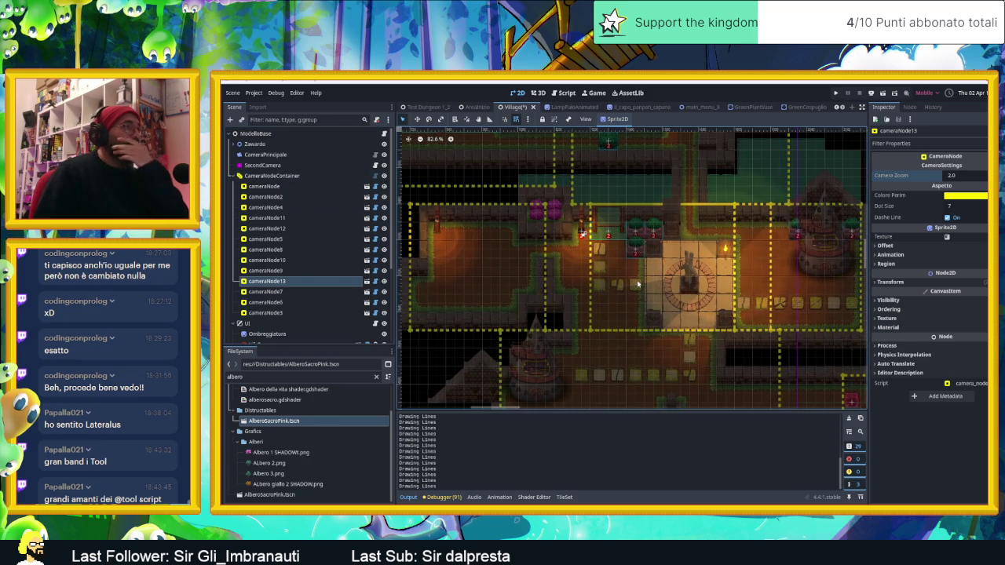
click(625, 306)
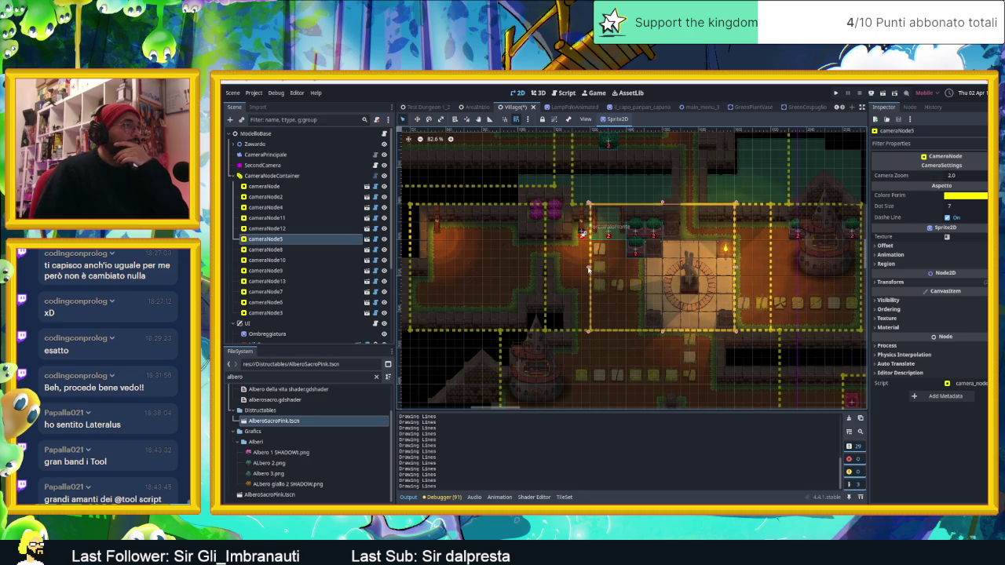
drag(576, 265, 570, 267)
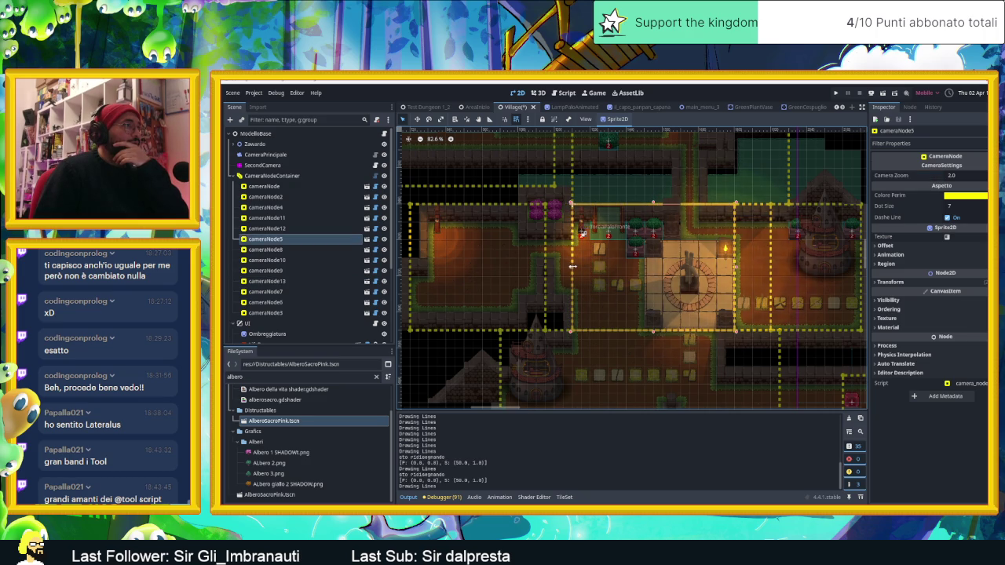
drag(736, 270, 746, 279)
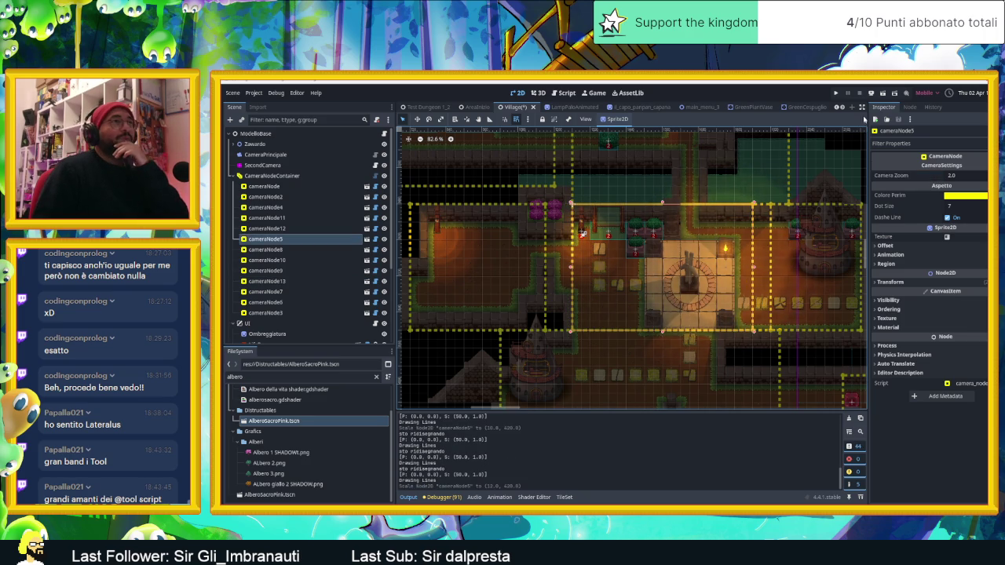
click(882, 94)
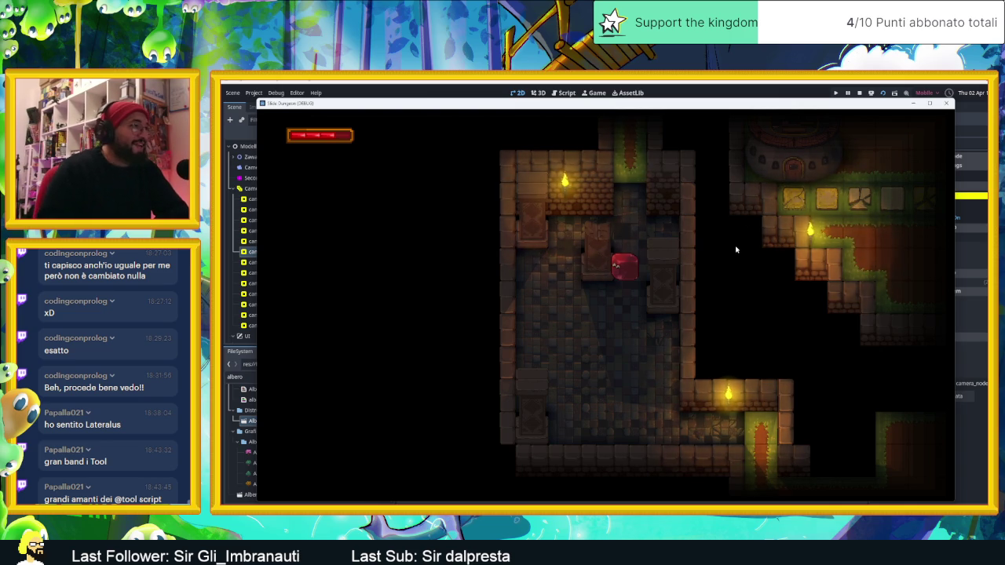
- Steer the slime around the torch-lit dungeon room and into its bottom-right alcove
key(Down)
key(Left)
key(Up)
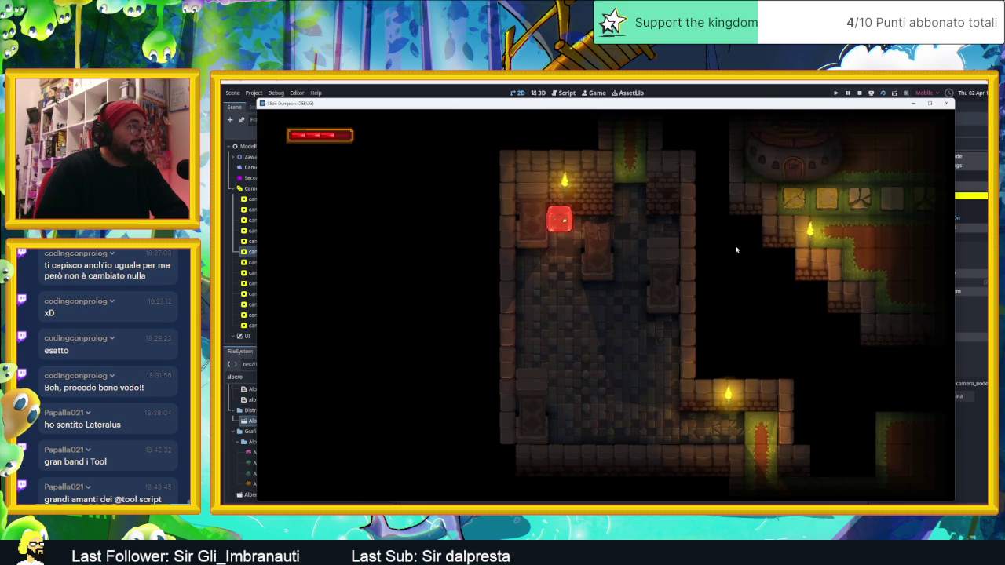
key(Down)
key(Up)
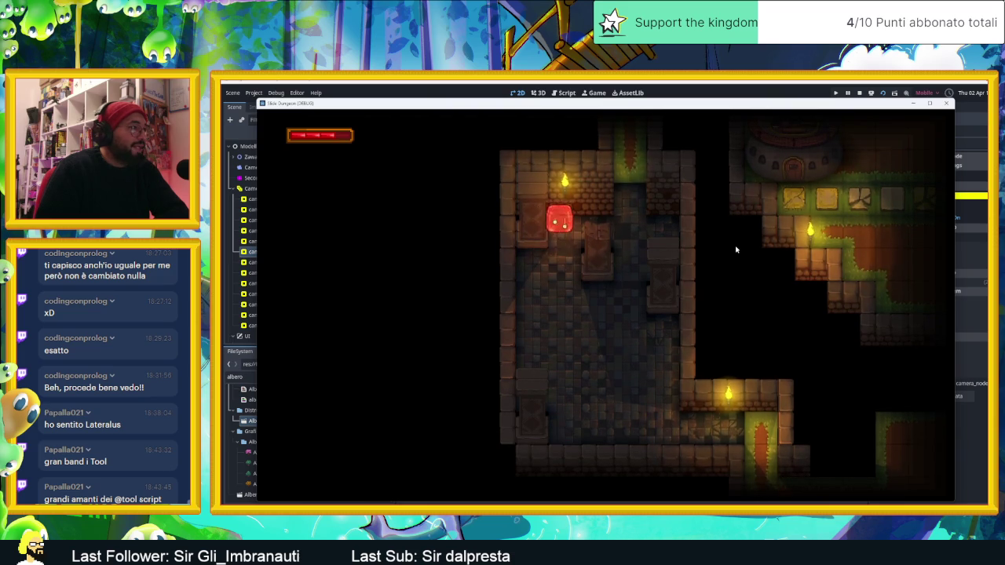
key(Right)
key(Left)
key(Down)
key(Right)
key(Up)
key(Left)
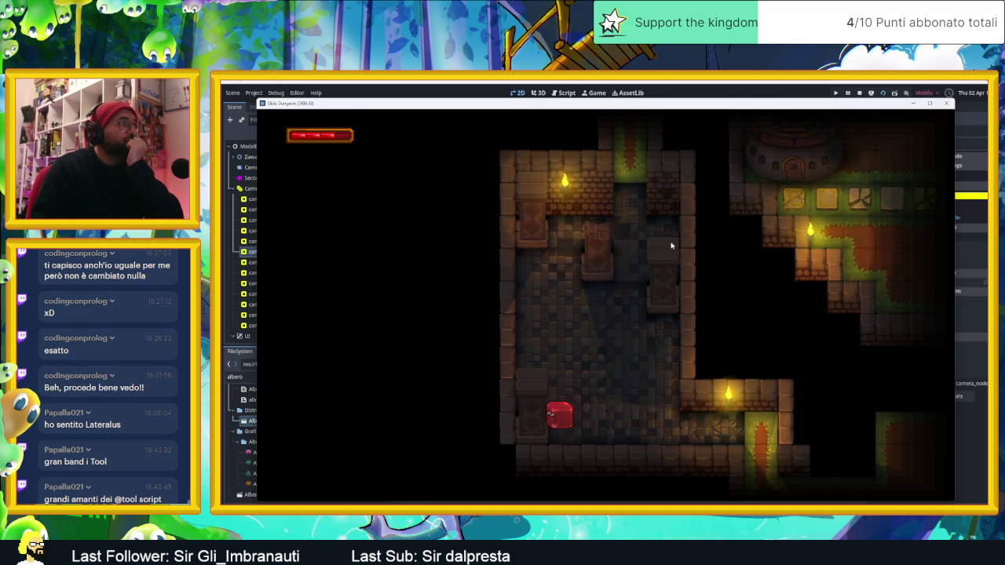
- Move the slime through the doorway into the tower rooms and corridor, then stop the game
key(Up)
key(Right)
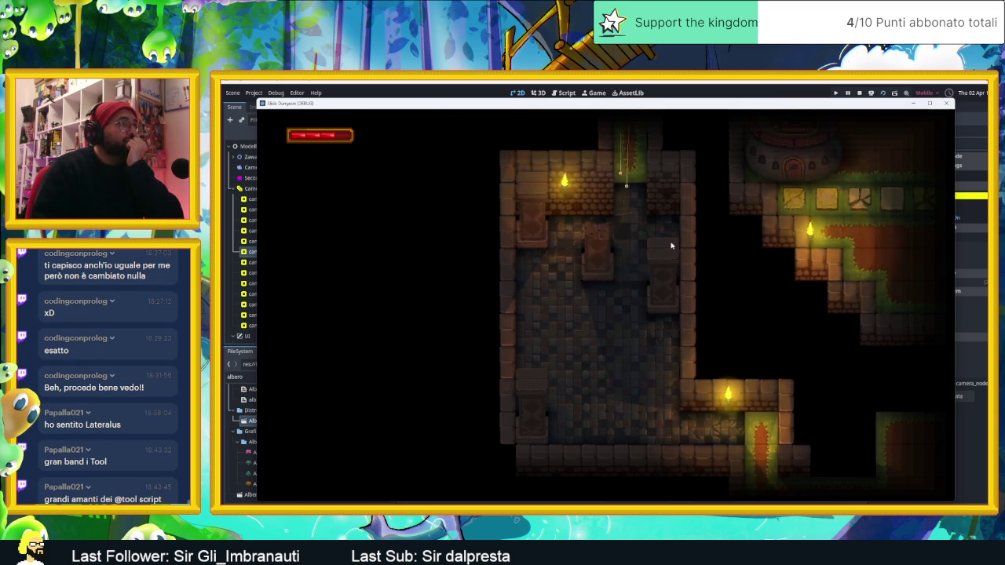
key(Left)
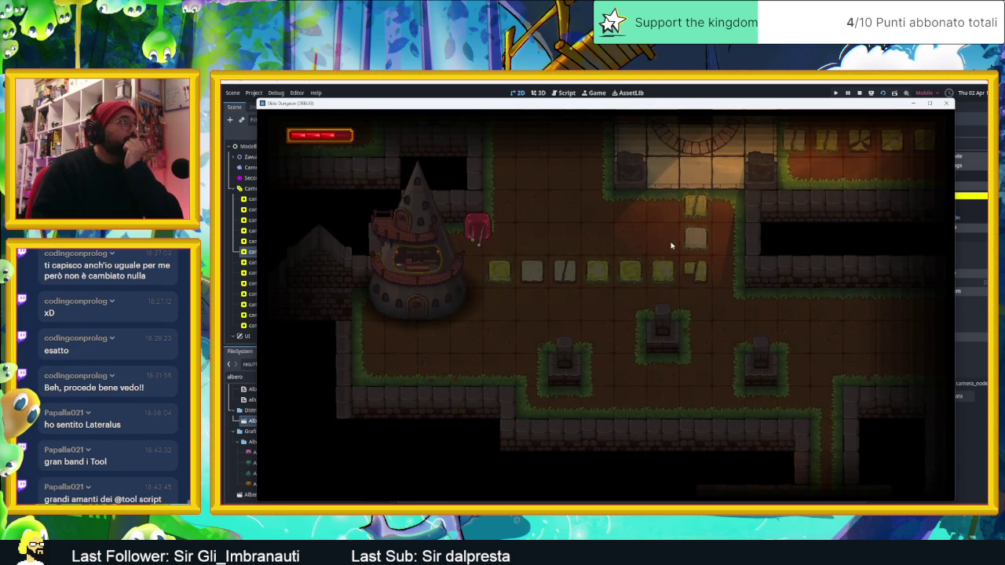
key(Right)
key(Down)
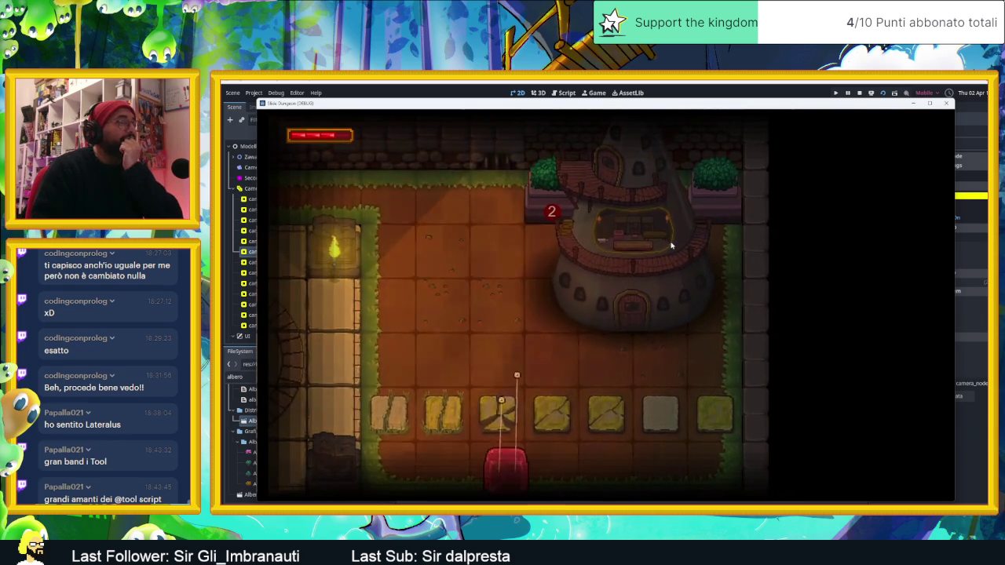
key(Up)
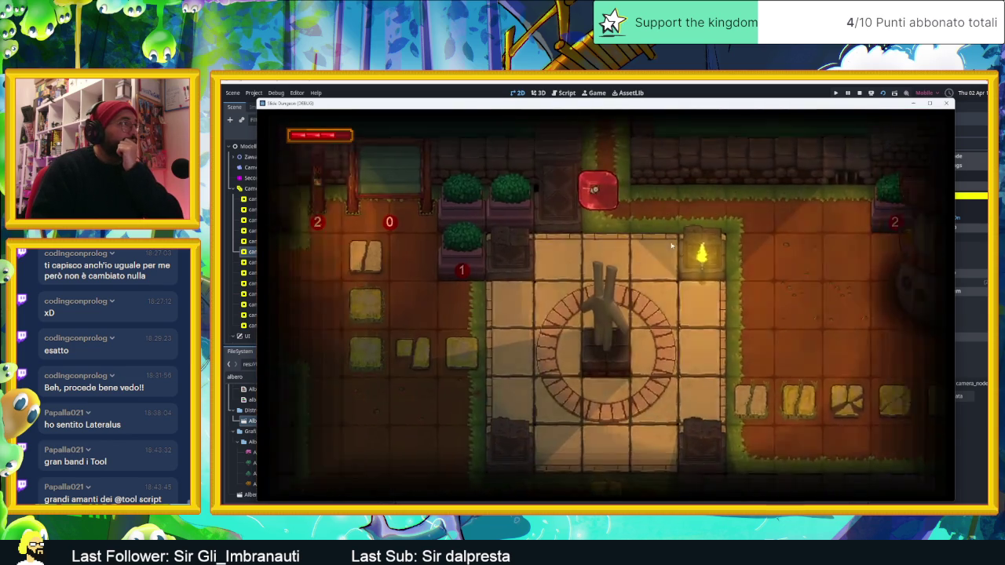
key(Left)
key(Down)
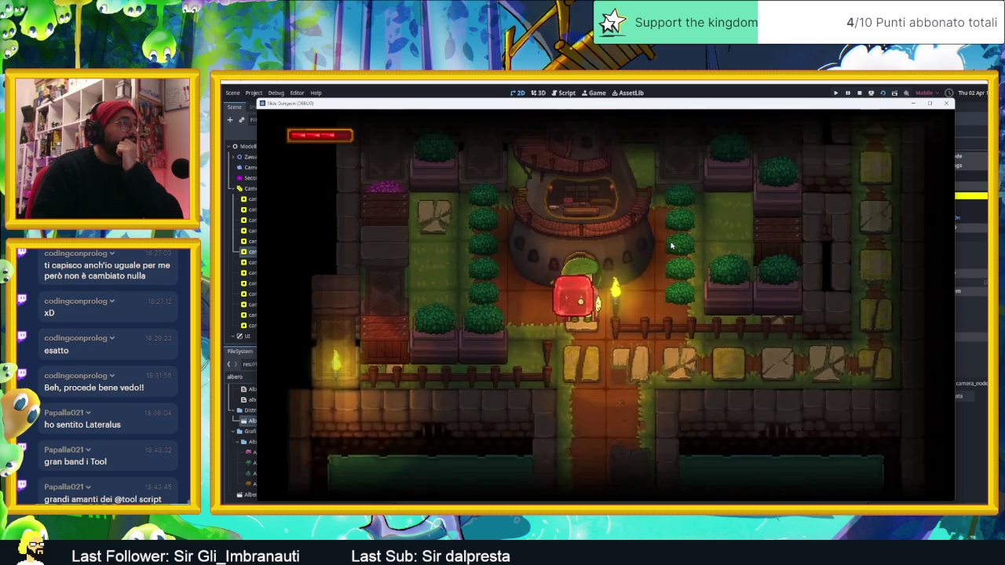
key(Up)
key(Down)
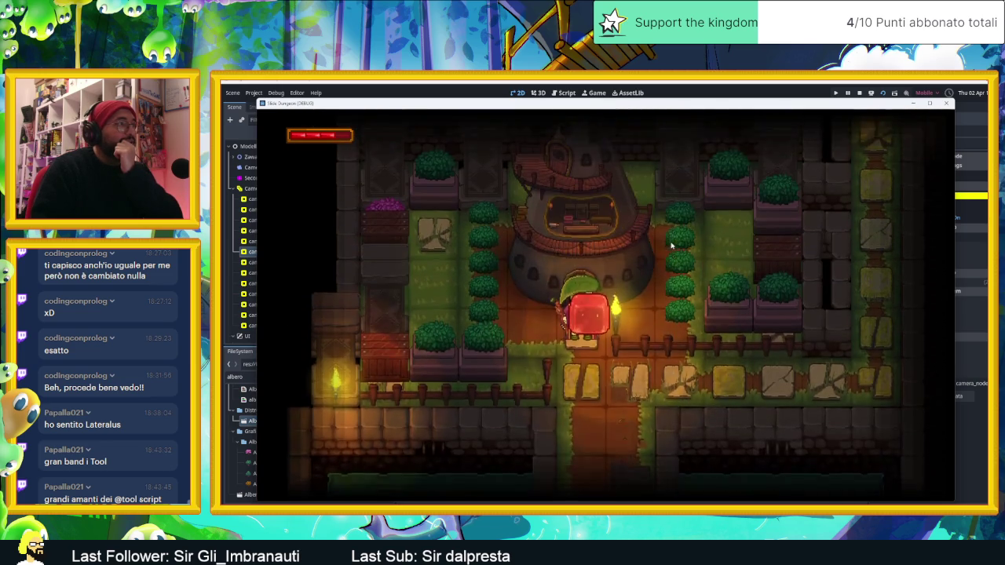
key(Up)
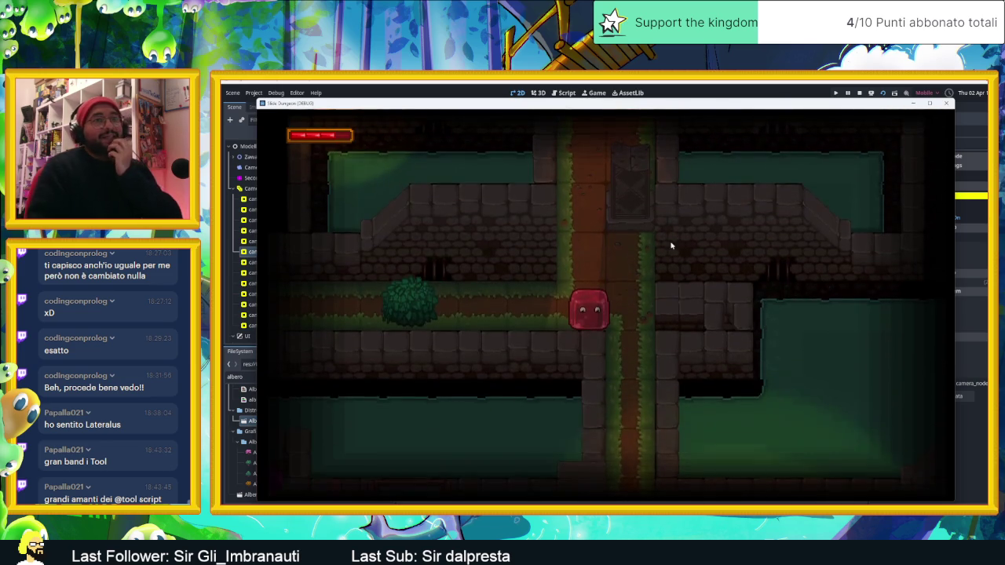
click(837, 95)
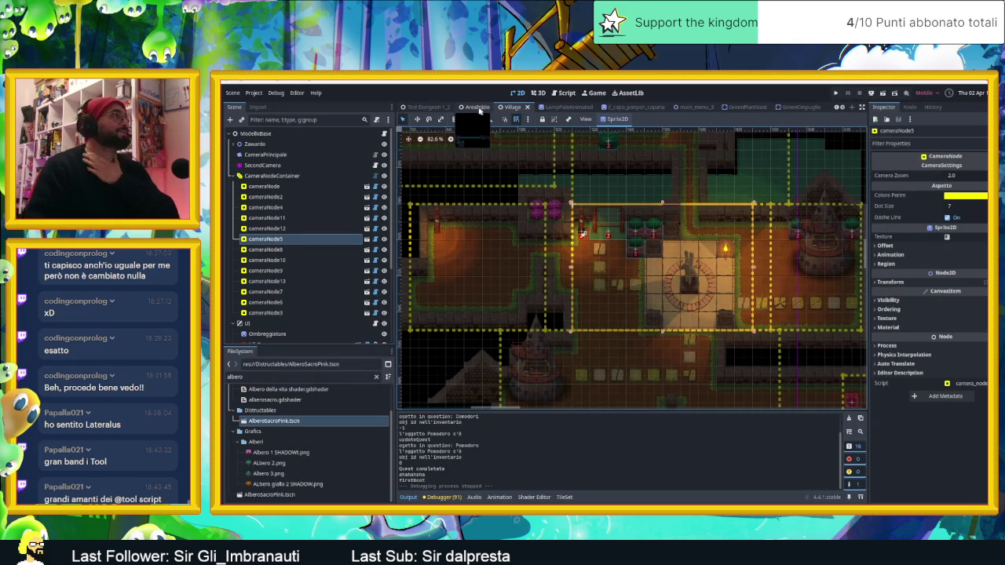
- Collapse CameraNodeContainer's camera nodes, zoom out over the whole village, then switch to Aseprite
drag(677, 242, 736, 358)
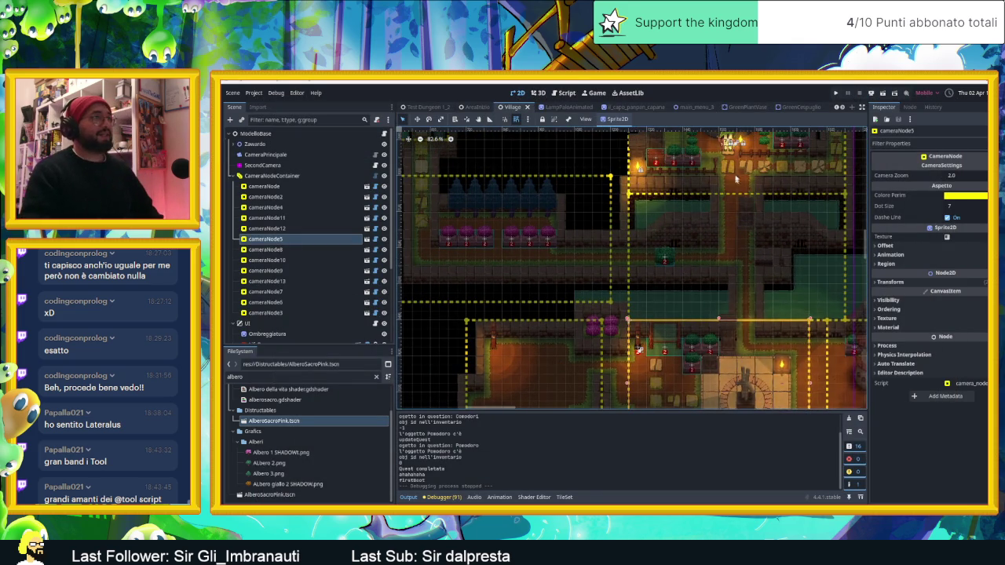
drag(734, 151, 694, 225)
click(688, 212)
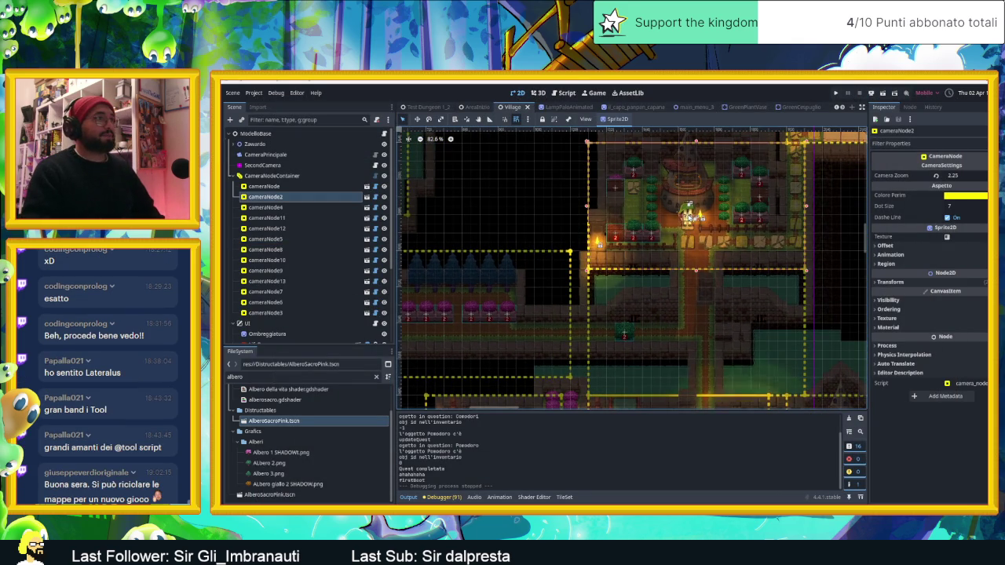
click(297, 176)
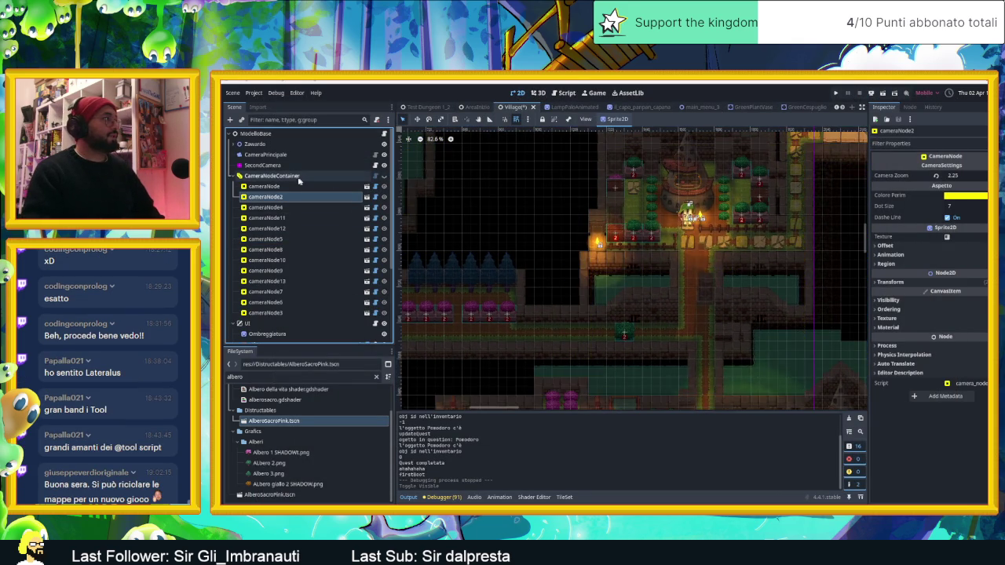
click(233, 176)
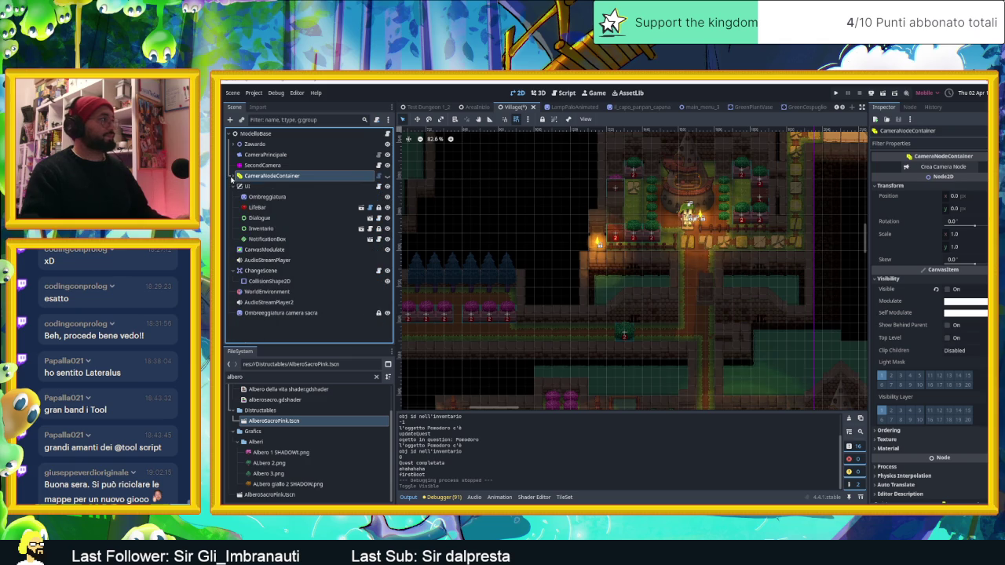
scroll(668, 267, down, 3)
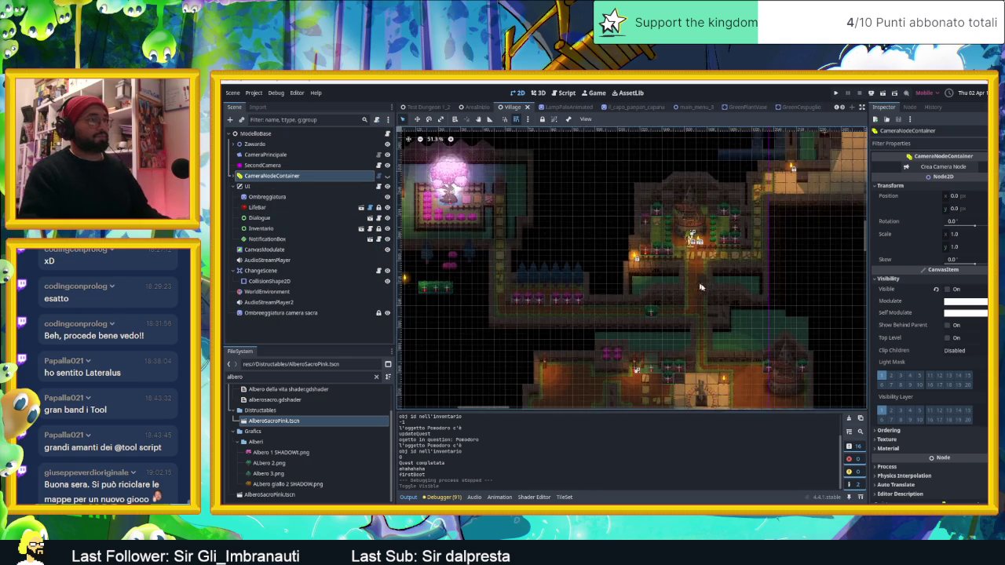
scroll(717, 291, down, 1)
click(474, 348)
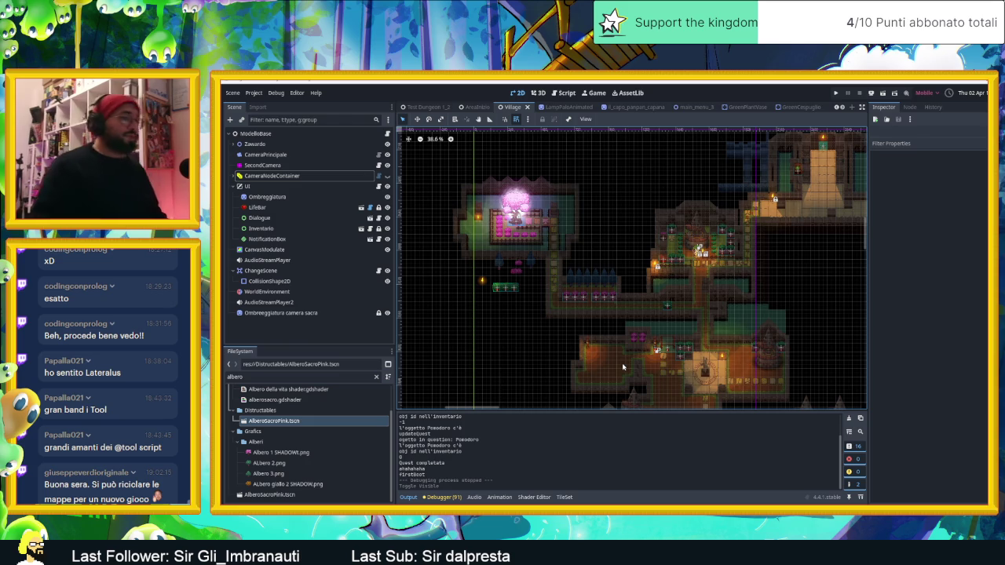
key(alt+Tab)
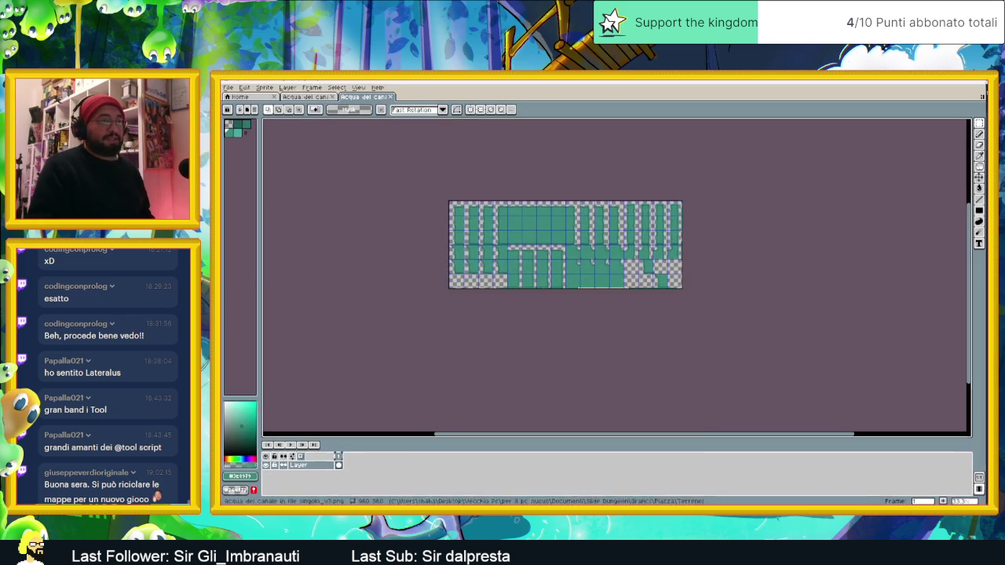
- Close both 'Acqua del canale' water tileset tabs and pick a recent canal water file from Aseprite's Home page
click(389, 97)
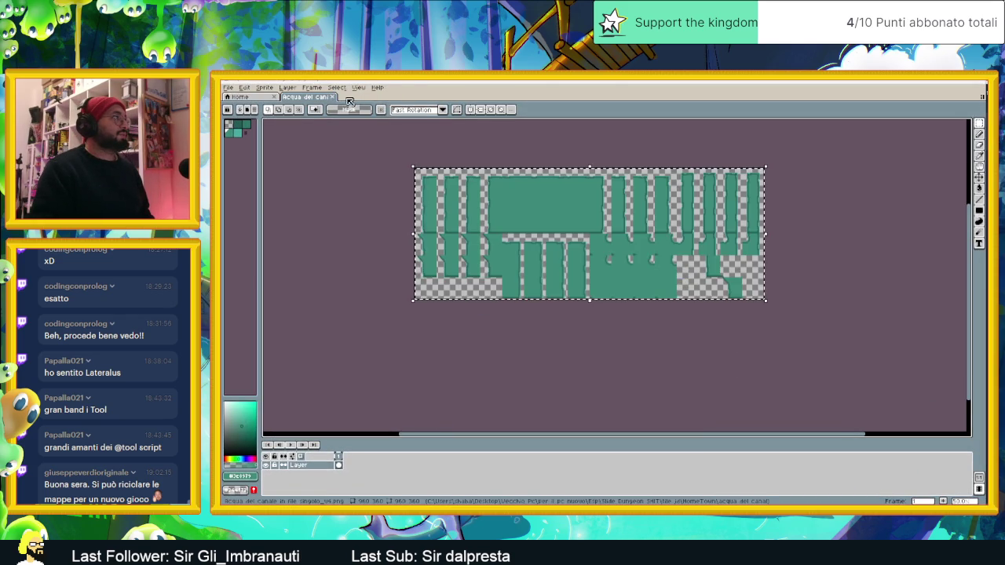
click(332, 97)
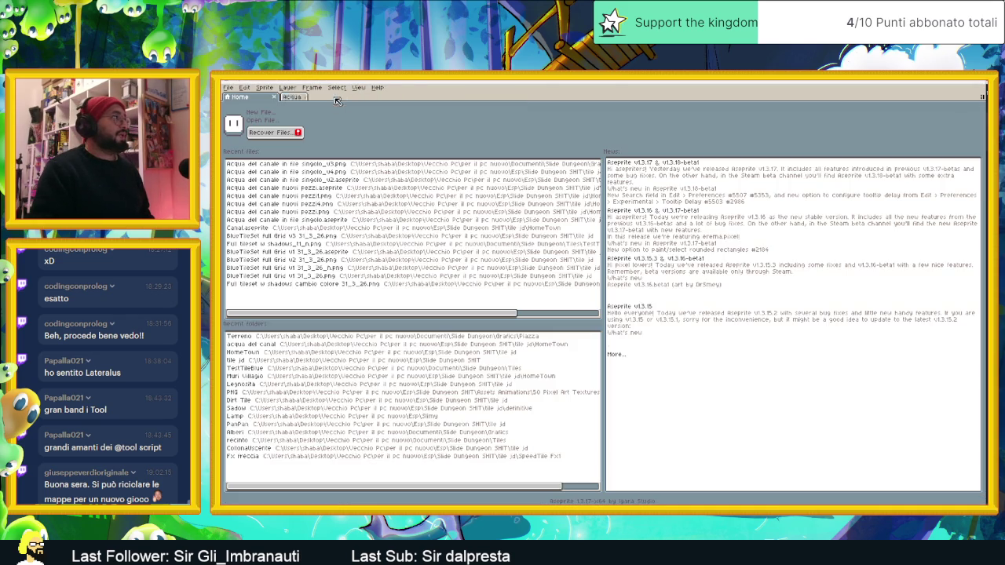
click(475, 163)
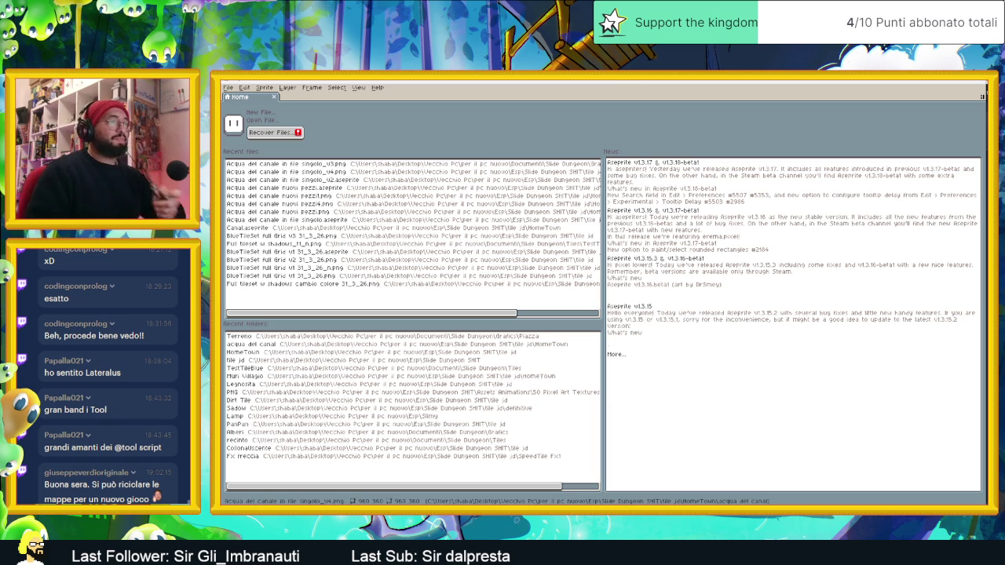
key(super)
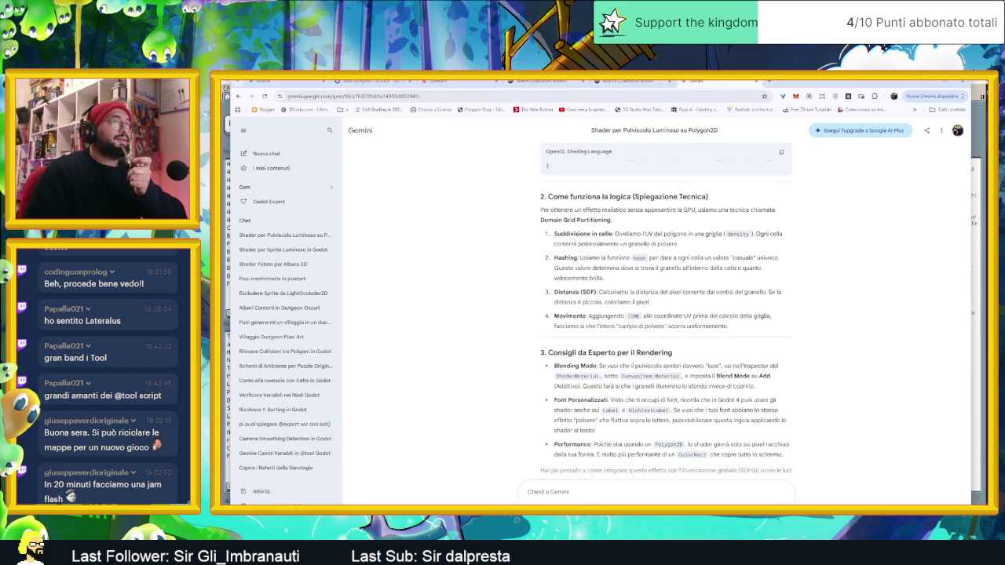
- In a new browser tab, reach itch.io's Game jams page from the Creator Dashboard account menu
click(766, 83)
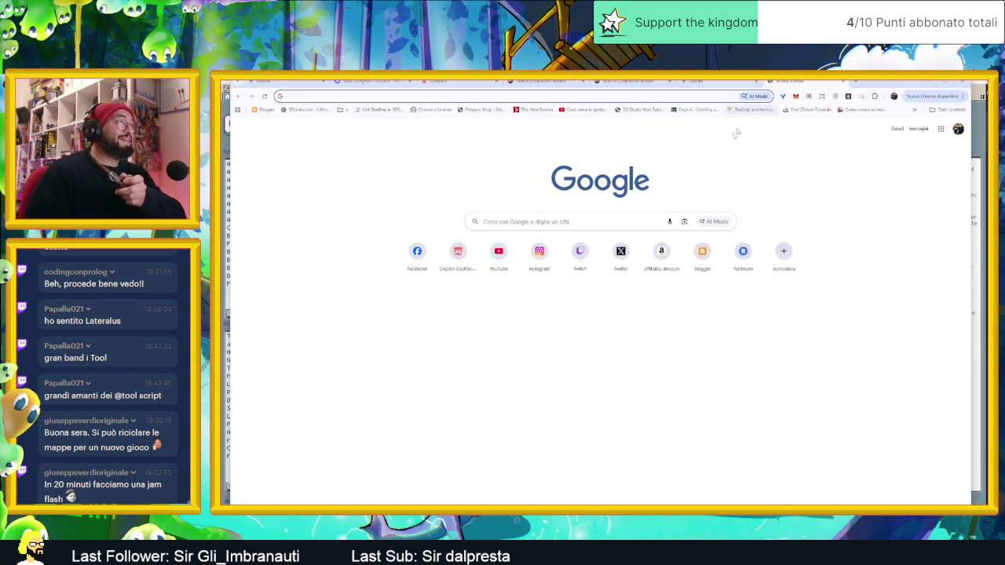
click(457, 252)
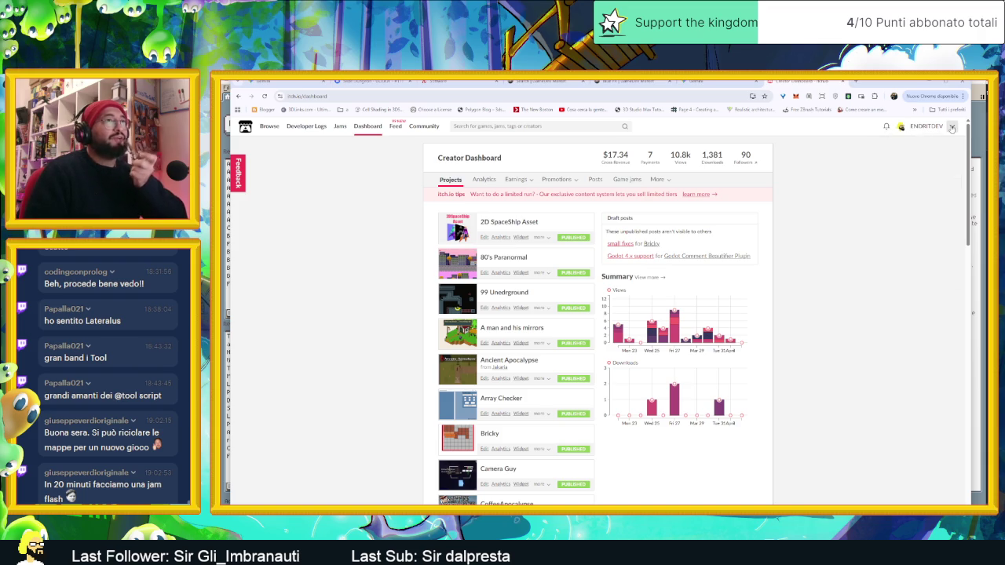
click(951, 127)
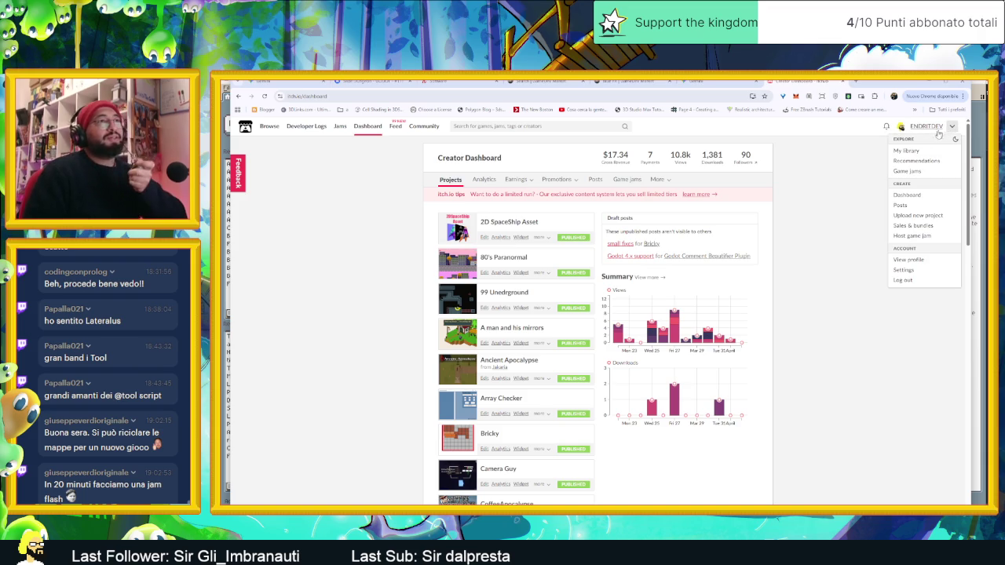
click(903, 171)
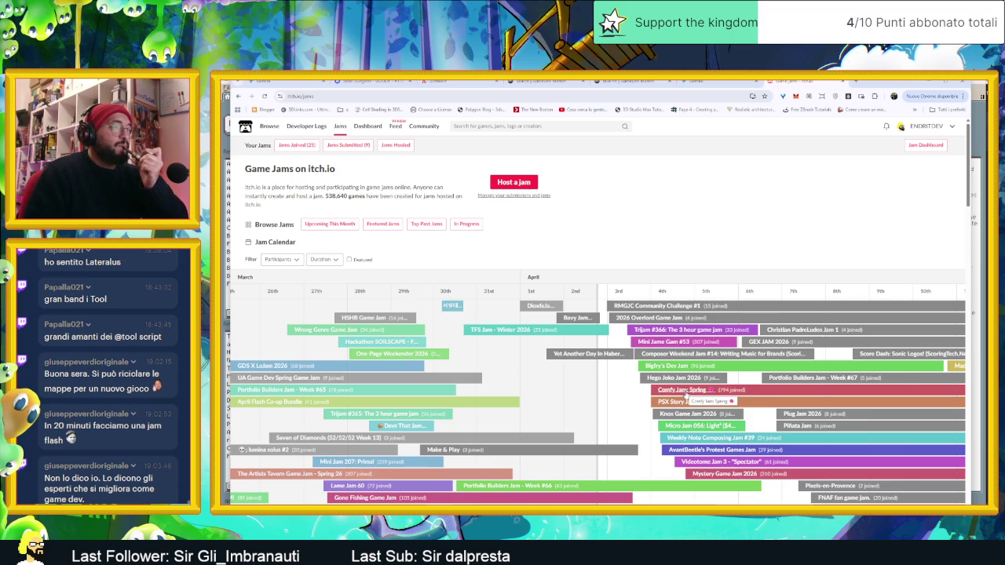
scroll(687, 395, down, 1)
scroll(687, 395, up, 1)
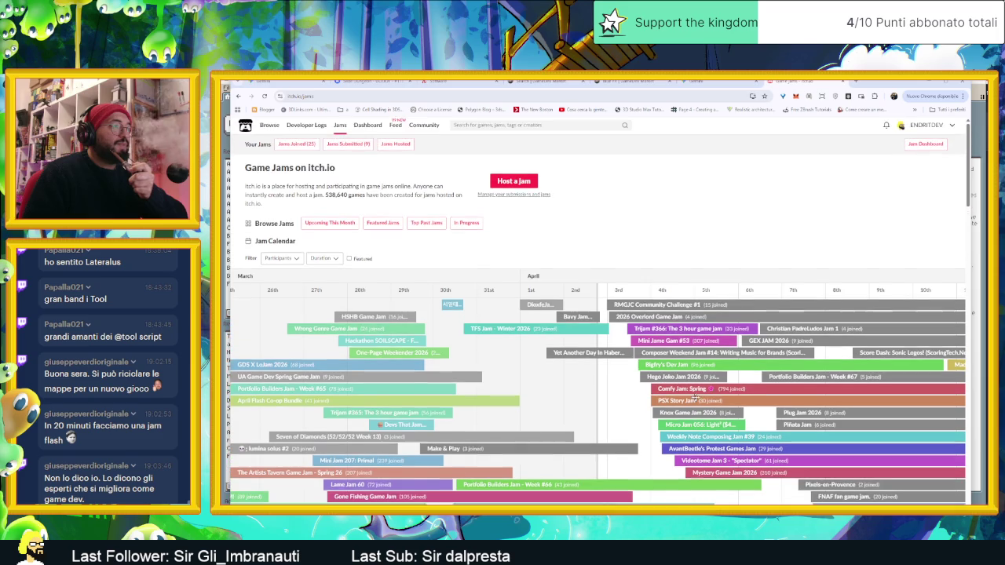
scroll(576, 428, right, 5)
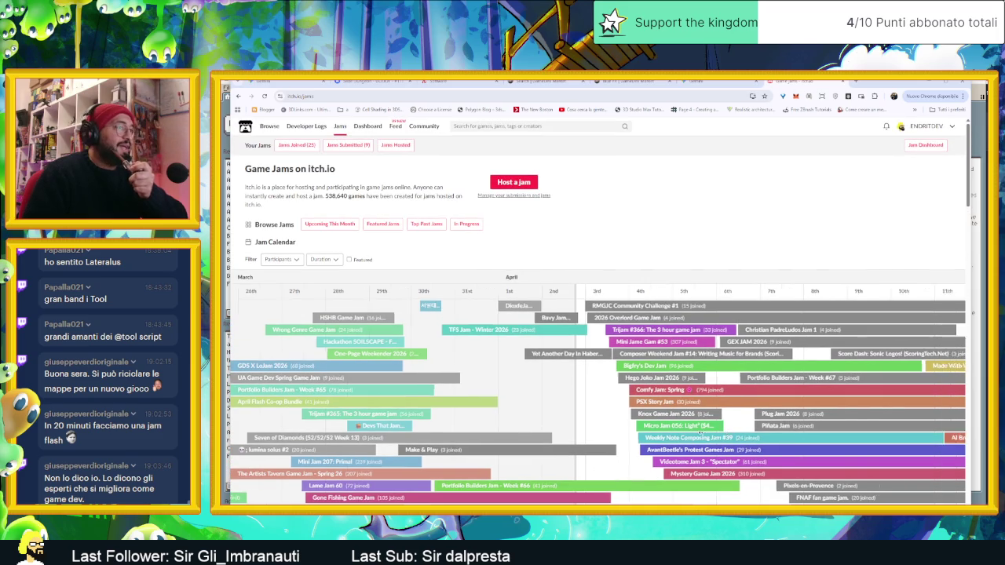
scroll(576, 428, right, 10)
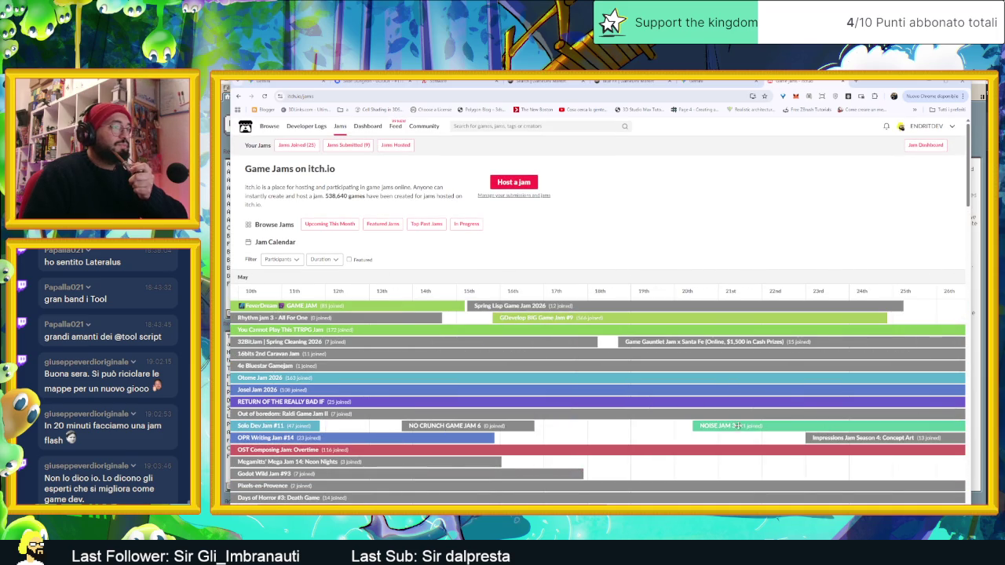
scroll(623, 418, left, 2)
scroll(550, 421, left, 1)
scroll(486, 424, left, 2)
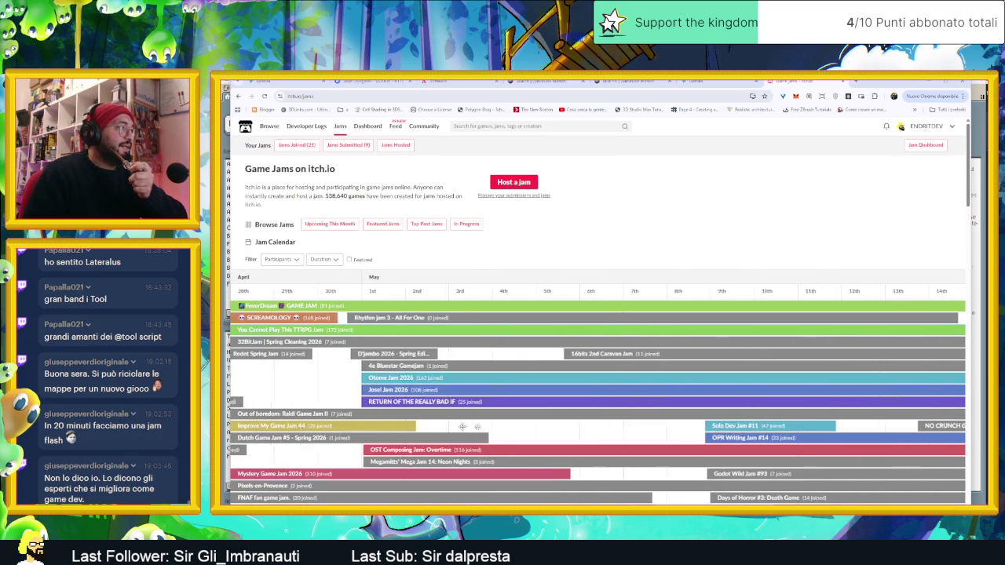
scroll(429, 425, left, 2)
scroll(429, 426, left, 2)
scroll(471, 416, left, 2)
scroll(518, 408, left, 2)
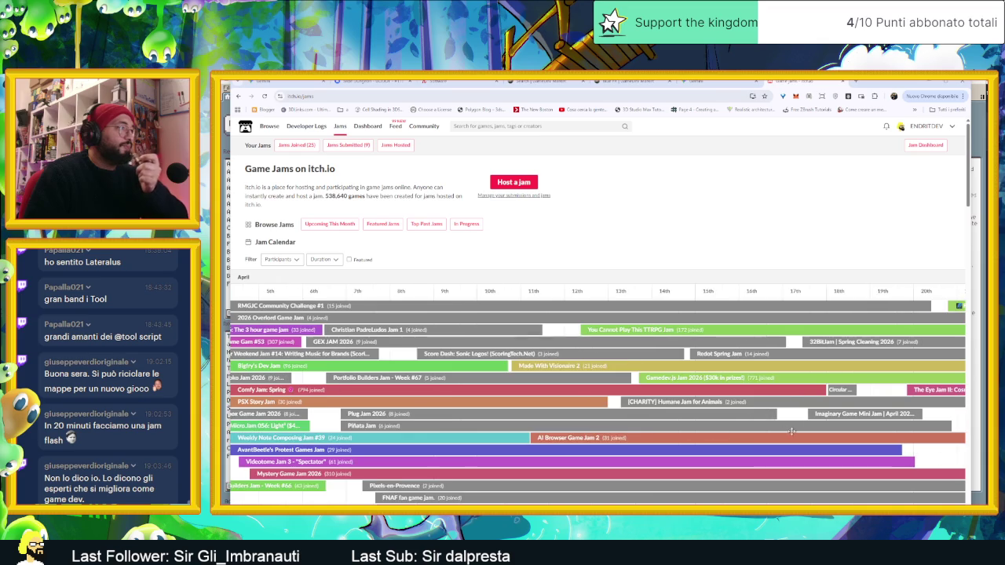
scroll(644, 405, left, 3)
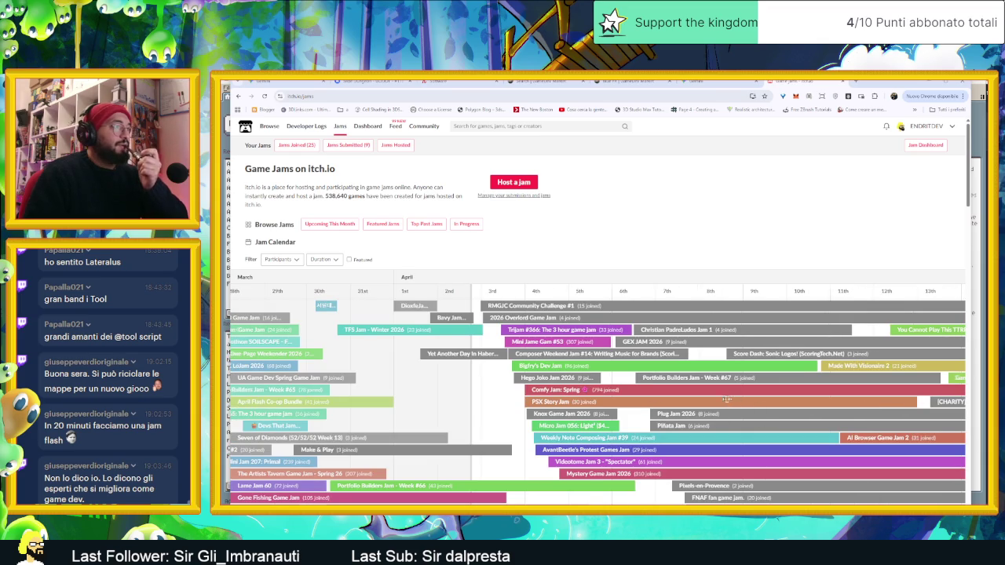
scroll(733, 399, right, 3)
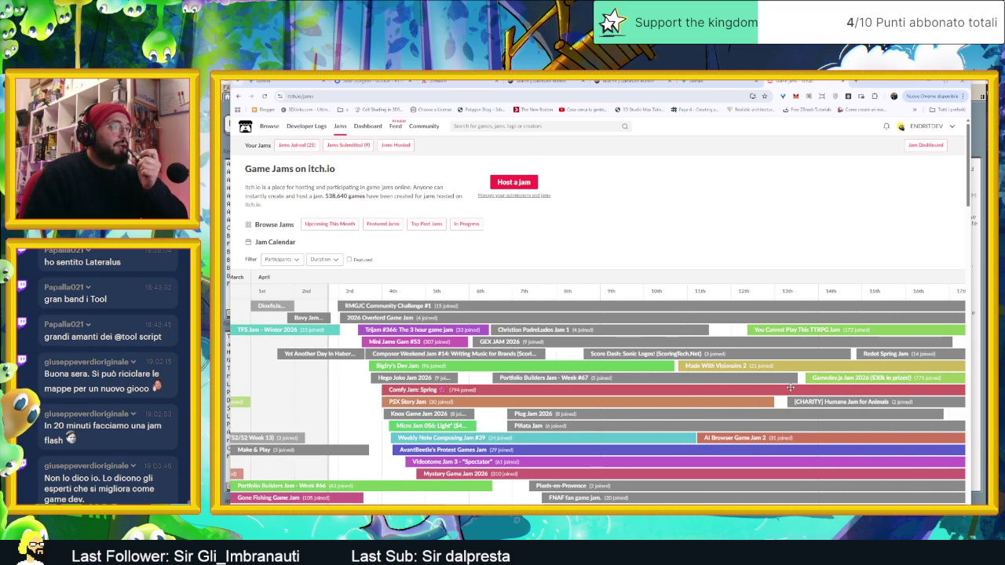
click(416, 390)
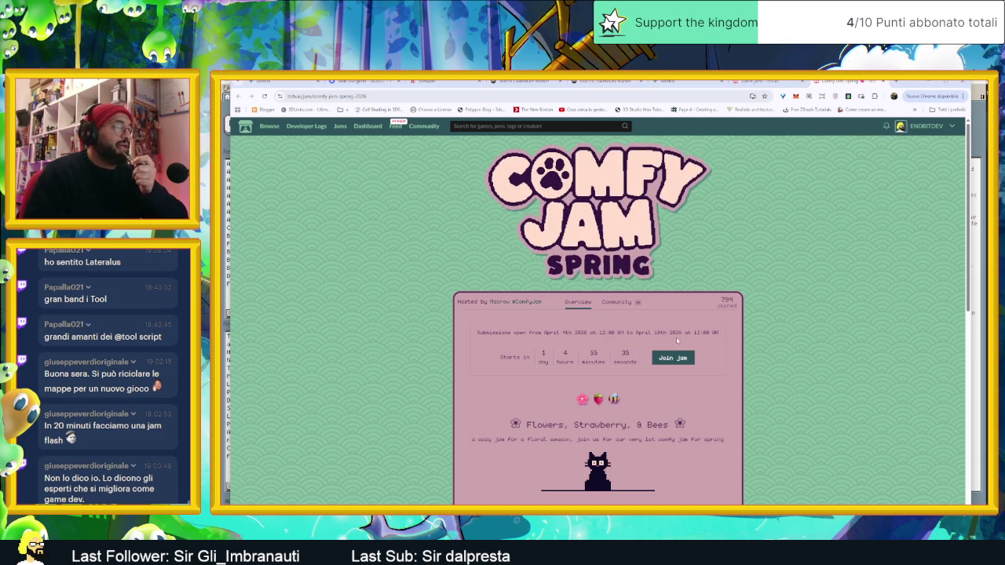
scroll(754, 363, down, 2)
scroll(753, 362, down, 1)
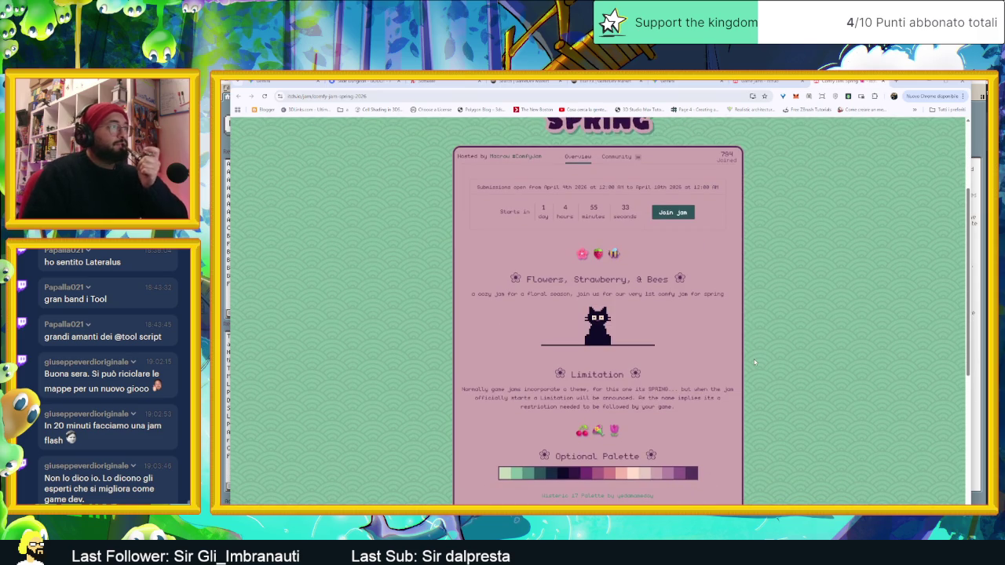
scroll(746, 363, down, 2)
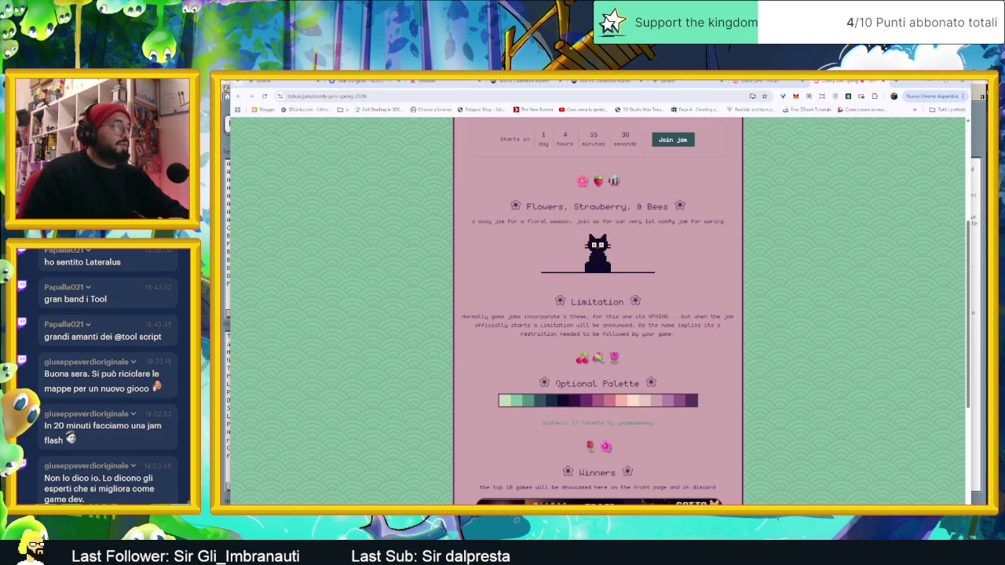
scroll(583, 424, down, 4)
scroll(659, 421, down, 2)
scroll(664, 419, down, 1)
scroll(669, 416, down, 1)
scroll(669, 415, up, 1)
scroll(669, 419, up, 5)
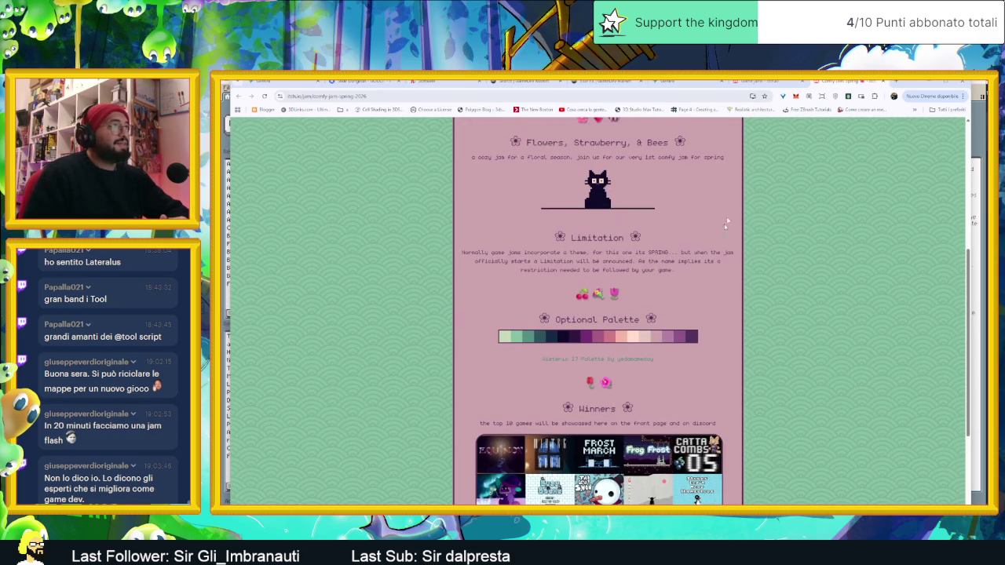
key(ctrl+w)
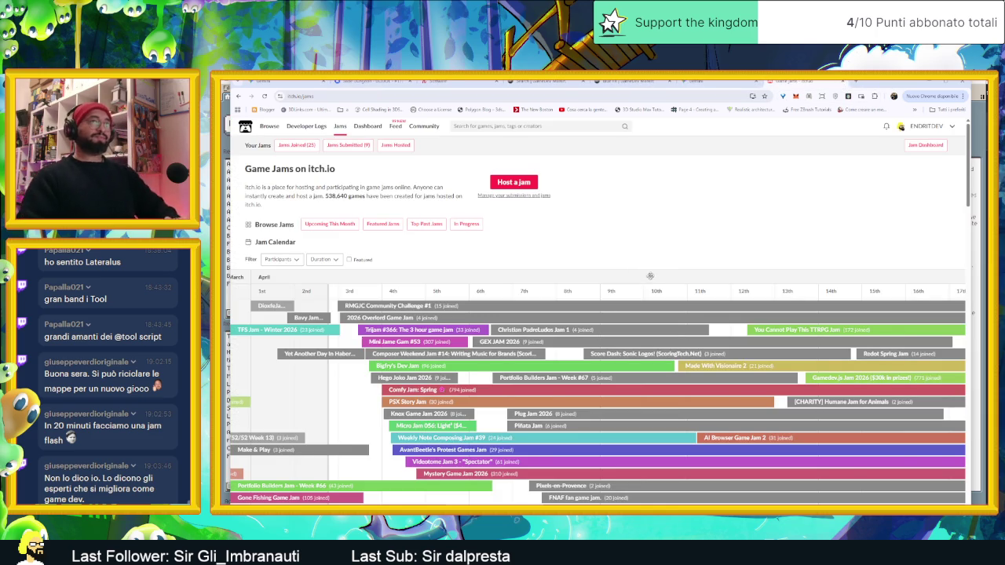
scroll(654, 307, down, 1)
scroll(654, 307, down, 2)
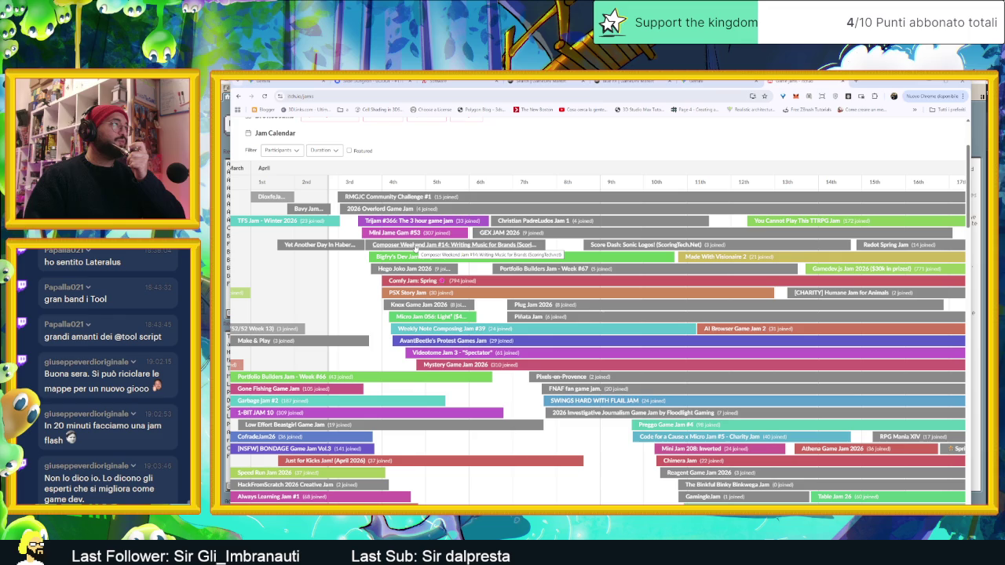
- Open the Composer Weekend Jam #14 page from the calendar and scroll through its description
click(415, 246)
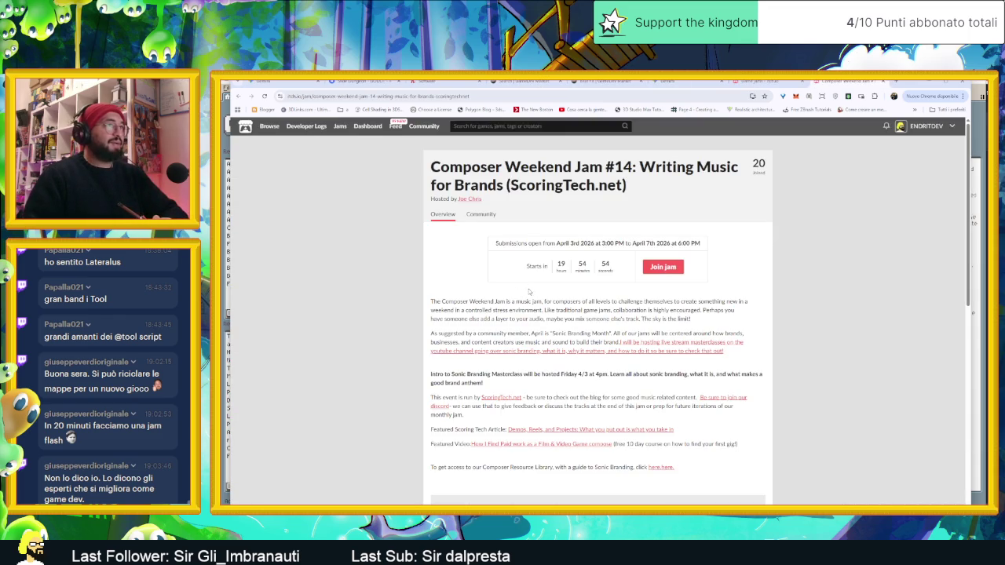
scroll(723, 400, down, 2)
scroll(723, 400, down, 1)
scroll(722, 400, down, 1)
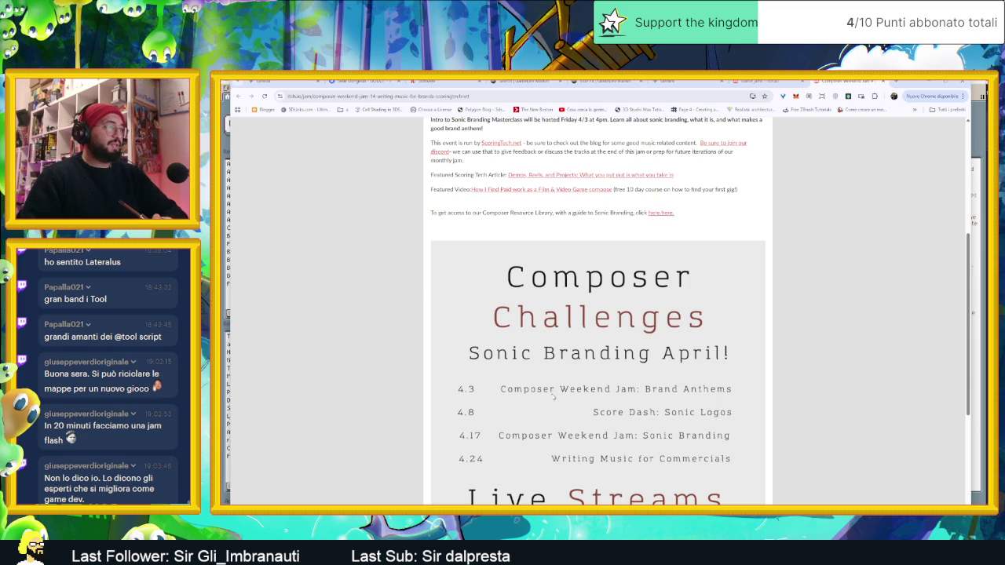
scroll(707, 399, down, 2)
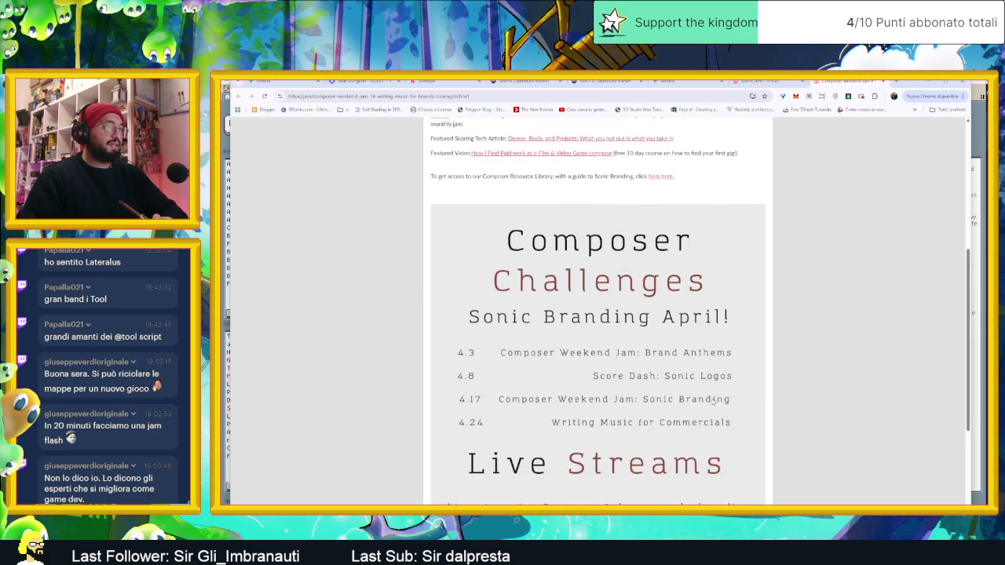
scroll(711, 399, down, 2)
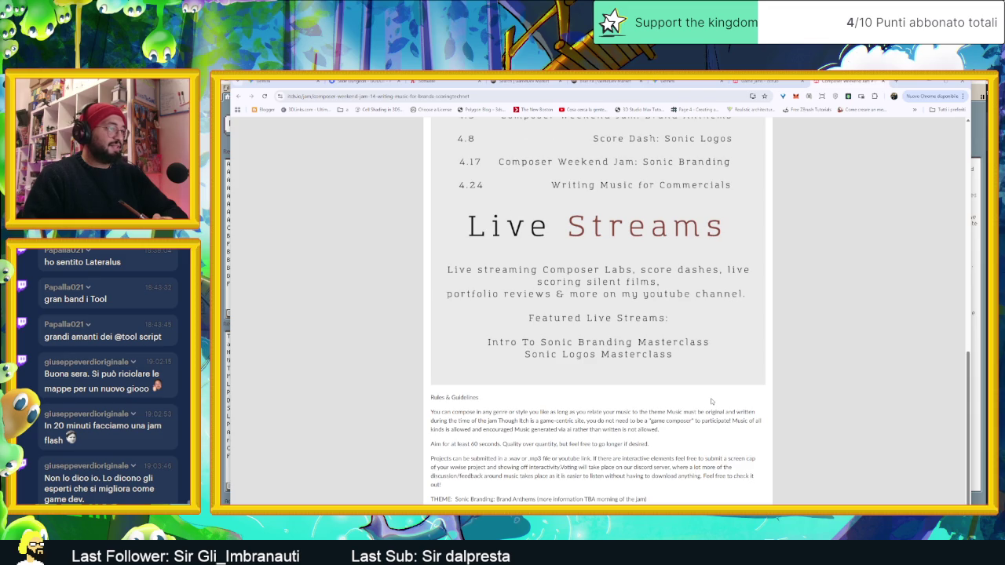
scroll(710, 398, up, 2)
scroll(711, 398, up, 3)
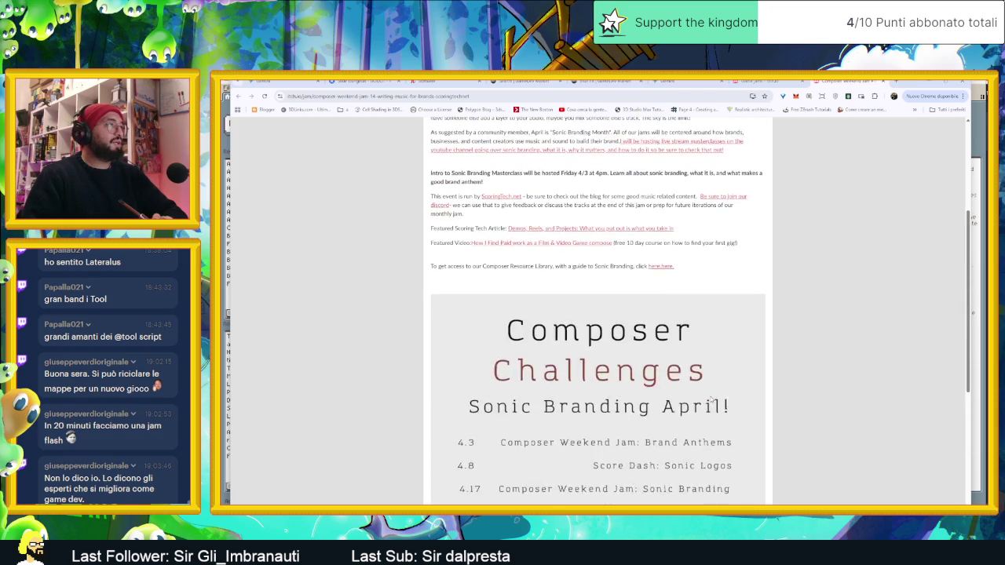
scroll(711, 398, up, 2)
scroll(709, 397, up, 2)
scroll(709, 397, up, 1)
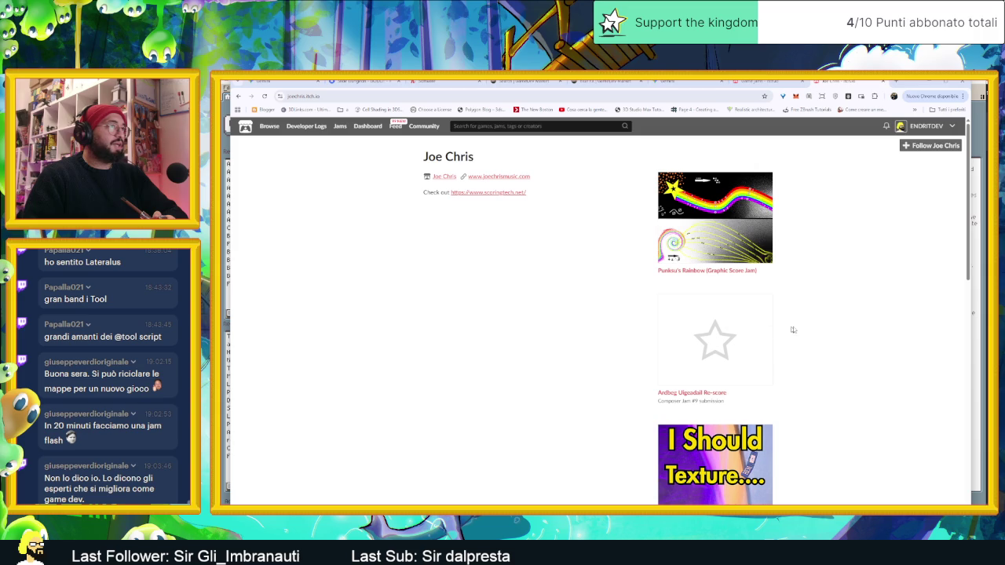
- View the Punksu's Rainbow submission, then return to the host's profile and scroll it
click(732, 236)
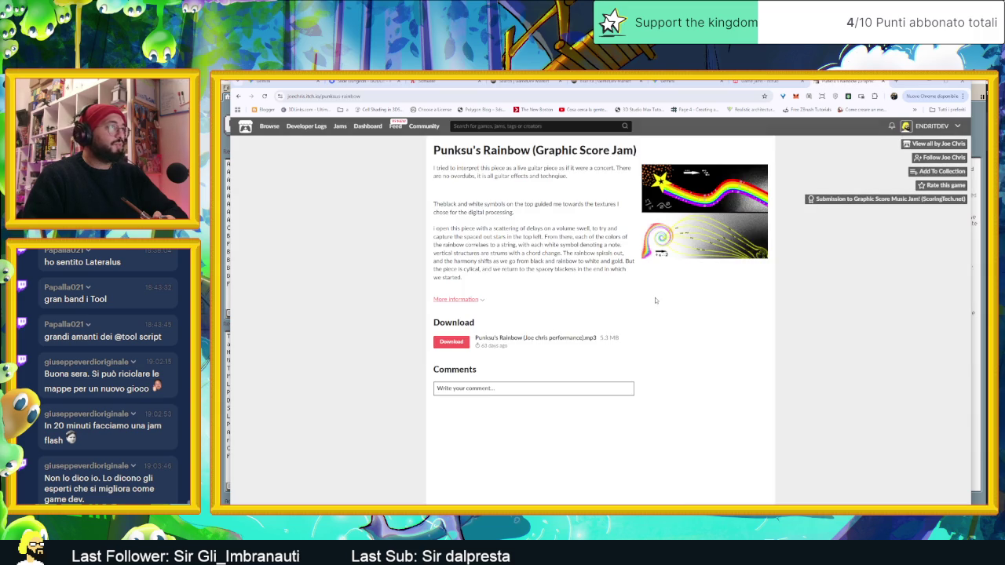
key(alt+Left)
scroll(800, 406, down, 2)
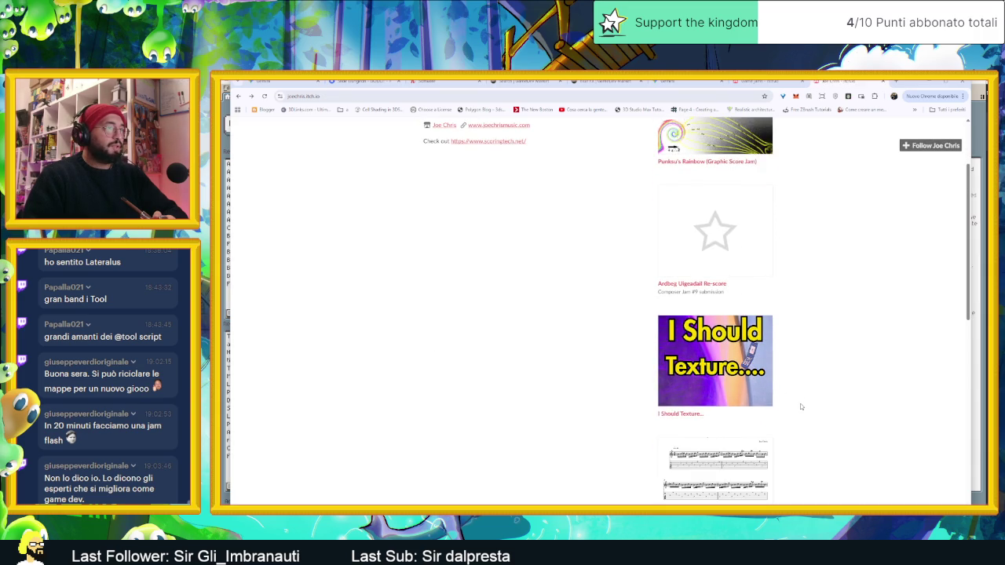
scroll(800, 403, down, 2)
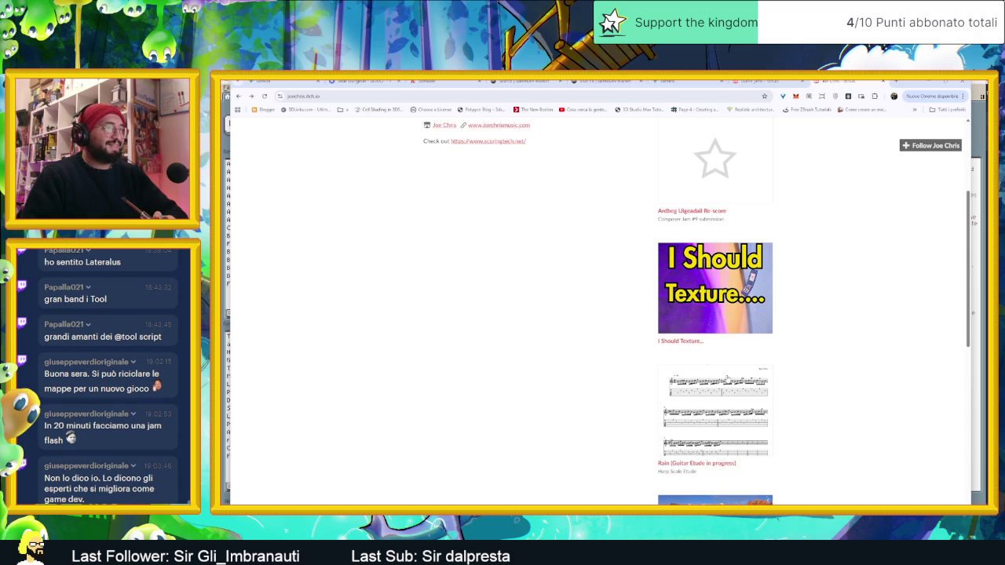
scroll(726, 380, down, 2)
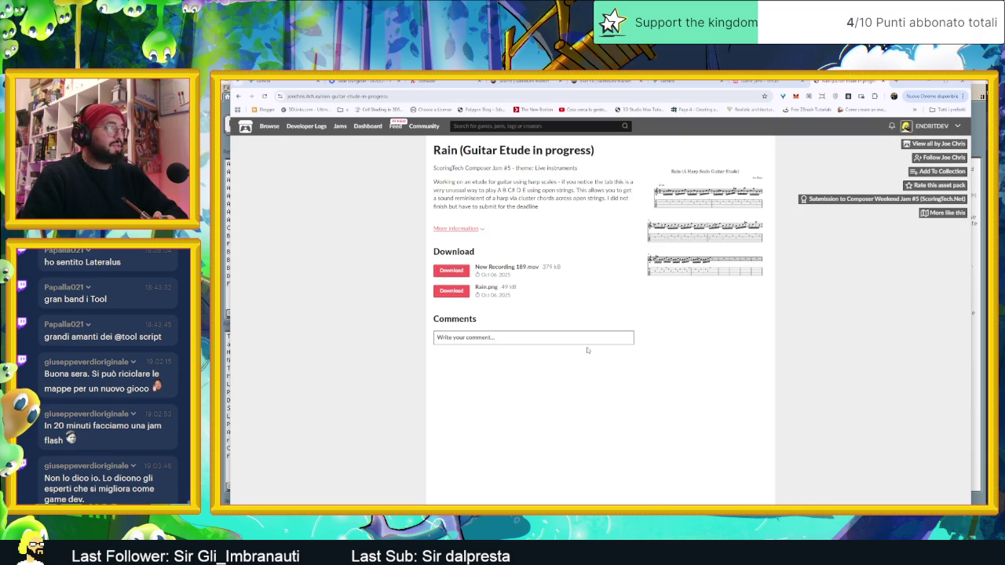
- Come back from the Rain submission, scroll the profile, and return to the Composer Weekend Jam #14 page
key(alt+Left)
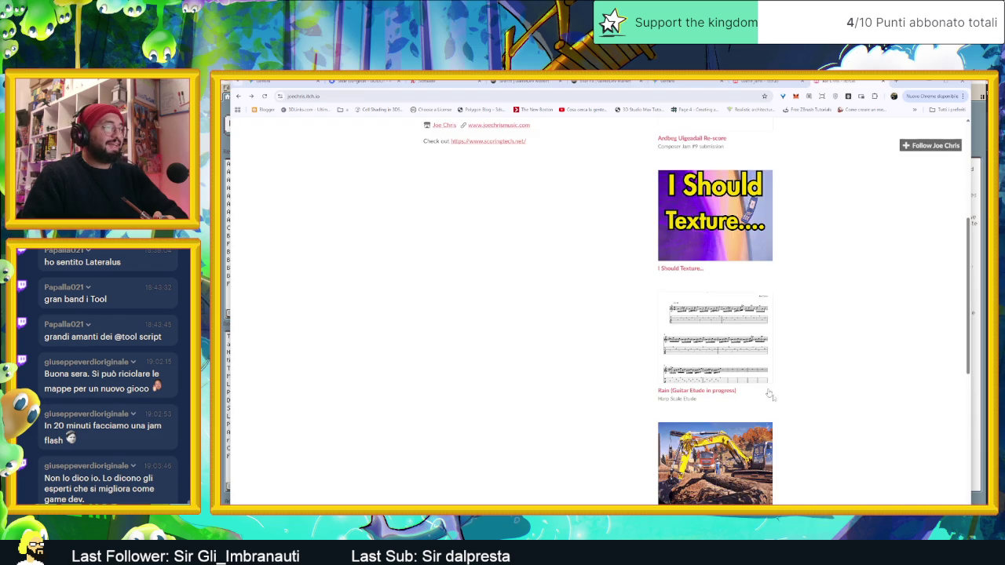
scroll(780, 404, down, 2)
scroll(781, 402, down, 2)
scroll(781, 401, down, 2)
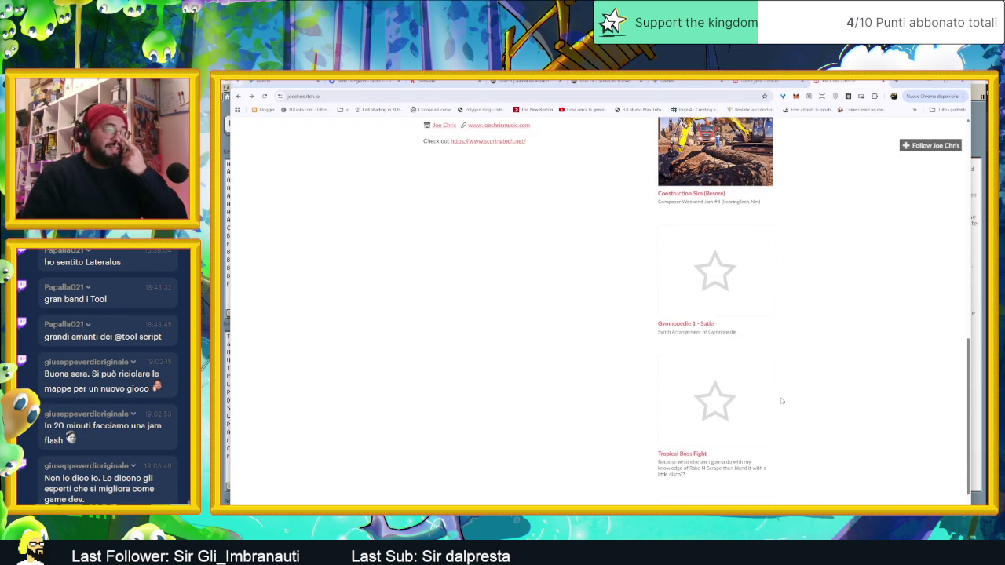
scroll(771, 397, down, 3)
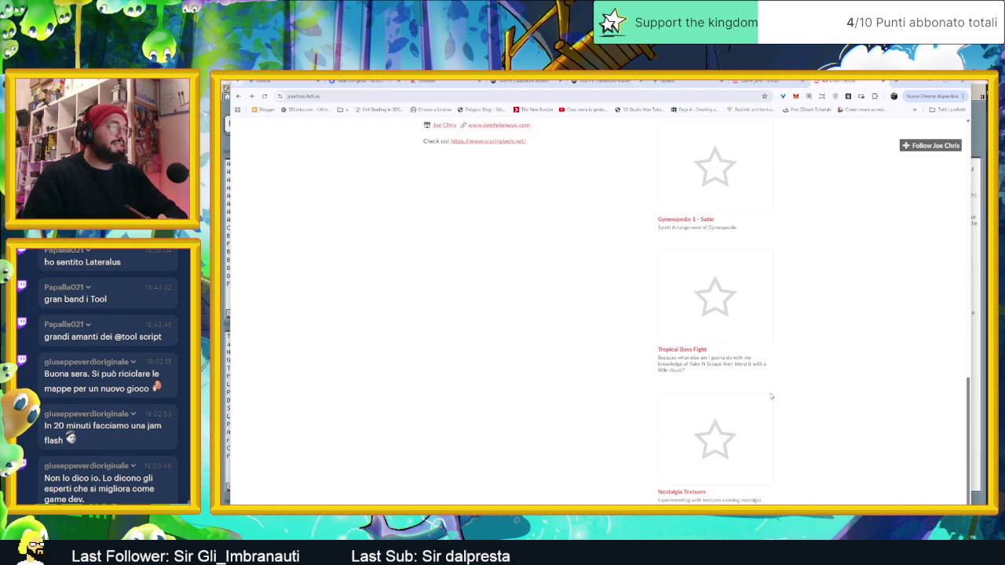
key(alt+Left)
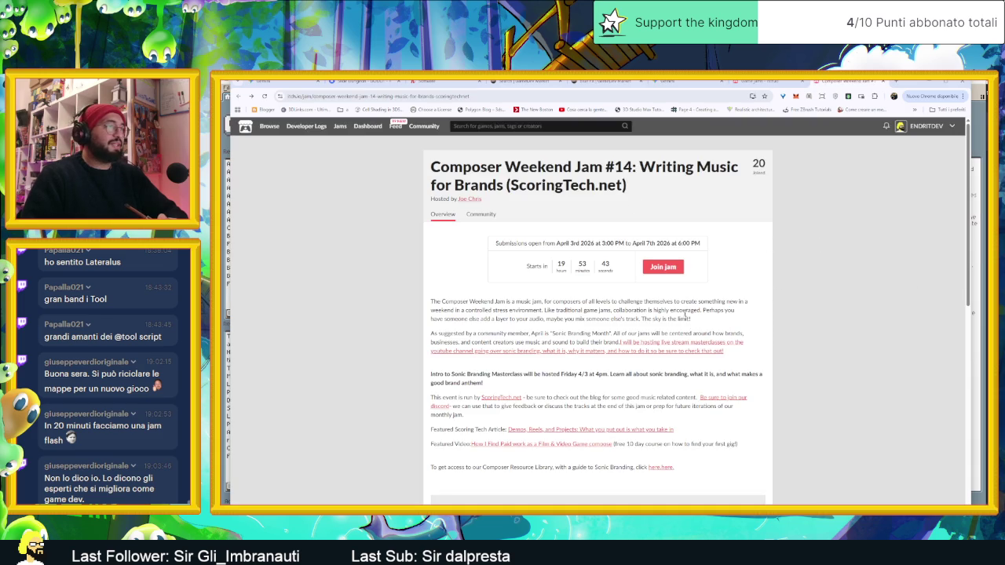
- Scroll the jam description and open its Featured Video about finding paid composer work
scroll(741, 353, down, 3)
scroll(746, 352, down, 3)
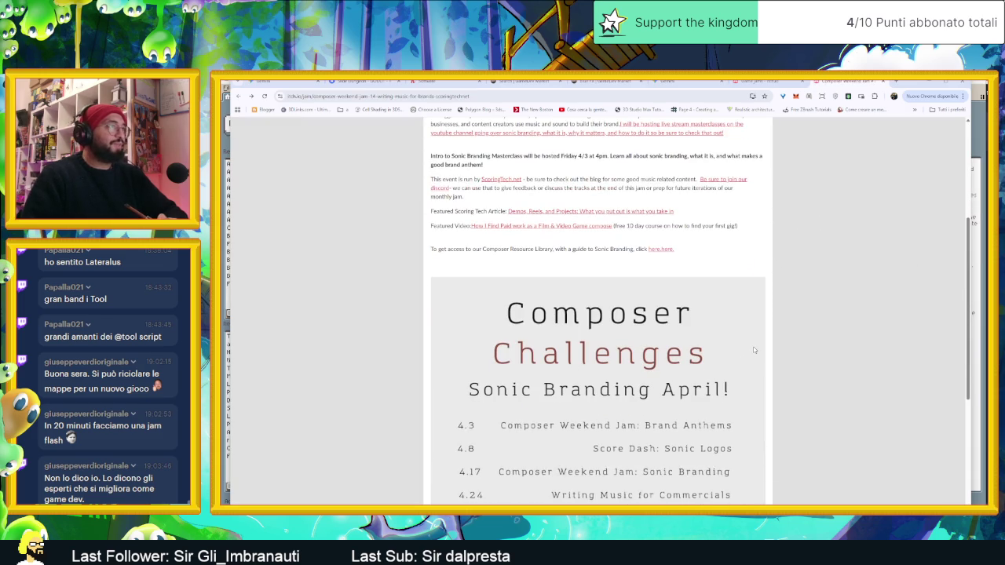
scroll(752, 351, up, 5)
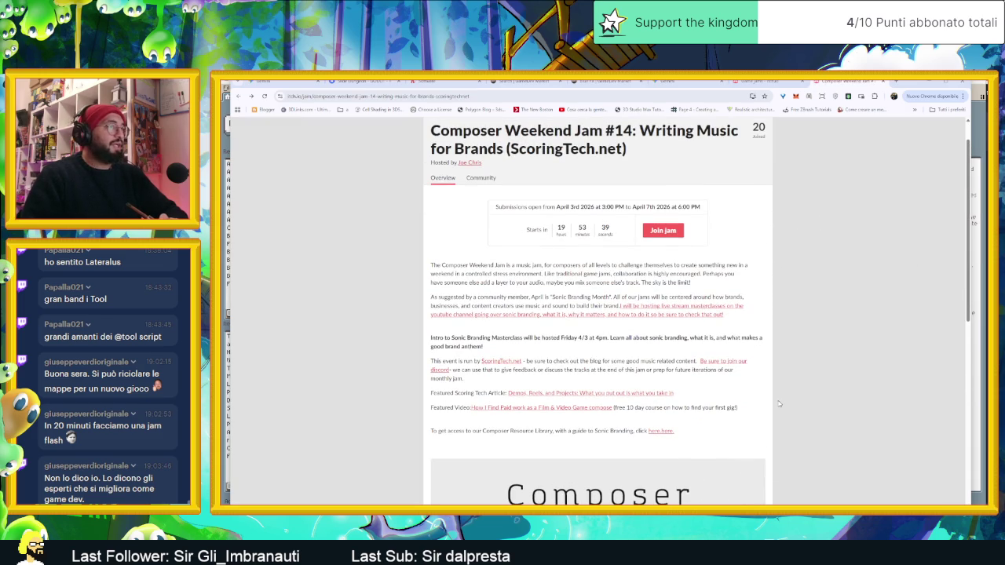
scroll(779, 403, down, 2)
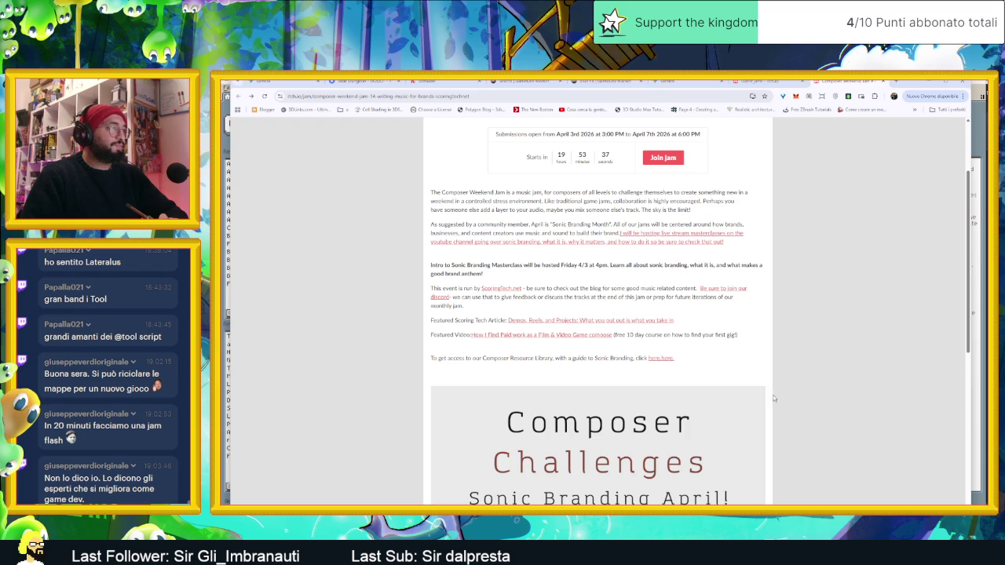
click(503, 335)
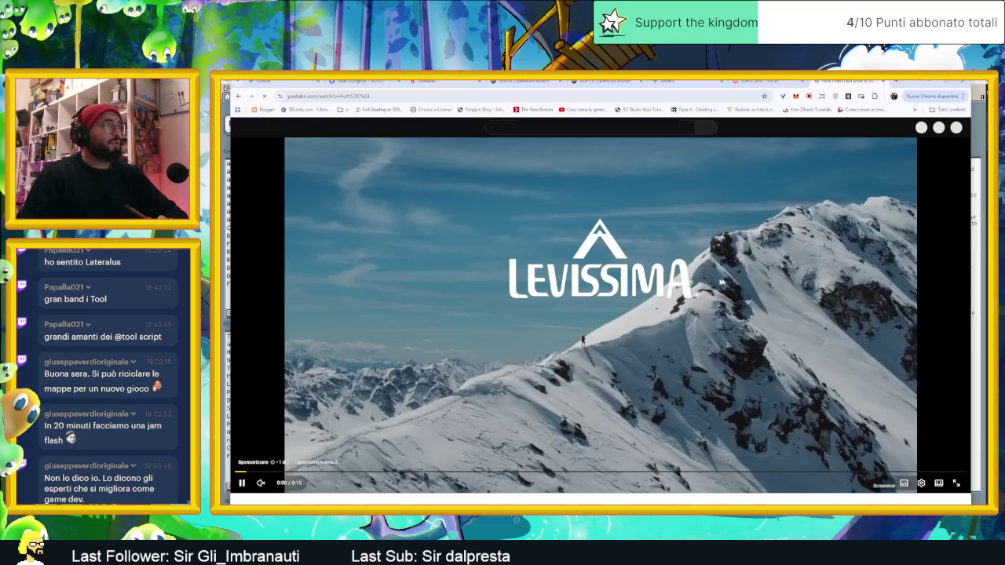
- Skip the sponsored ad before the YouTube composer career video
scroll(552, 366, down, 3)
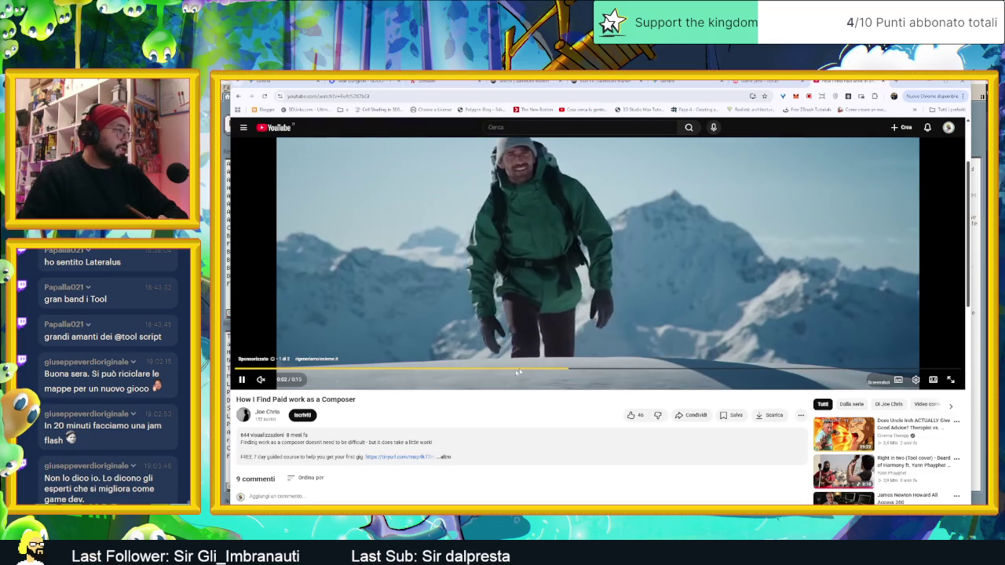
scroll(444, 420, down, 1)
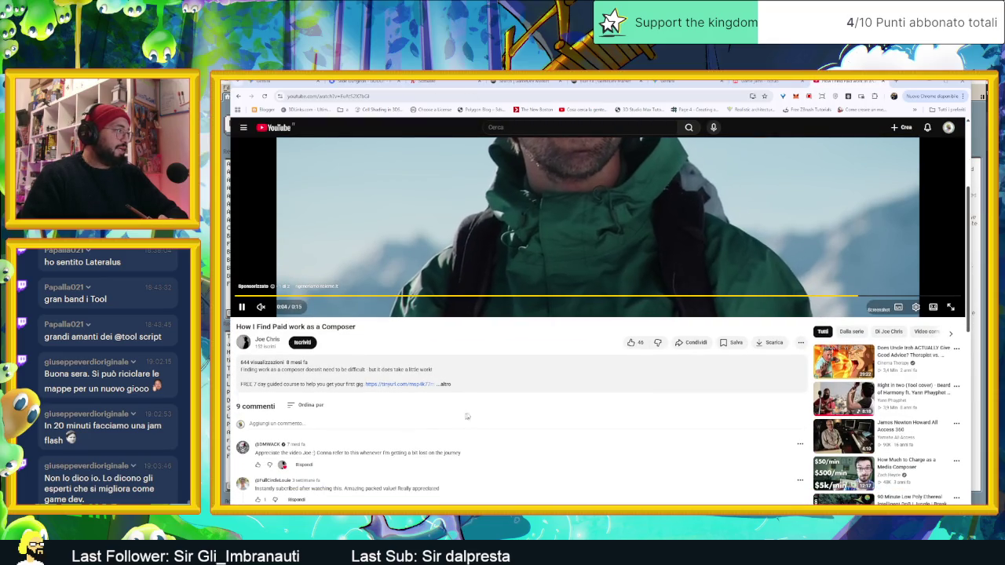
scroll(636, 407, up, 2)
scroll(636, 407, up, 1)
scroll(636, 407, up, 2)
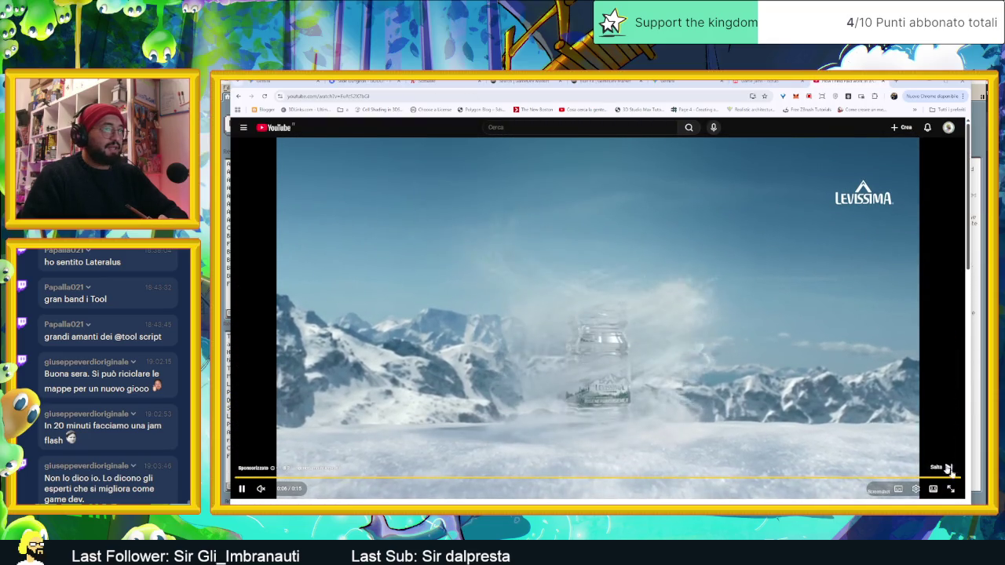
click(940, 466)
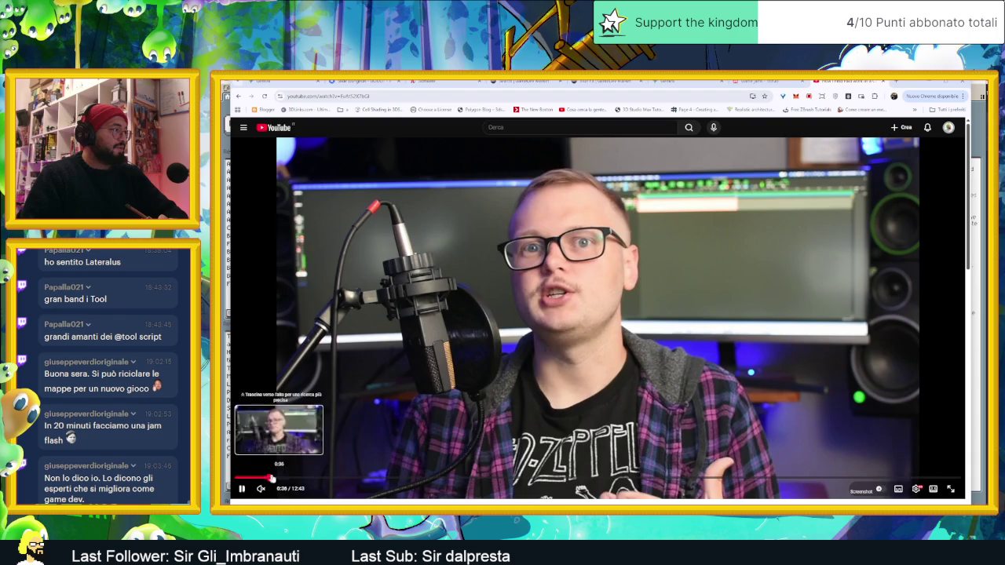
- Skim the video ahead to the 'Warming a lead' section, pause it, and minimize the browser
click(281, 477)
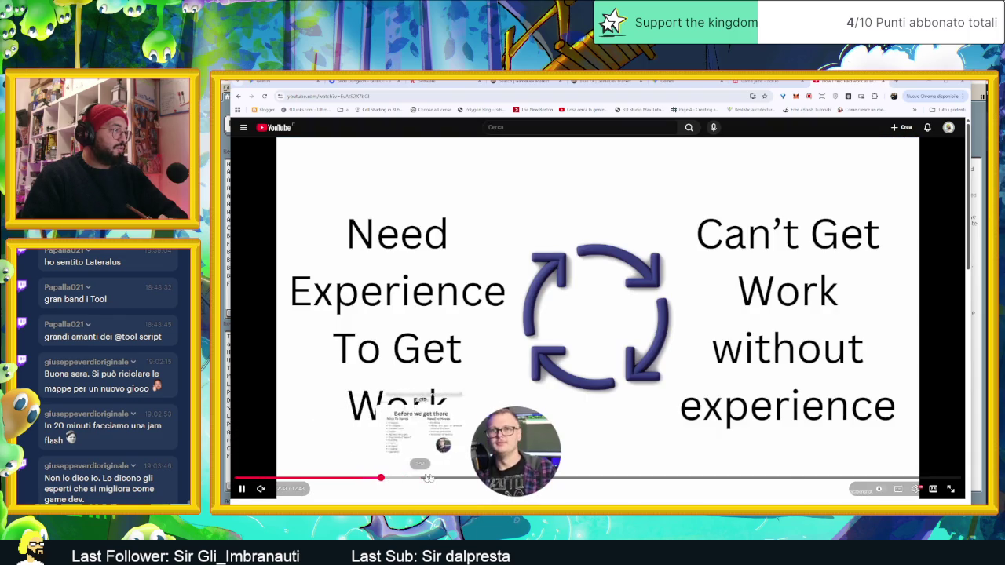
click(516, 477)
click(532, 477)
click(634, 477)
click(696, 478)
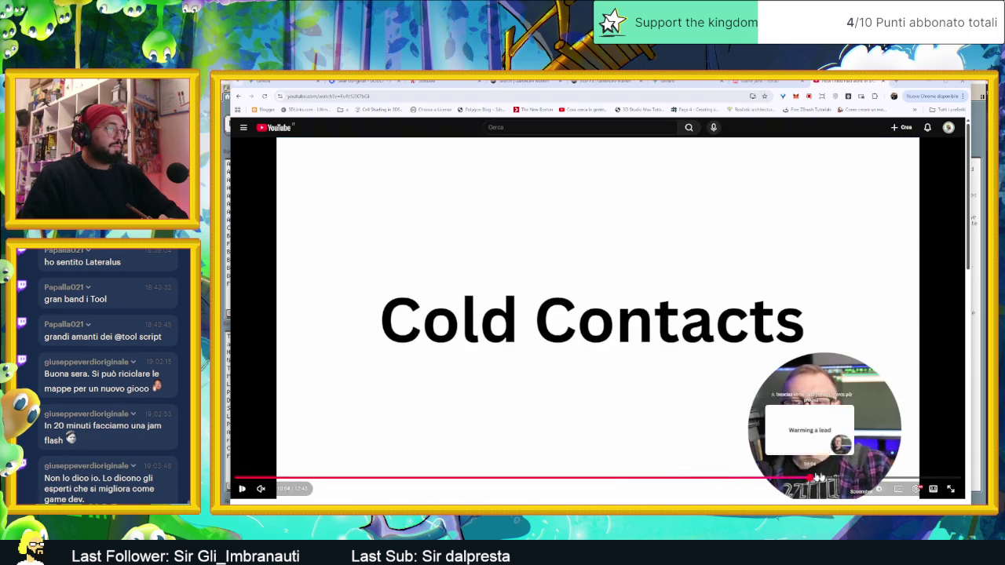
click(891, 477)
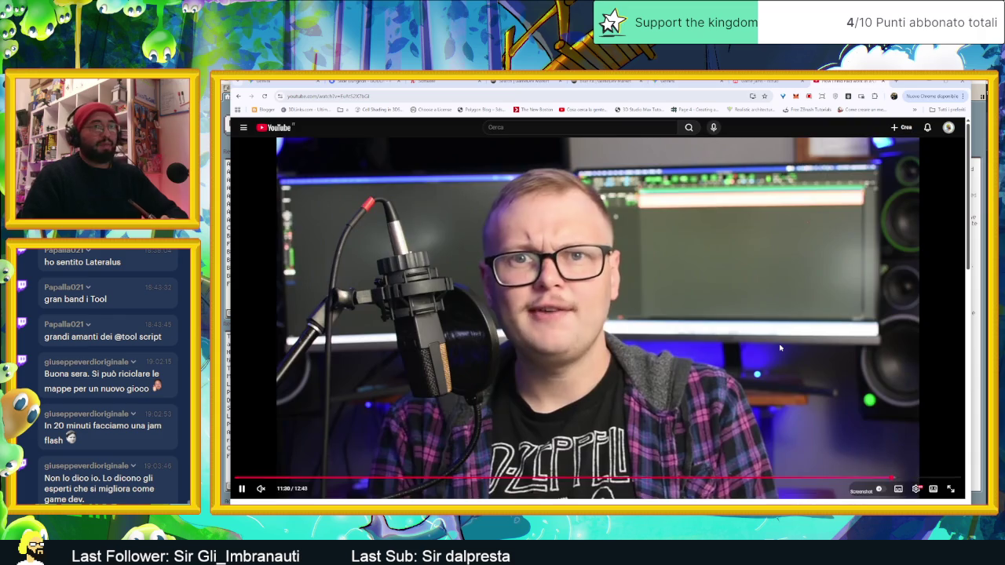
click(787, 360)
click(923, 86)
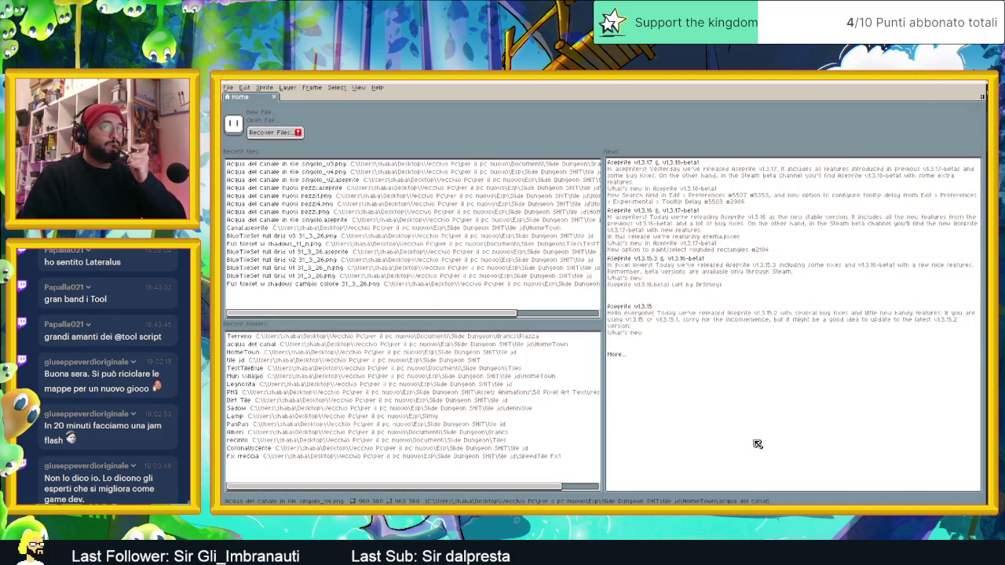
- Open the Slide Dungeon SHIT folder in a new Explorer tab and enter its tile jd folder
key(alt+Tab)
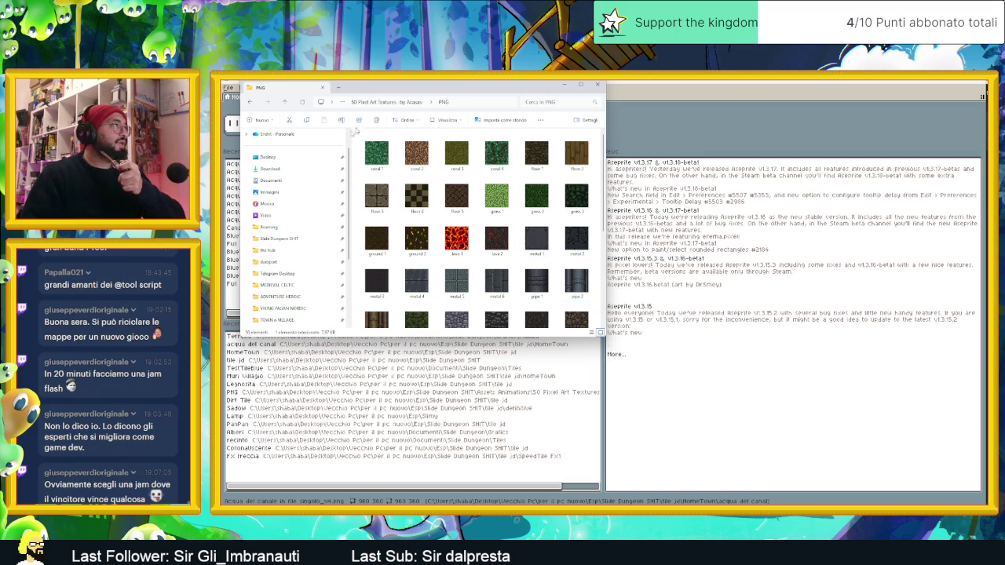
right_click(295, 243)
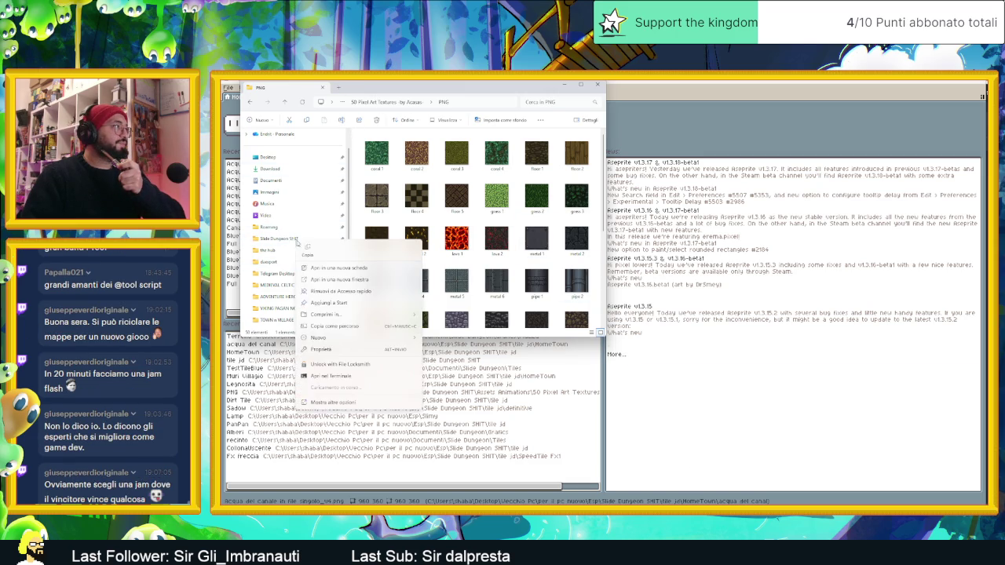
click(339, 271)
click(535, 188)
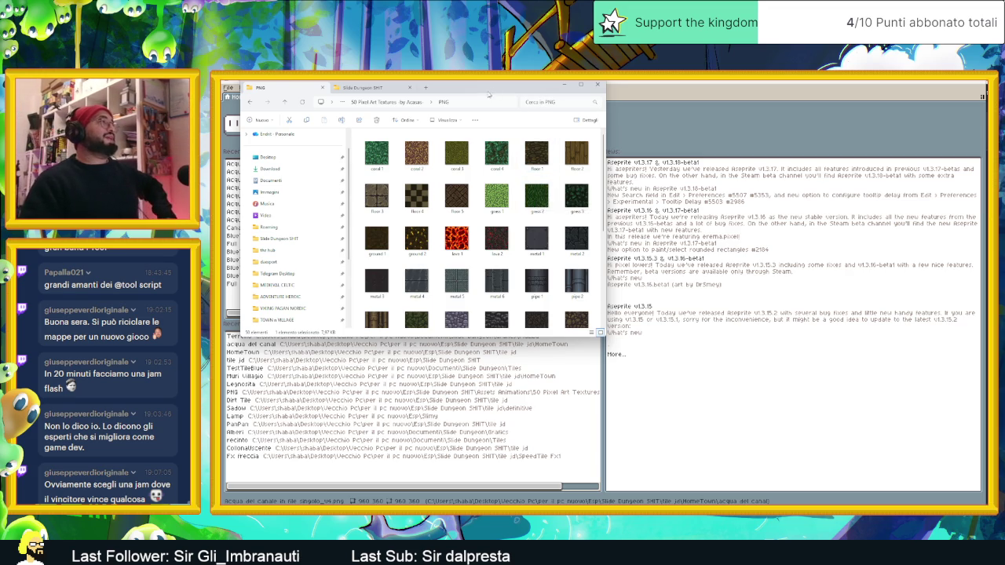
click(371, 87)
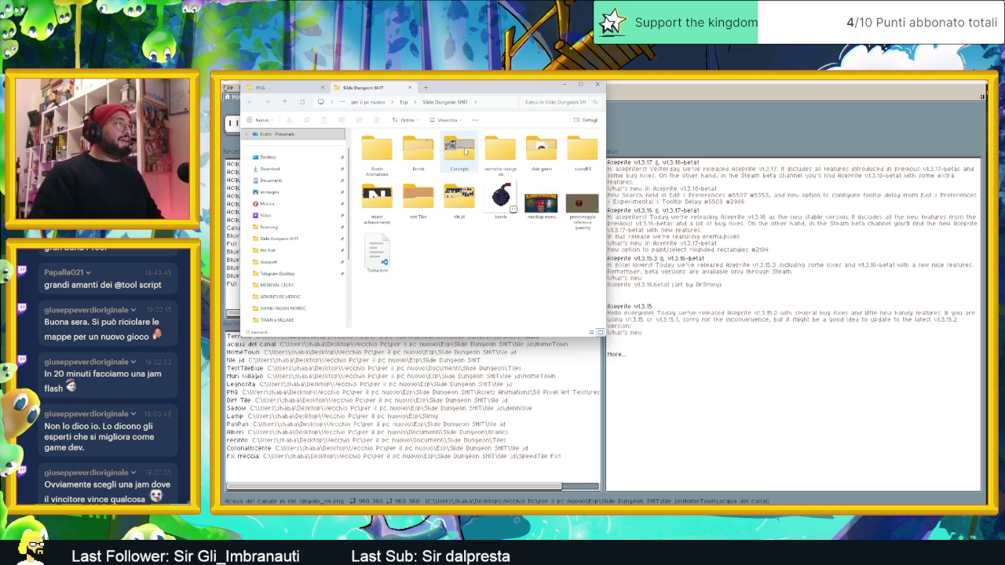
double_click(463, 195)
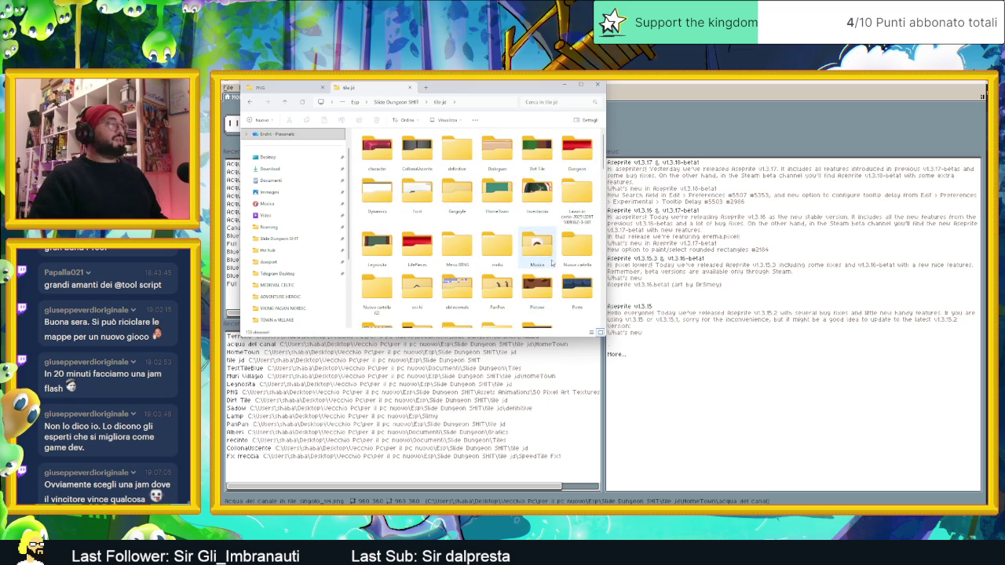
- Select the BlueTileSet full Grid sheet and drag it onto Aseprite to open it
scroll(526, 229, down, 4)
scroll(524, 231, up, 2)
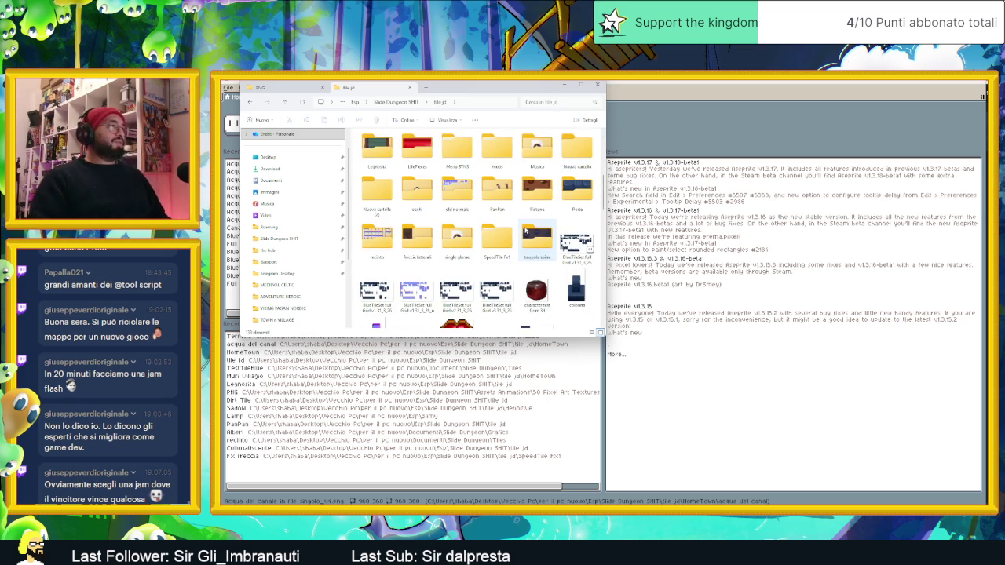
scroll(525, 231, down, 2)
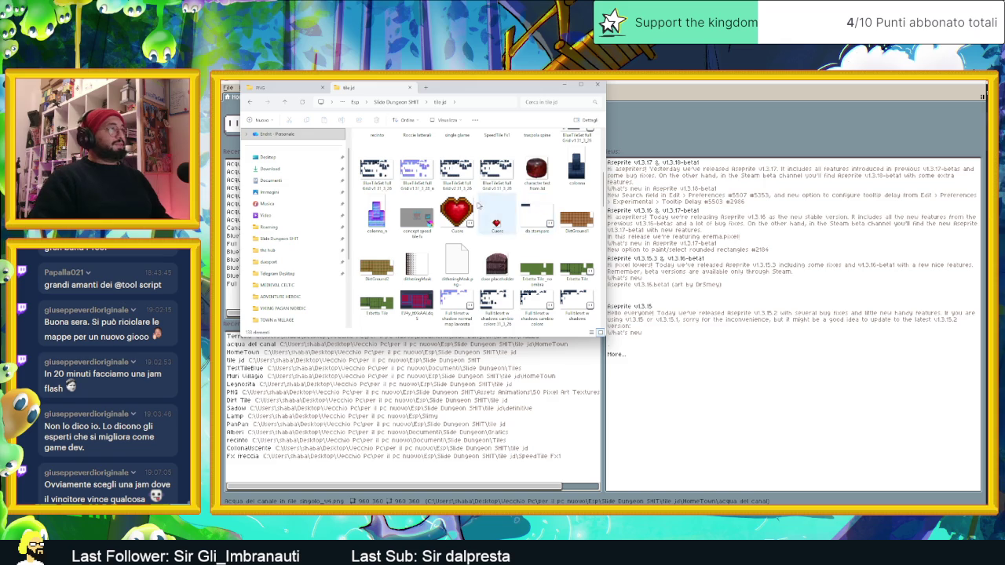
scroll(434, 204, up, 5)
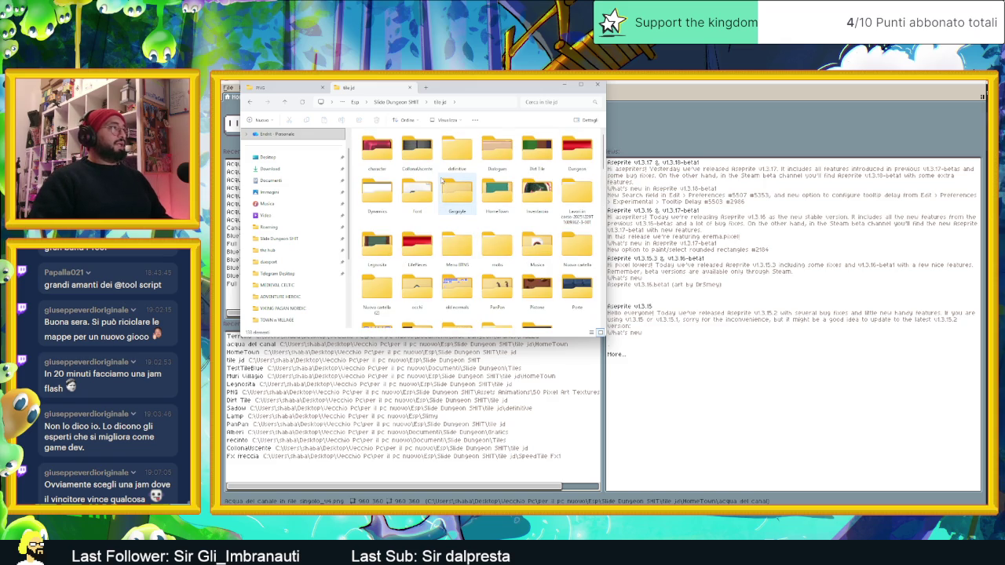
scroll(443, 236, down, 3)
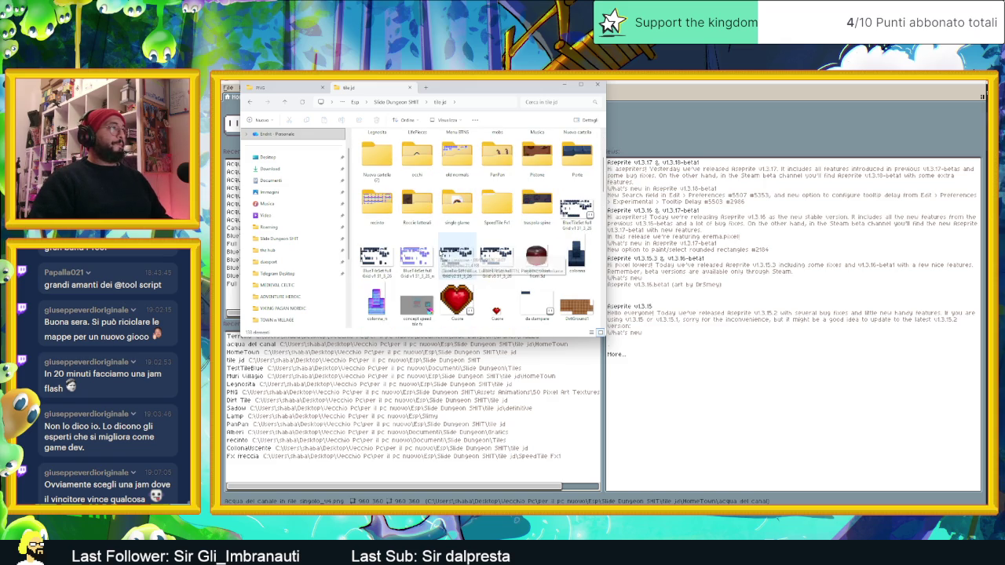
click(504, 270)
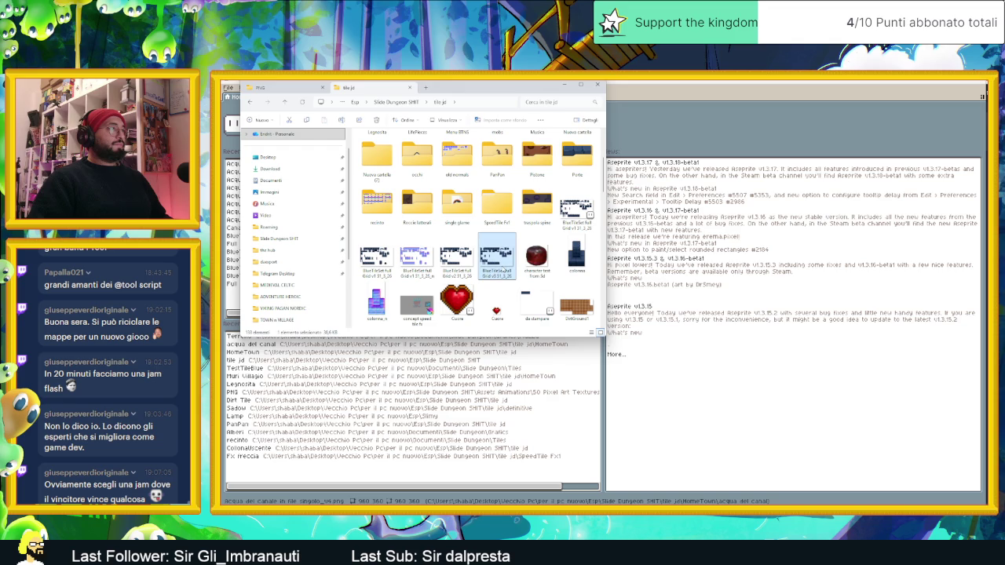
drag(502, 267, 619, 282)
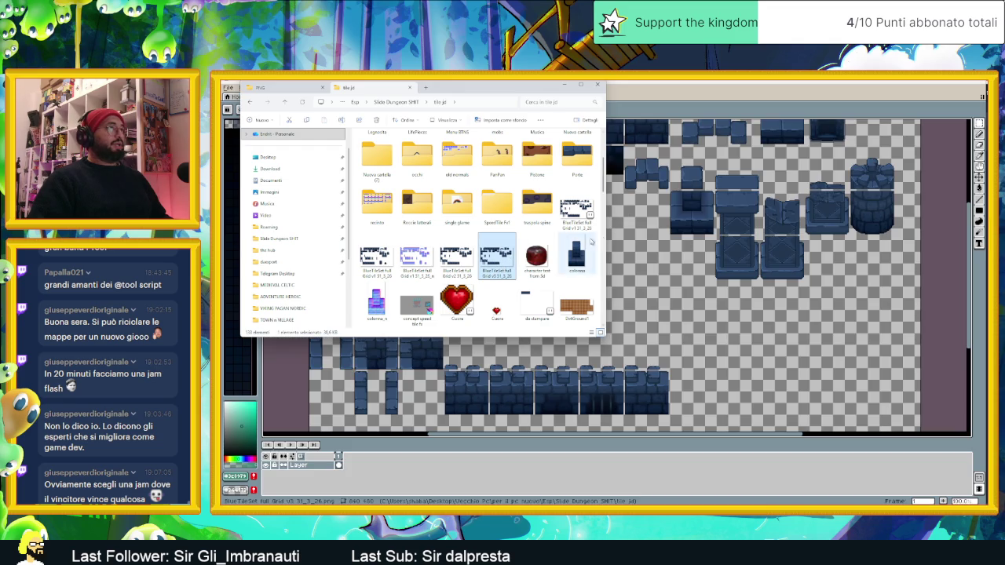
- Pan and zoom to the wall tiles and add an empty Layer 1 above the tileset layer
click(565, 84)
drag(479, 161, 543, 247)
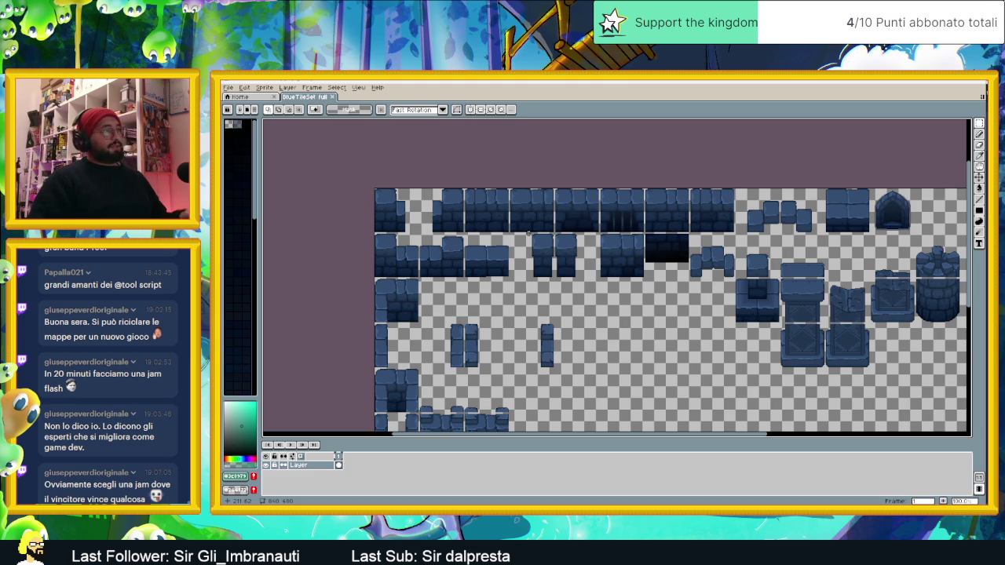
scroll(534, 224, up, 1)
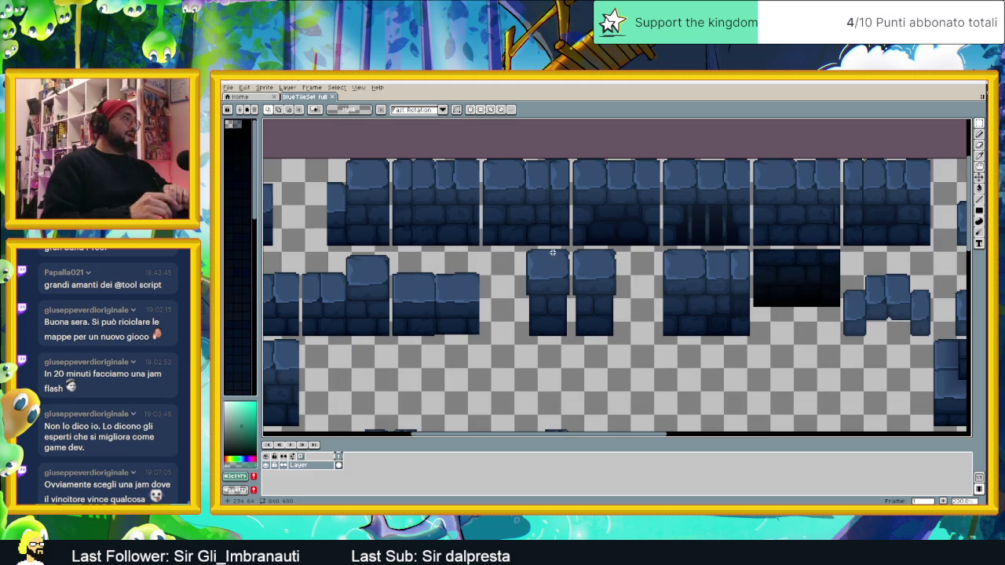
right_click(308, 465)
mouse_move(322, 449)
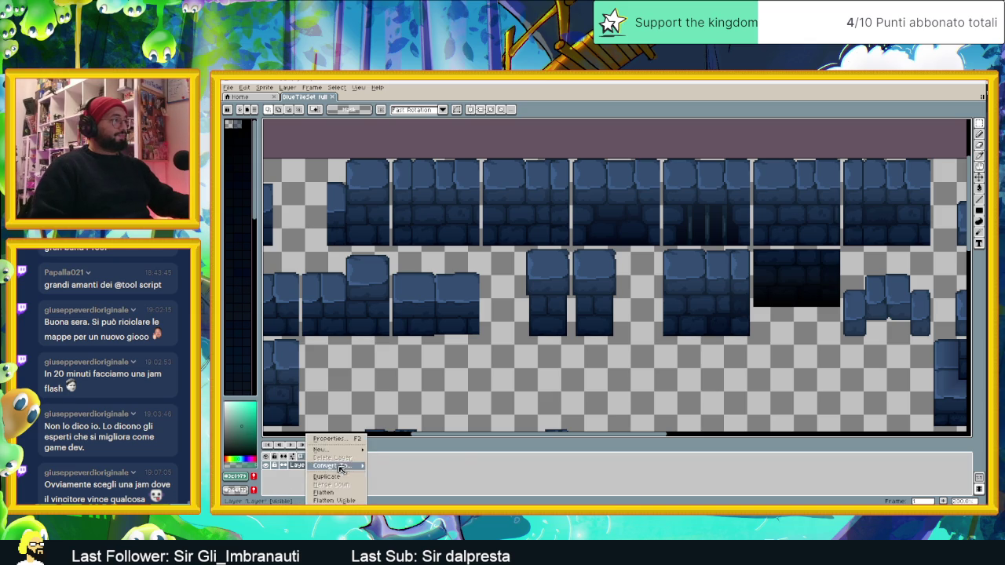
click(389, 450)
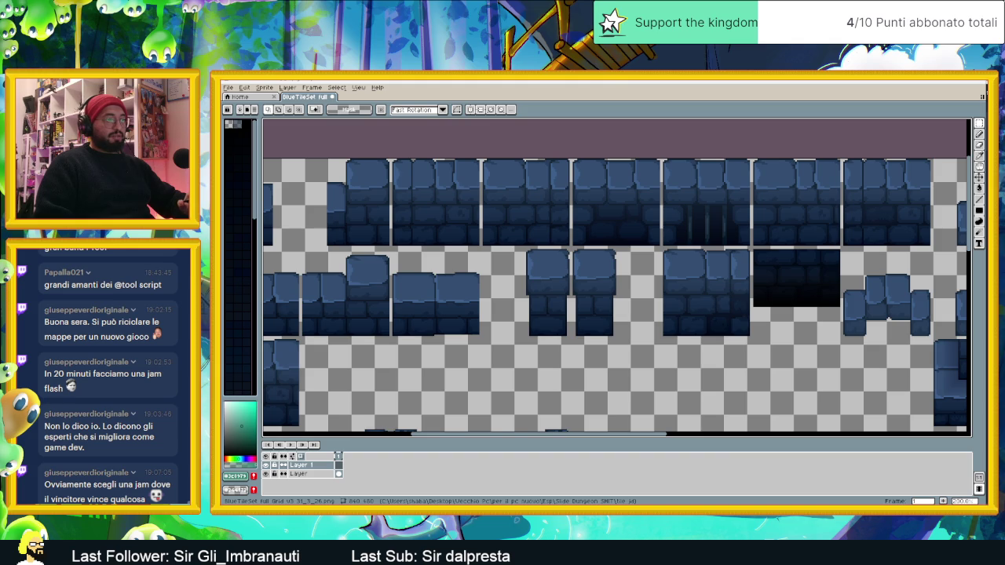
key(super)
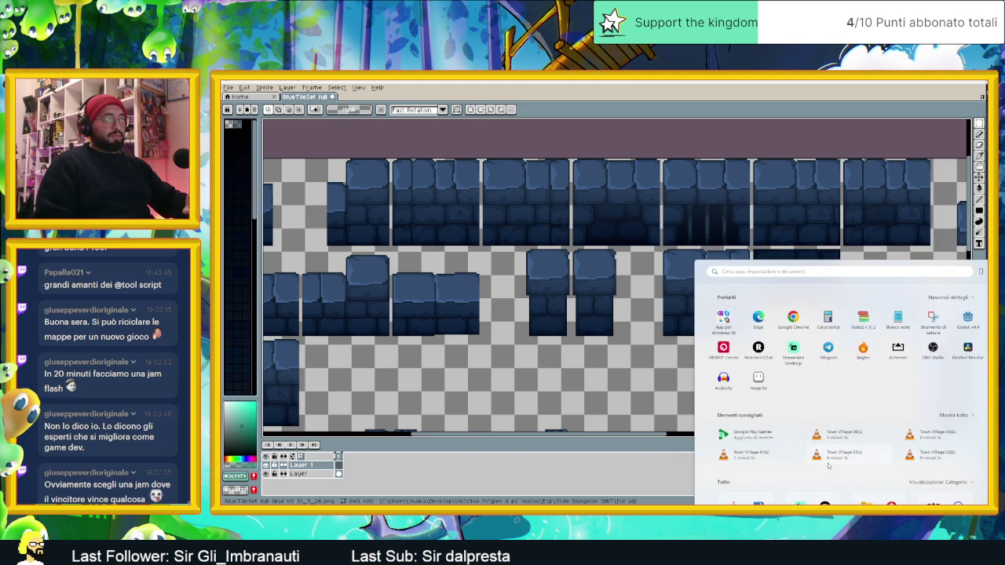
- Launch PureRef, dismiss the new version notice, and load the recent 'sd tiles ref' board
text(pureRef)
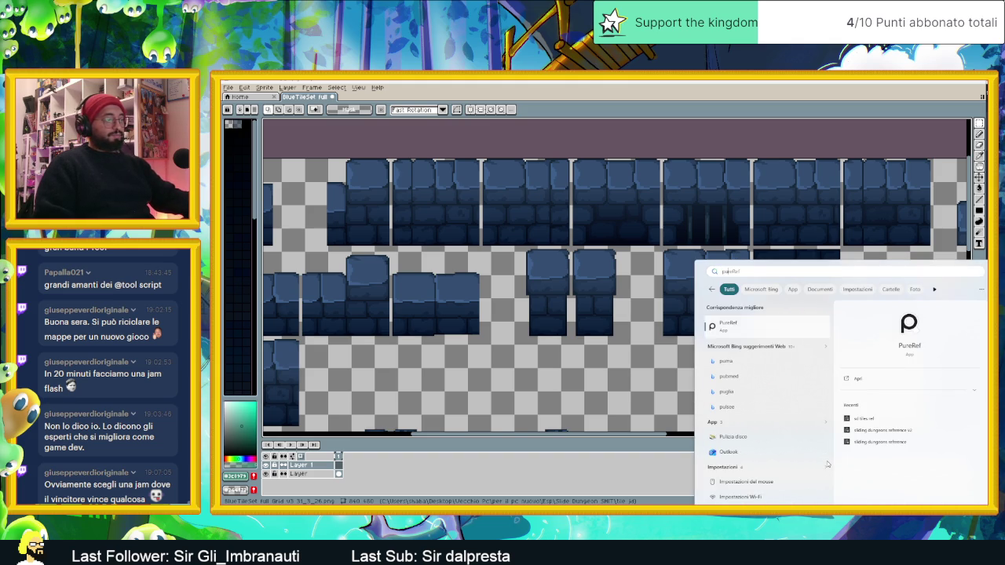
click(777, 333)
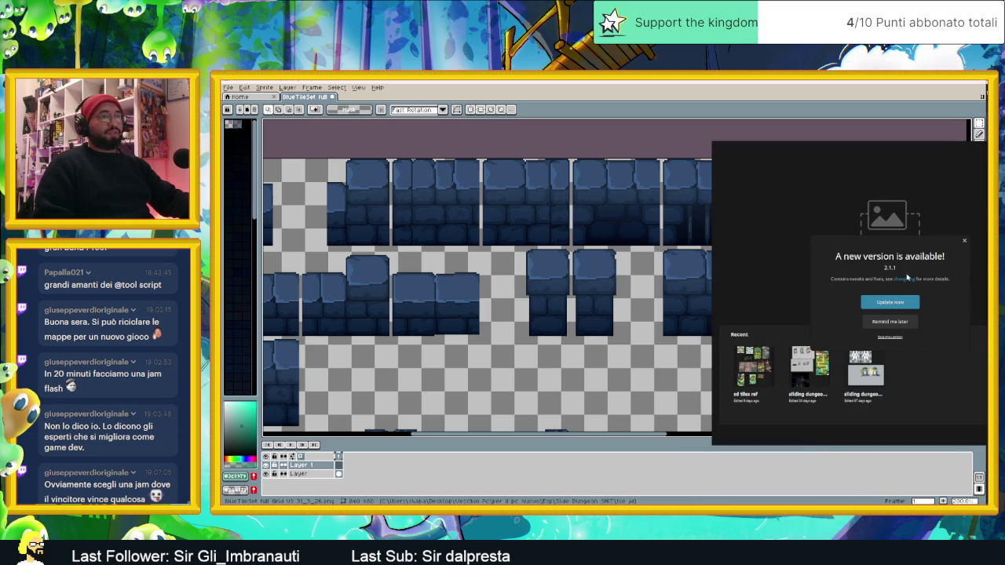
click(964, 242)
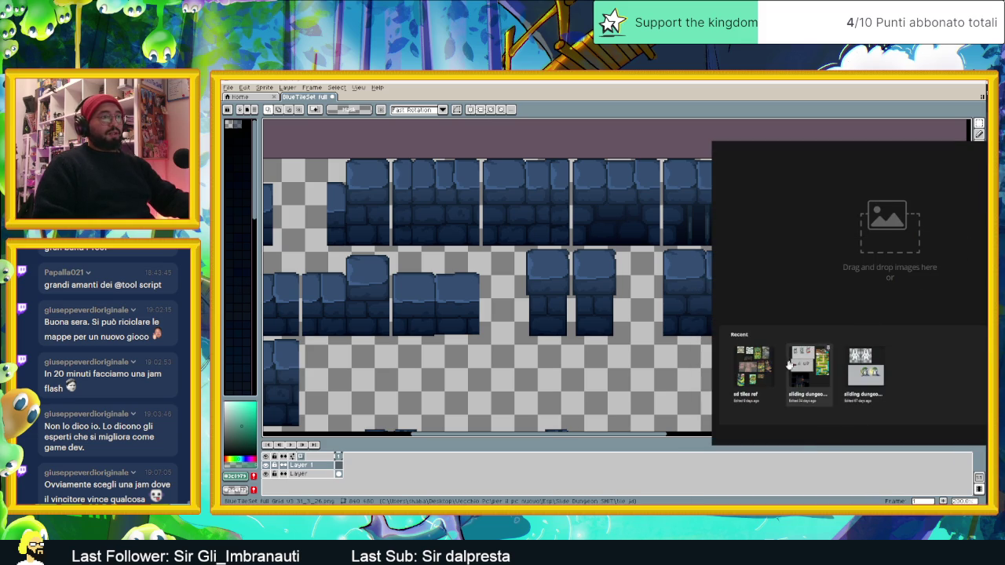
click(771, 394)
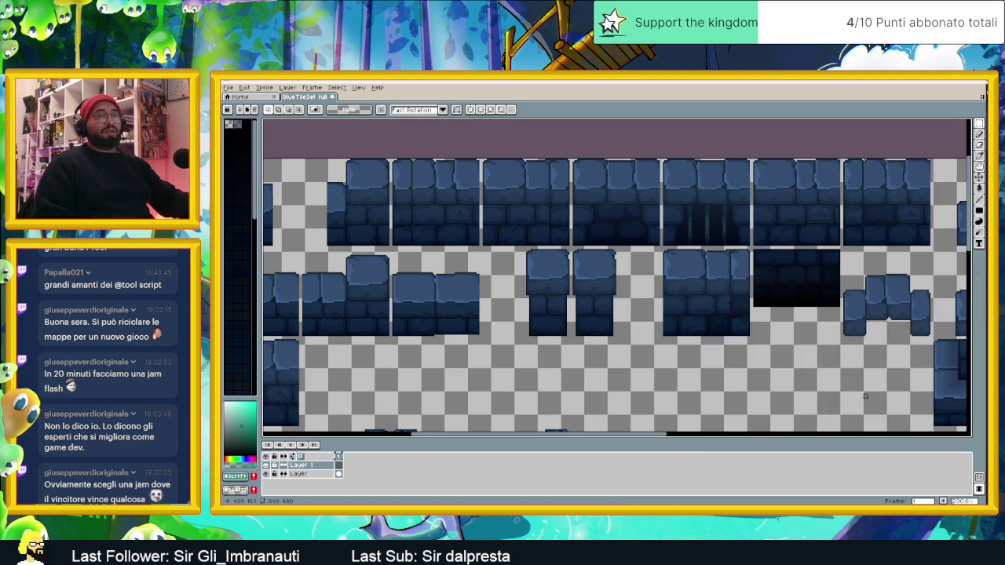
key(super)
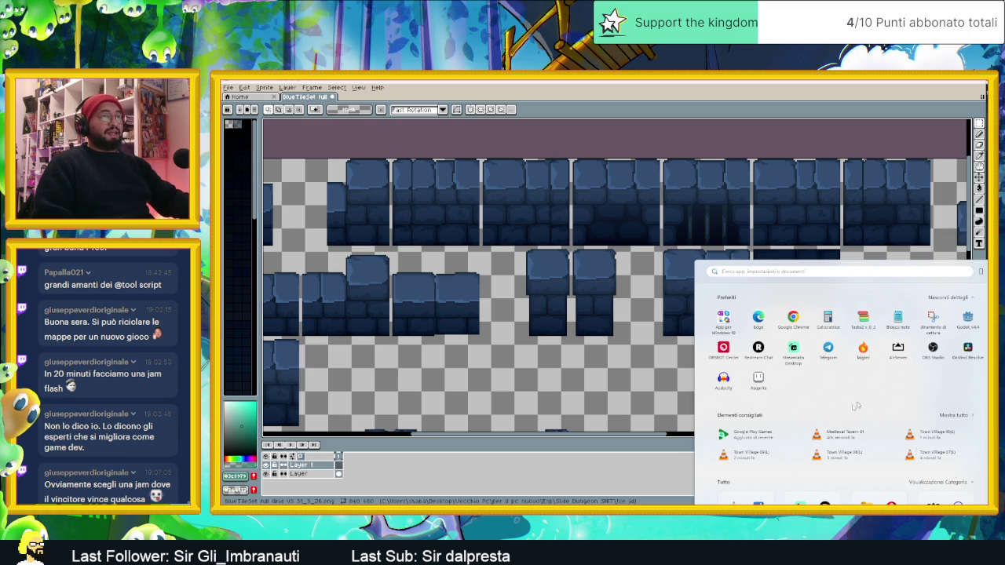
- Toggle the start menu app list between Griglia and Categoria, then return to File Explorer's tile jd folder
click(969, 485)
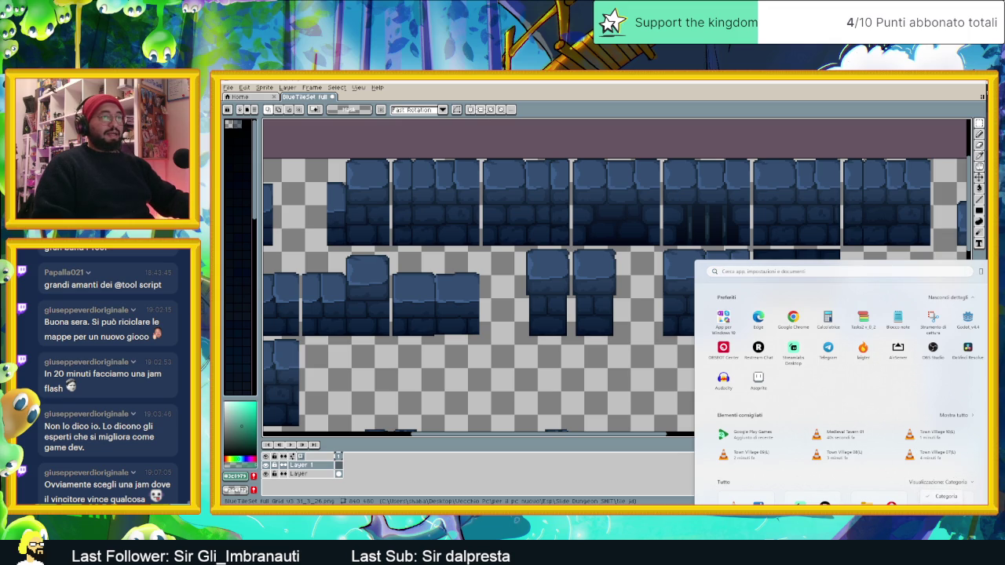
click(957, 485)
scroll(958, 488, up, 5)
click(950, 497)
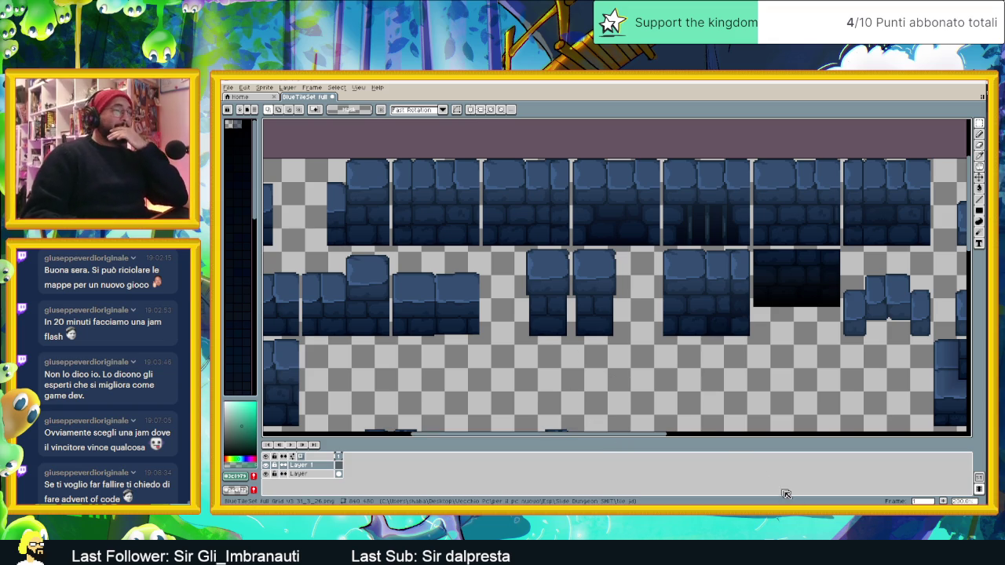
key(alt+Tab)
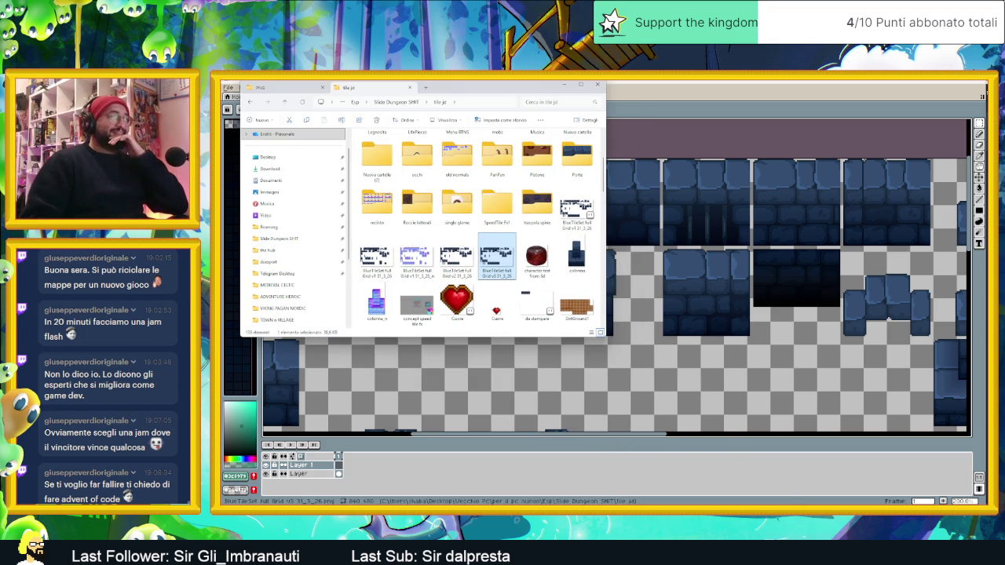
- Select the SpeedTile Fx! folder among the tile jd folders, then bring the PureRef board forward
click(481, 202)
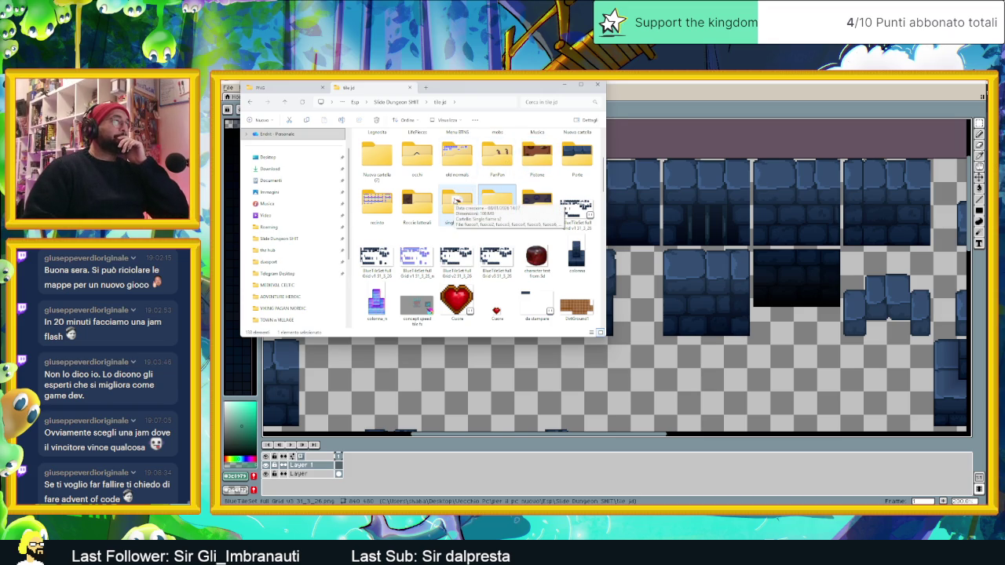
scroll(464, 201, up, 2)
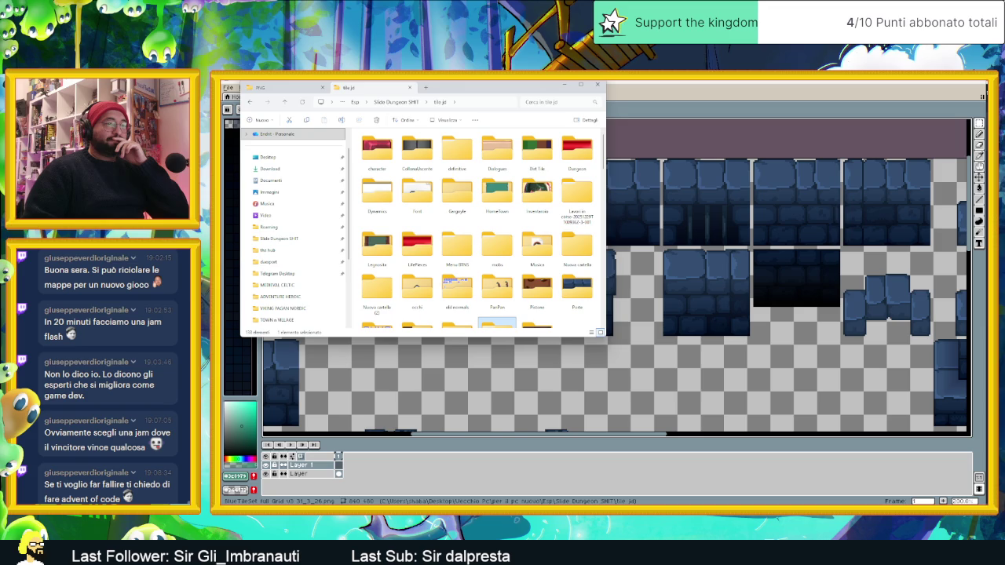
key(alt+Tab)
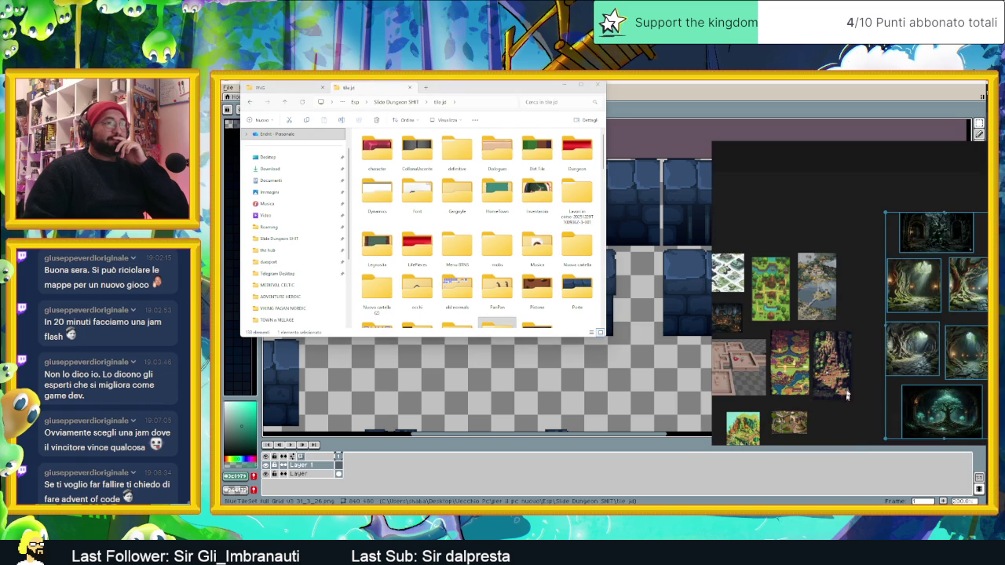
- Zoom into the glowing giant tree and root cave images on the PureRef board
scroll(942, 345, up, 4)
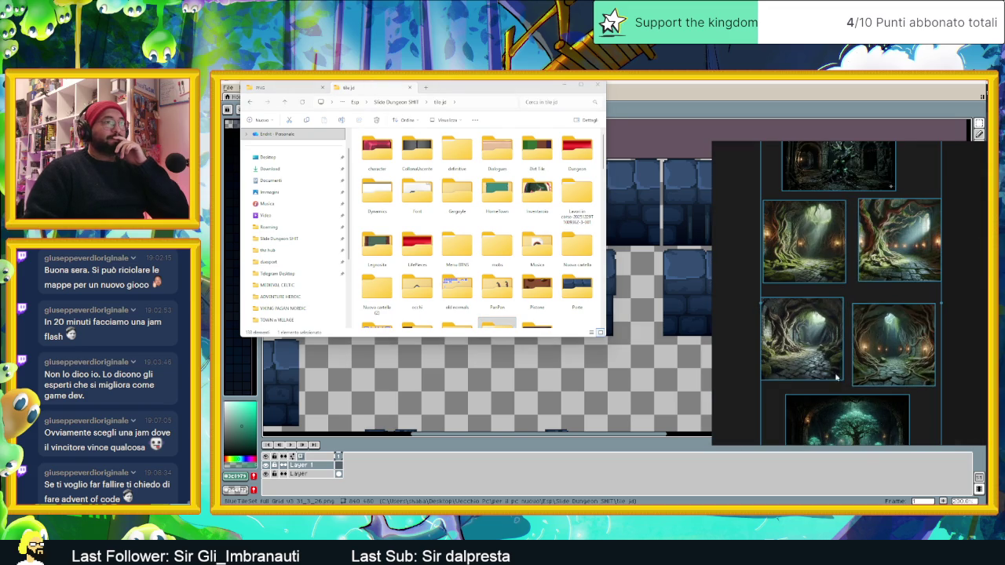
scroll(849, 380, up, 2)
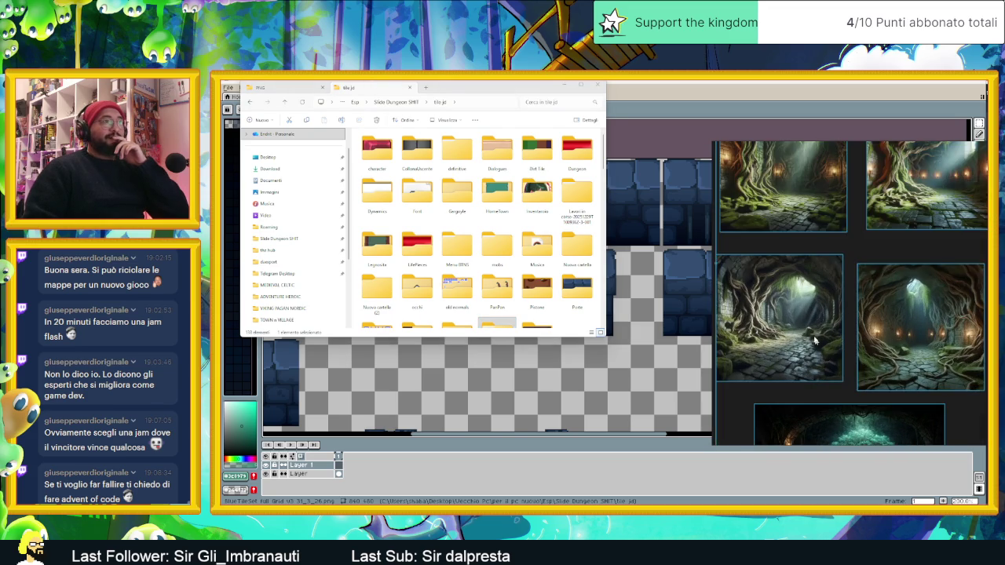
scroll(816, 345, down, 1)
scroll(839, 316, down, 1)
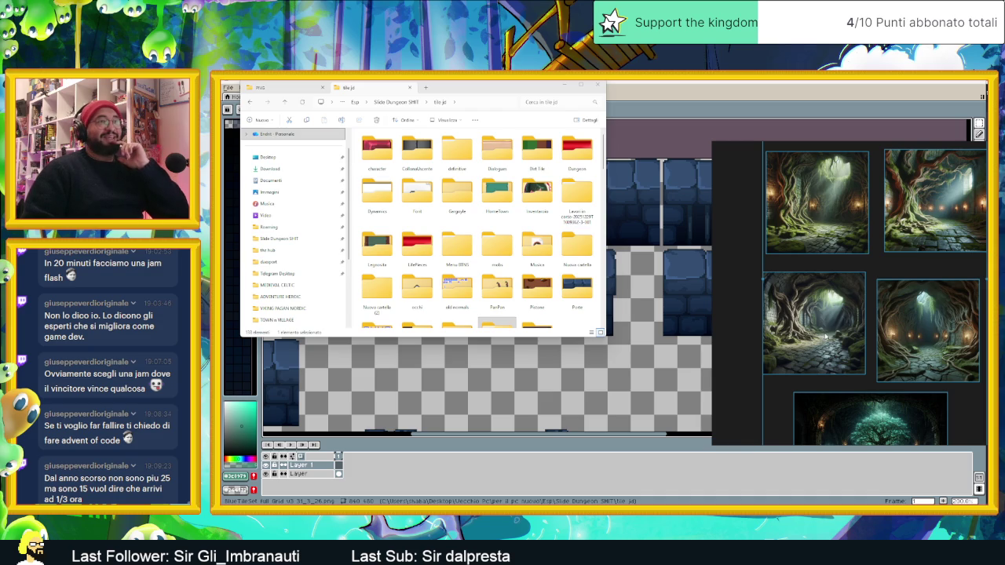
scroll(858, 346, up, 1)
scroll(846, 341, up, 1)
scroll(846, 341, up, 1)
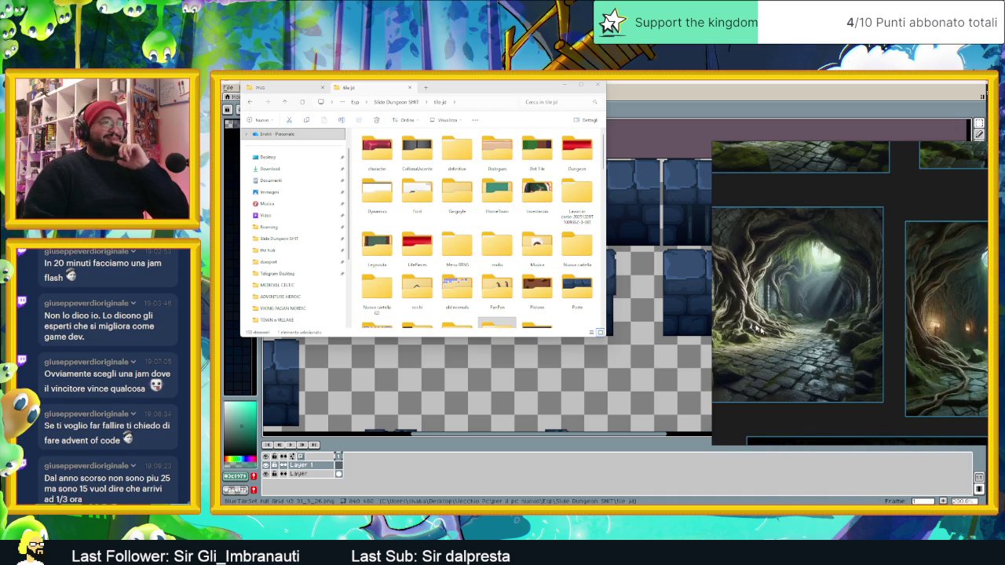
scroll(794, 315, up, 1)
scroll(877, 358, up, 1)
scroll(877, 357, up, 2)
scroll(911, 353, up, 1)
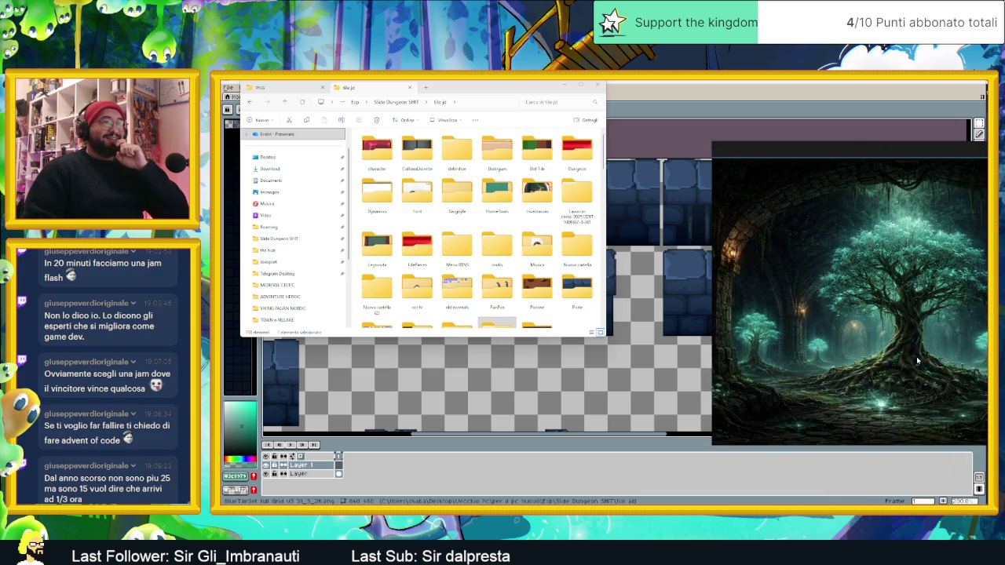
scroll(926, 387, up, 1)
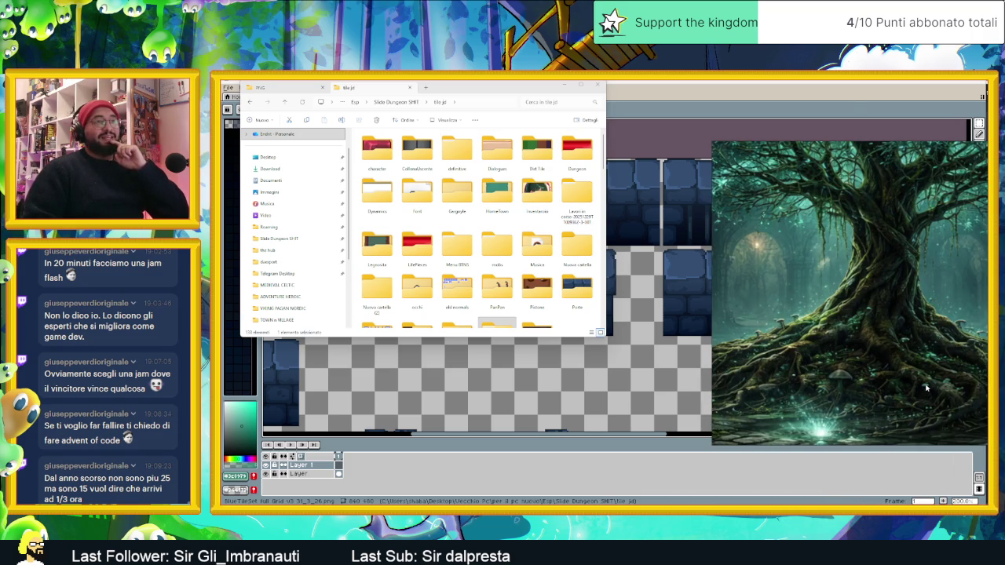
scroll(932, 378, up, 1)
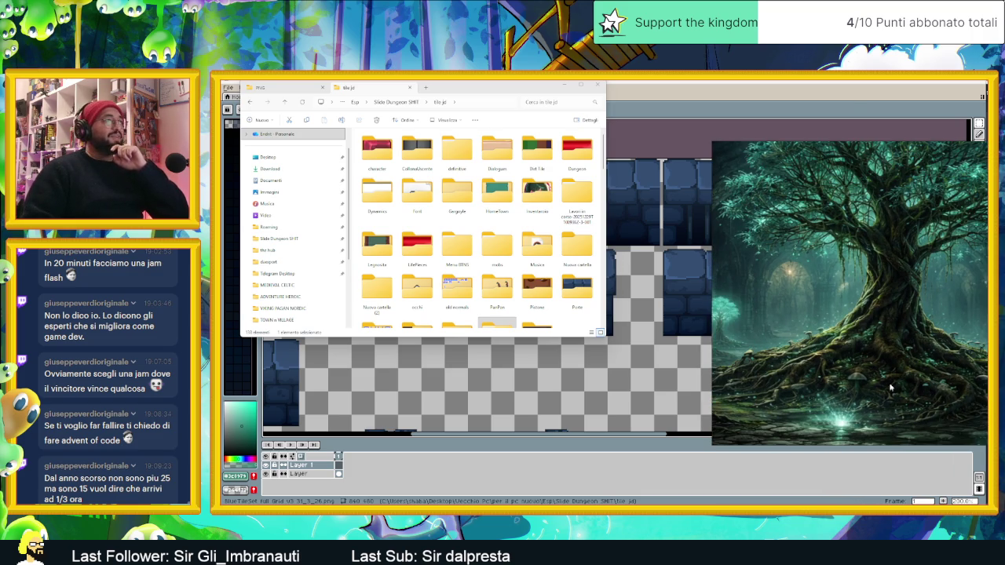
- Zoom back around the tree references and minimize the File Explorer window
scroll(887, 358, down, 1)
scroll(891, 345, down, 1)
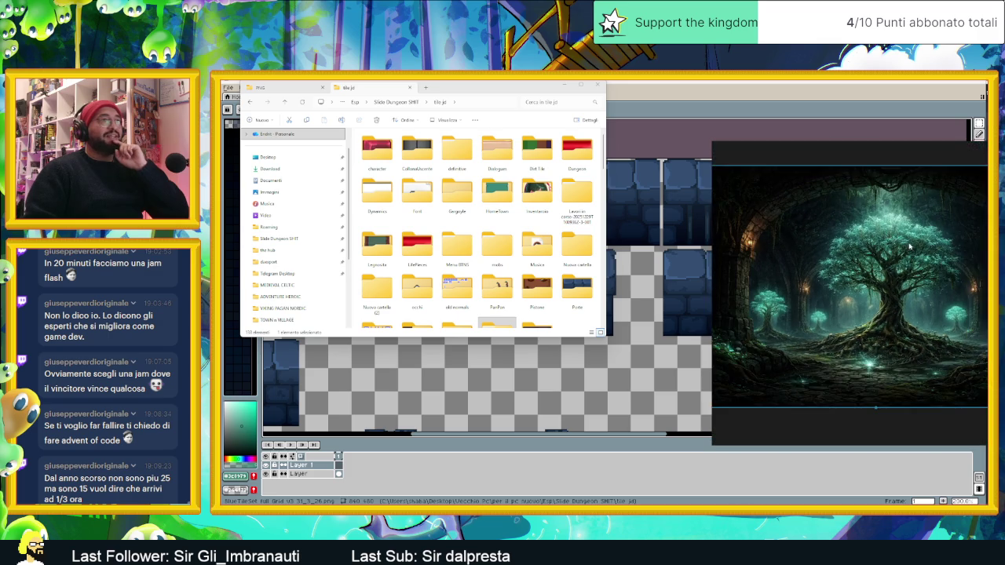
scroll(903, 334, down, 2)
scroll(923, 315, down, 1)
scroll(918, 306, down, 1)
scroll(911, 294, down, 1)
scroll(903, 279, down, 1)
scroll(895, 262, down, 1)
scroll(889, 273, up, 1)
scroll(881, 286, up, 1)
scroll(873, 300, up, 1)
scroll(866, 314, up, 1)
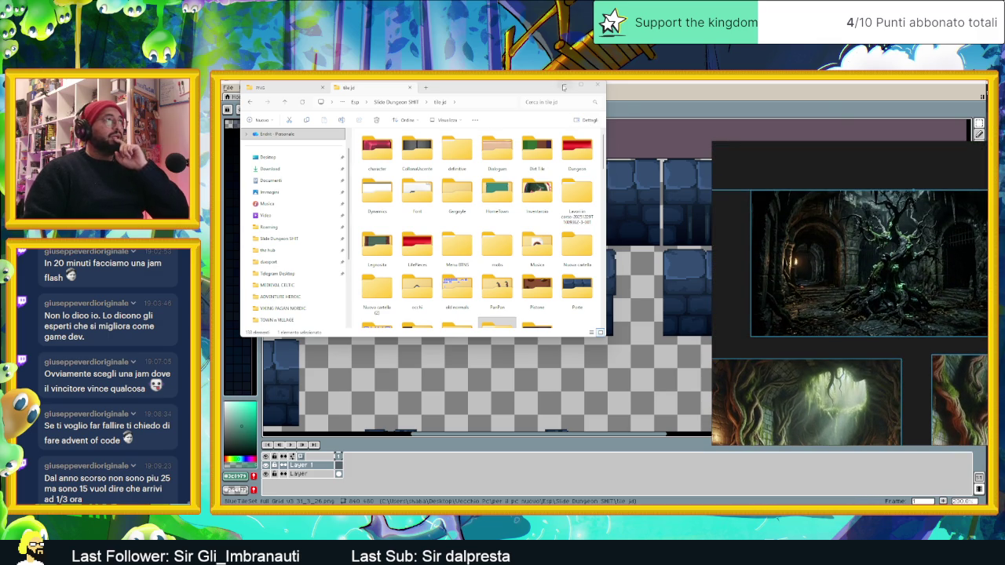
click(563, 88)
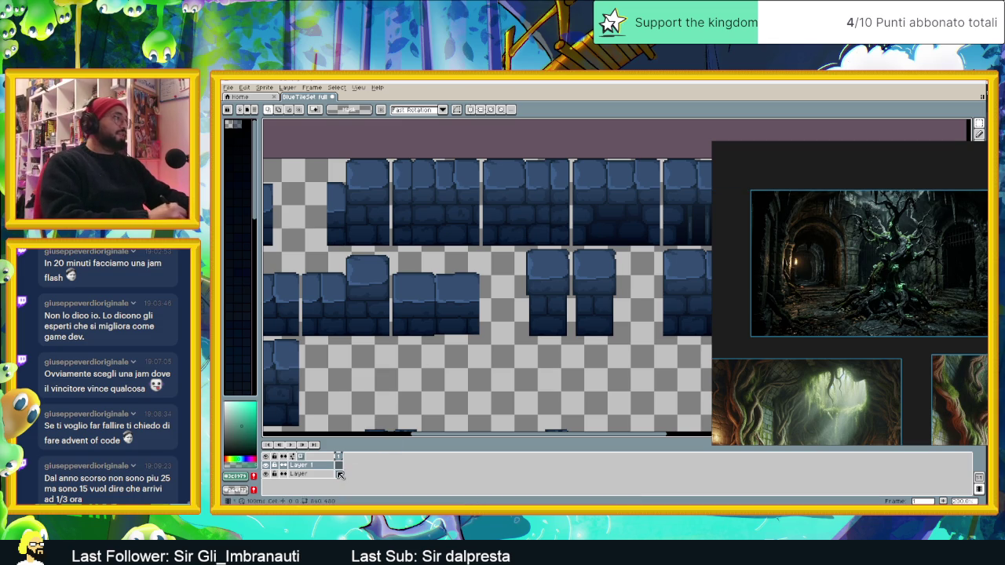
- Make Layer 1 active and bring the blue stone wall tiles closer into view
click(338, 465)
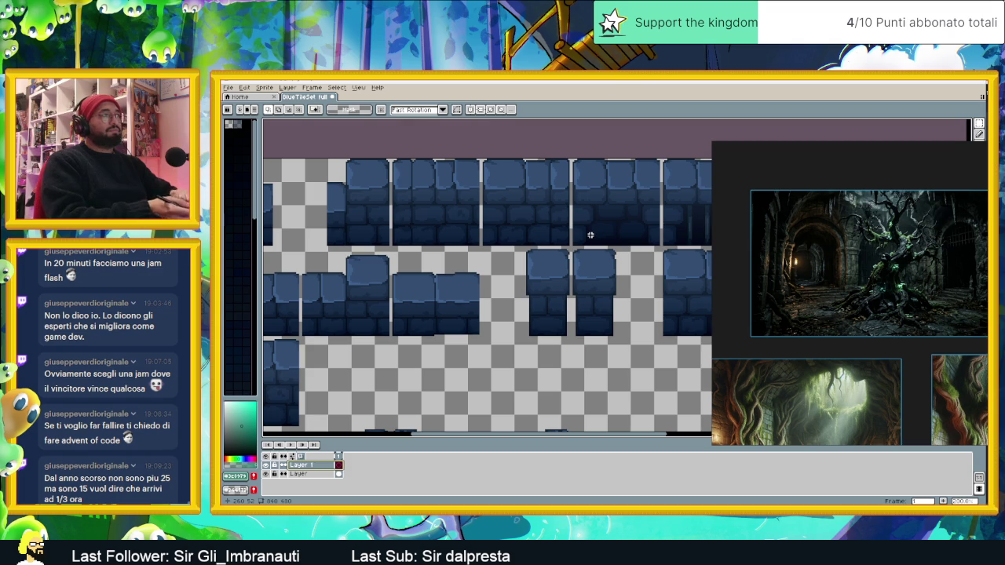
scroll(547, 207, up, 1)
mouse_move(542, 204)
mouse_down()
mouse_move(554, 240)
mouse_move(572, 247)
mouse_move(567, 254)
mouse_up()
scroll(554, 240, up, 1)
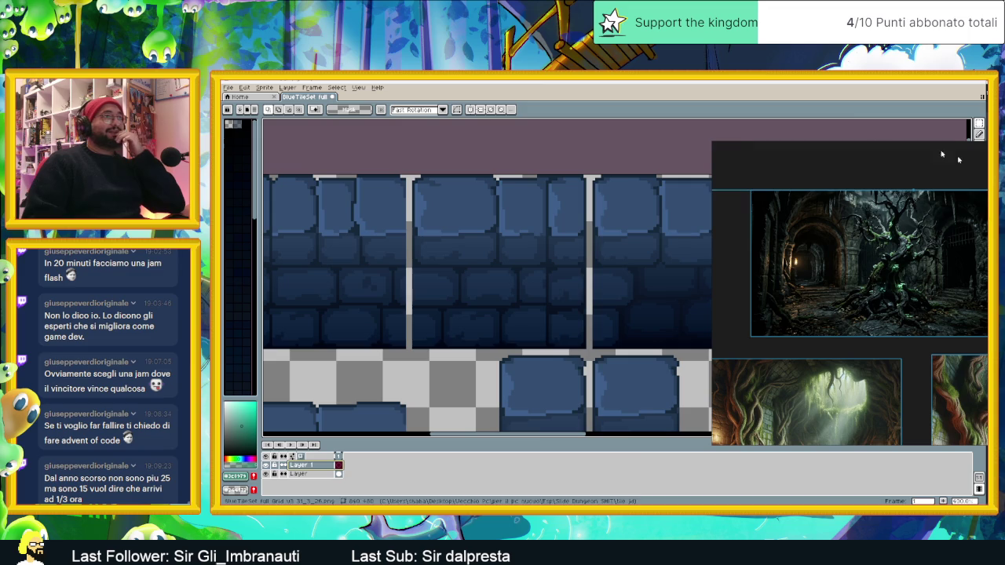
scroll(895, 308, down, 1)
scroll(895, 307, down, 1)
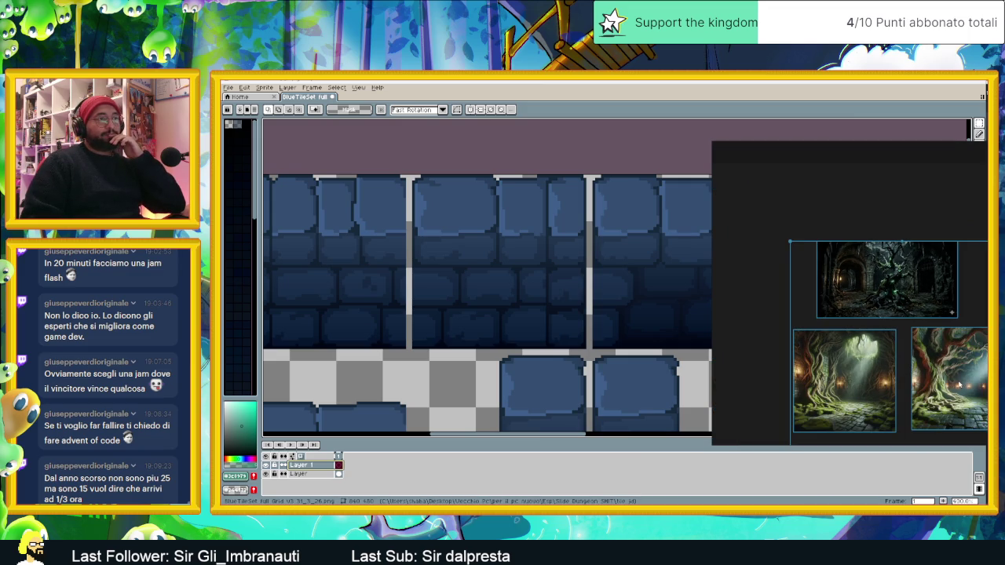
- Copy the right-hand root-covered tree reference image from PureRef
click(950, 384)
right_click(946, 384)
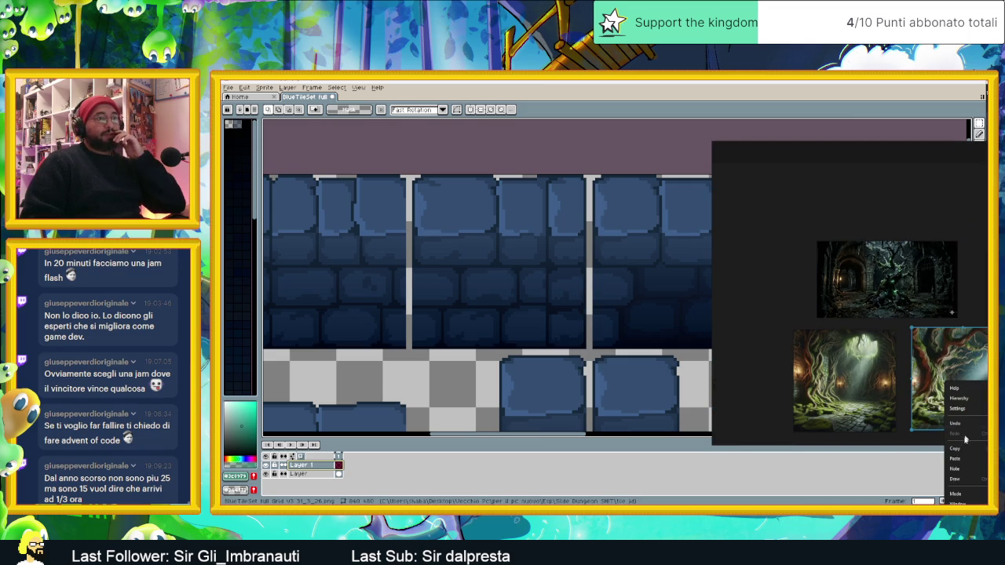
click(802, 308)
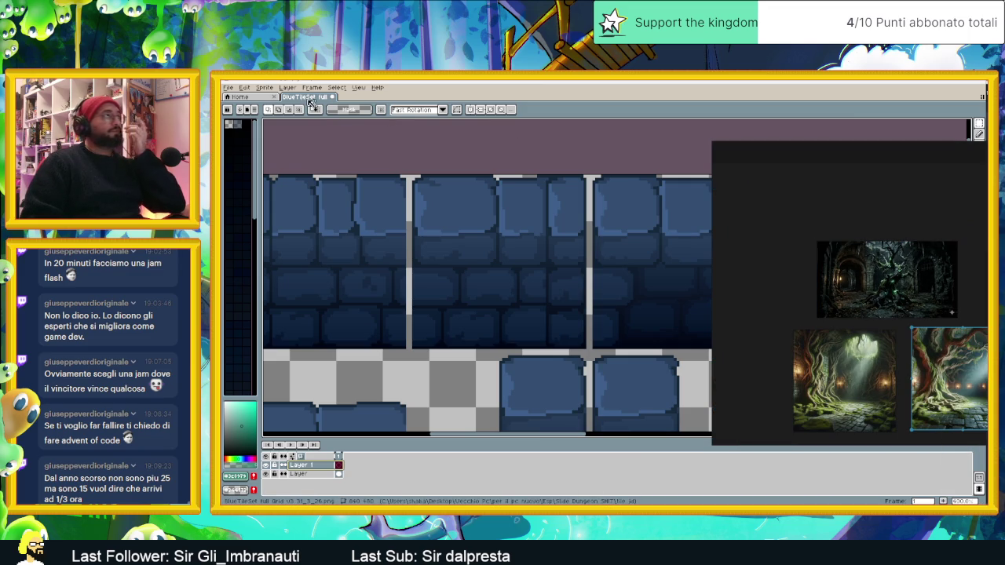
- Create a new blank sprite in Aseprite
click(244, 87)
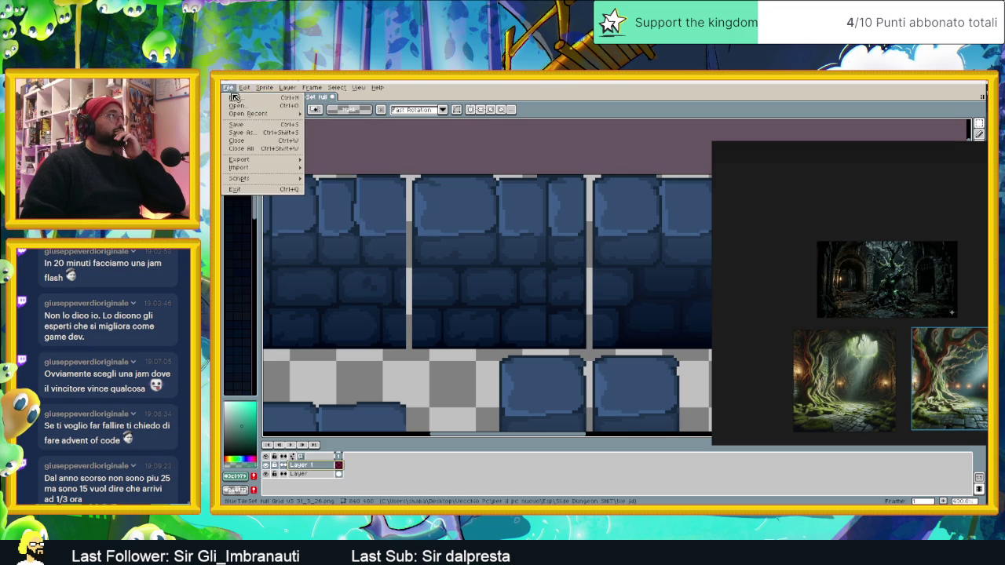
click(253, 98)
click(582, 361)
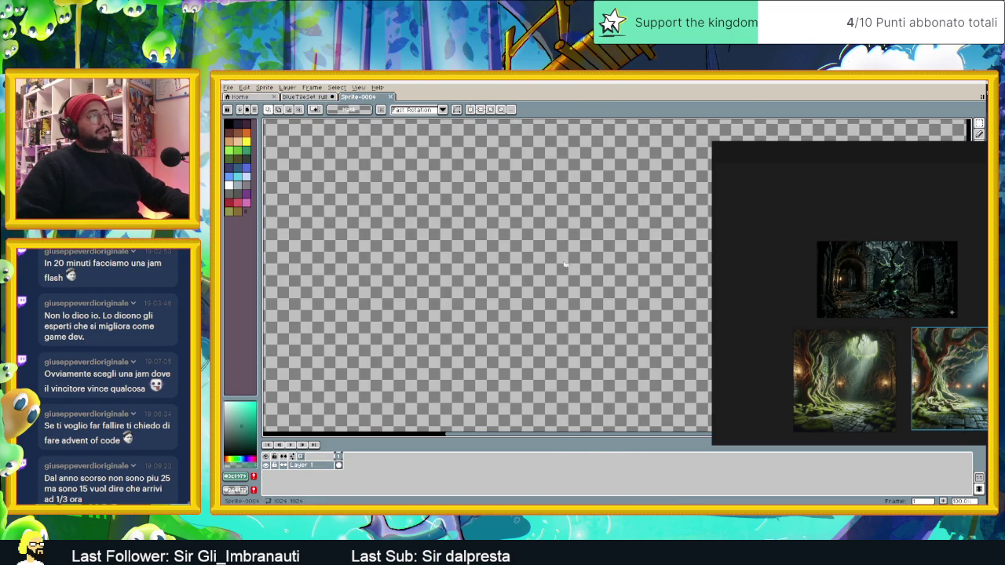
- Paste the tree reference image into Sprite-0004 and confirm its placement
key(ctrl+v)
scroll(502, 302, down, 1)
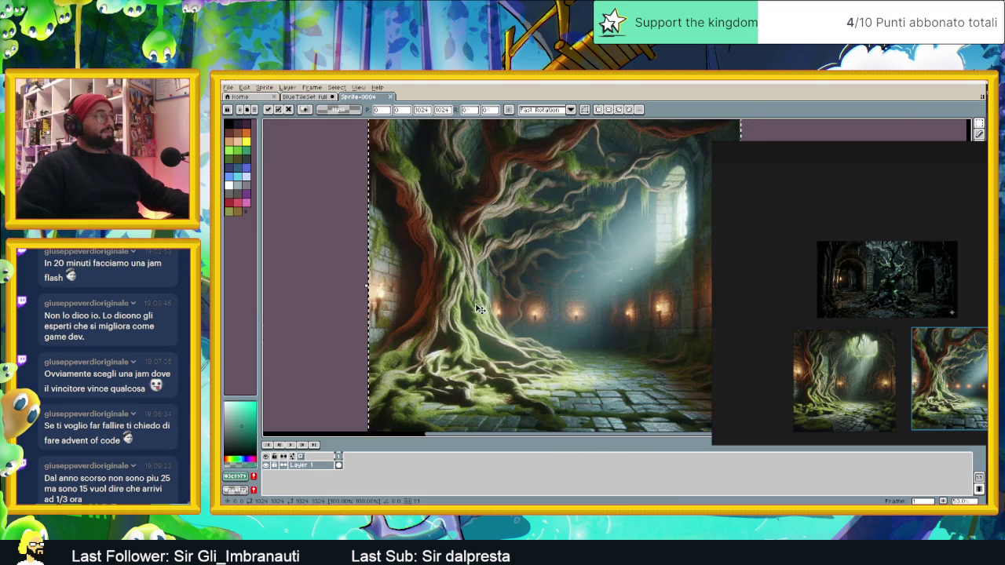
scroll(456, 318, up, 1)
scroll(448, 321, up, 1)
scroll(396, 277, down, 1)
scroll(381, 271, down, 1)
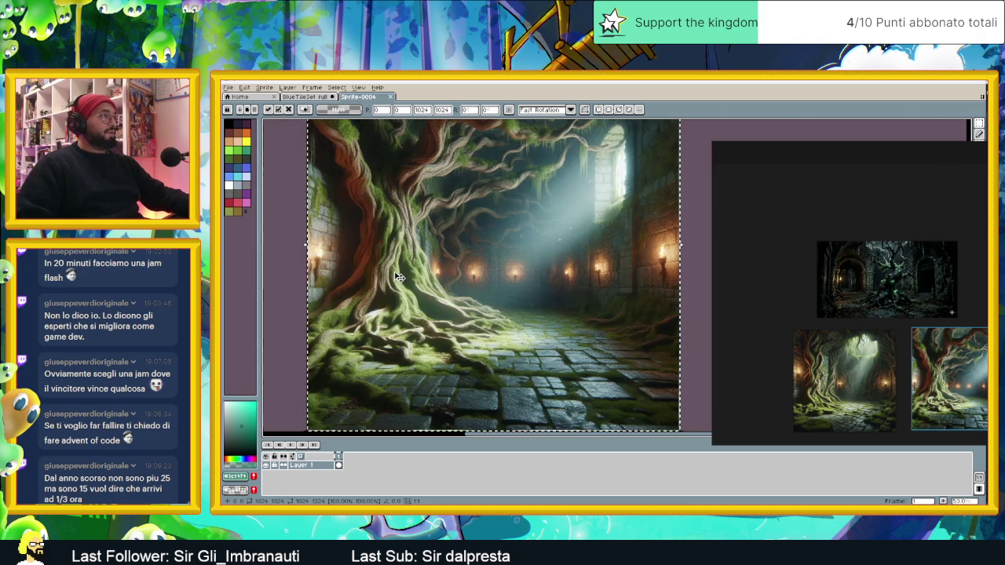
key(Return)
- Eyedrop the pale root colour from the tree, then return to the BlueTileSet full sheet
scroll(369, 266, up, 1)
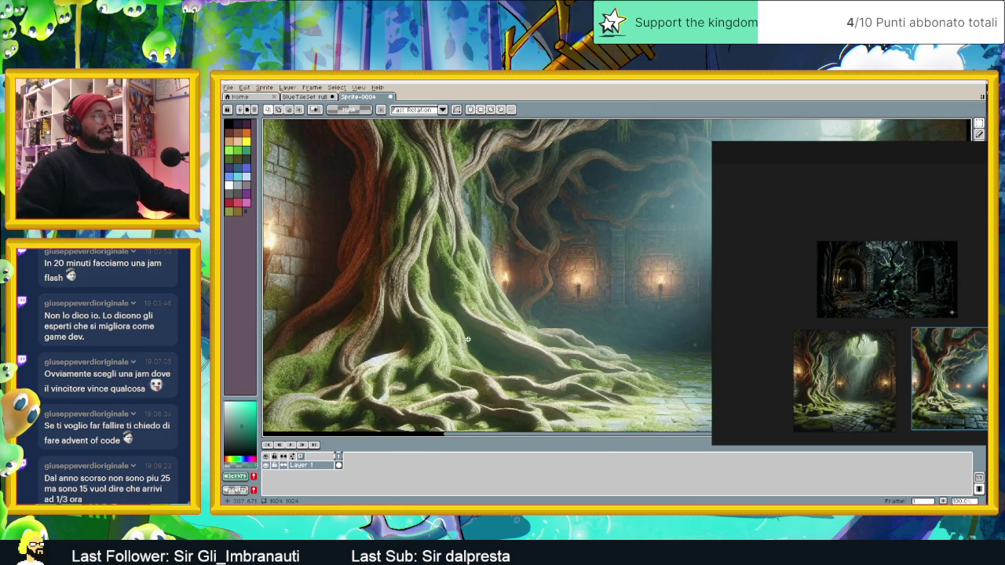
scroll(467, 339, up, 1)
scroll(583, 364, down, 3)
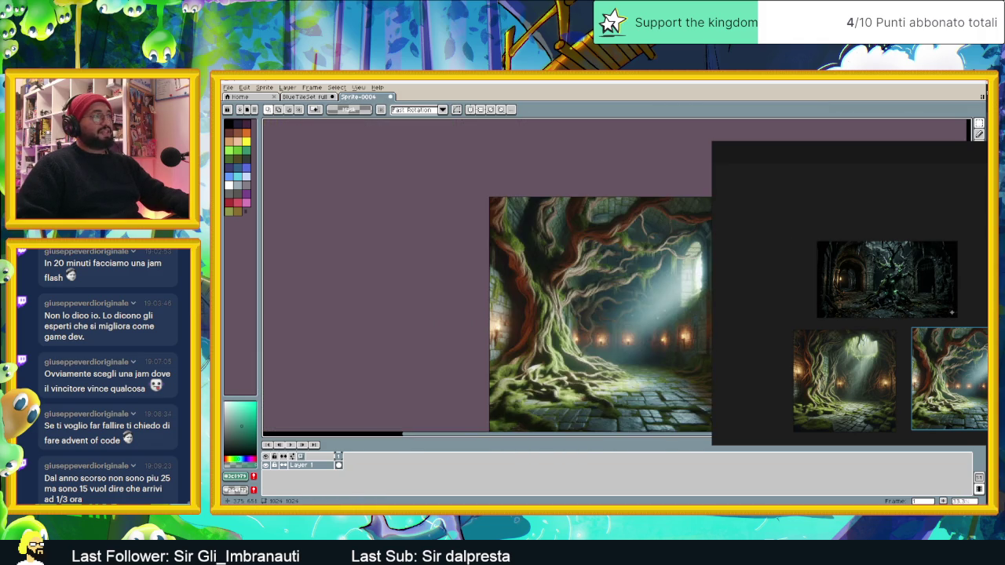
scroll(595, 222, up, 1)
scroll(595, 222, up, 1)
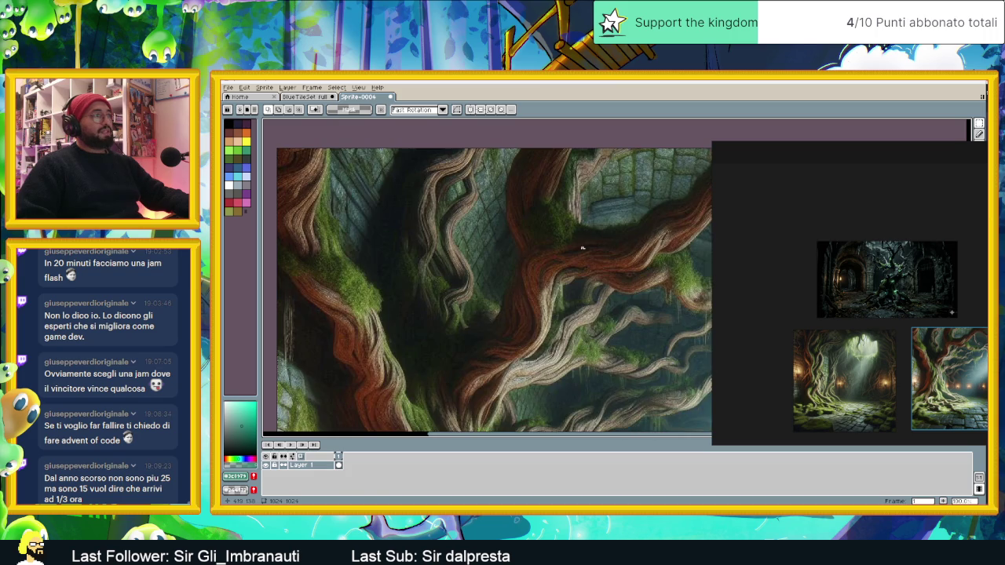
alt+click(585, 319)
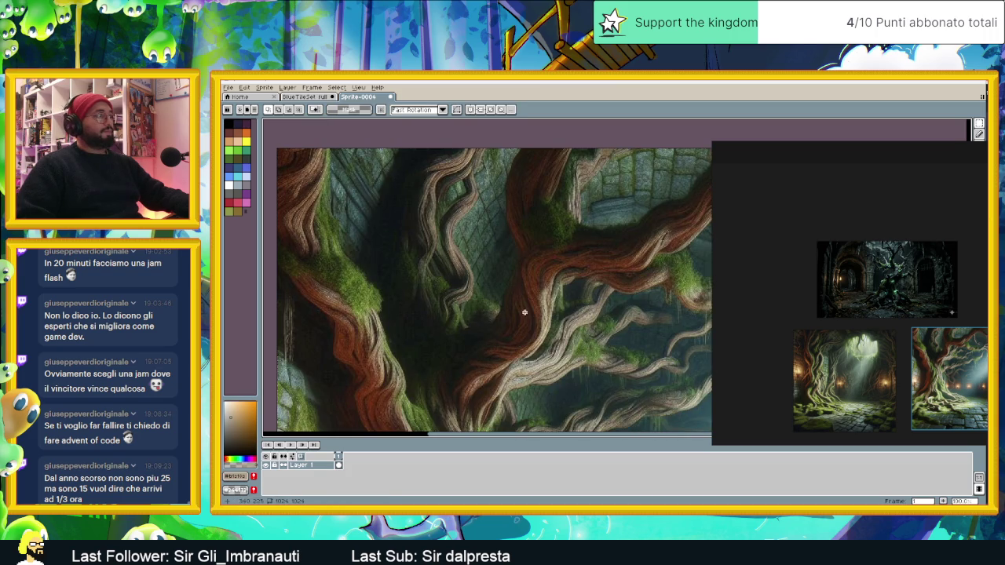
click(305, 95)
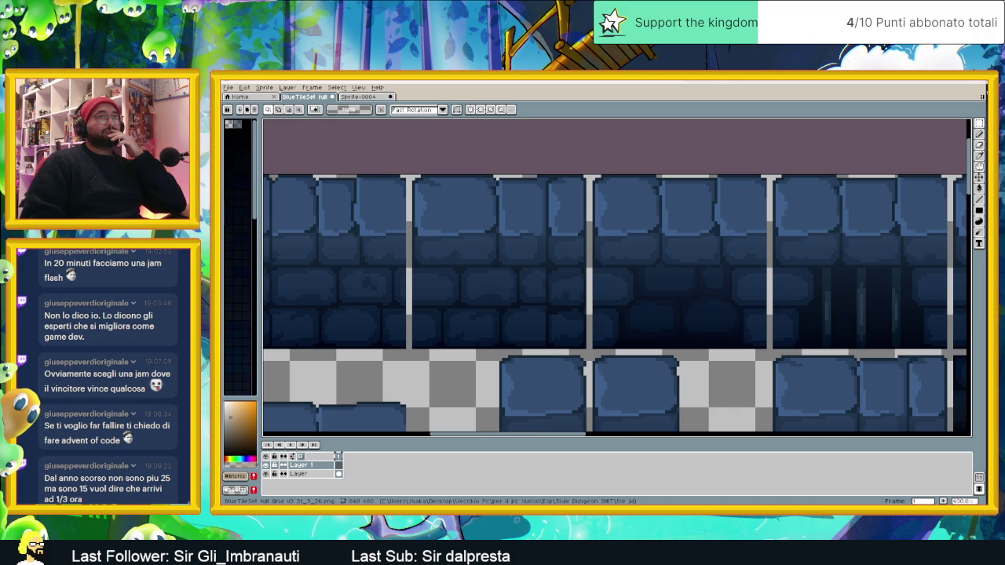
click(979, 143)
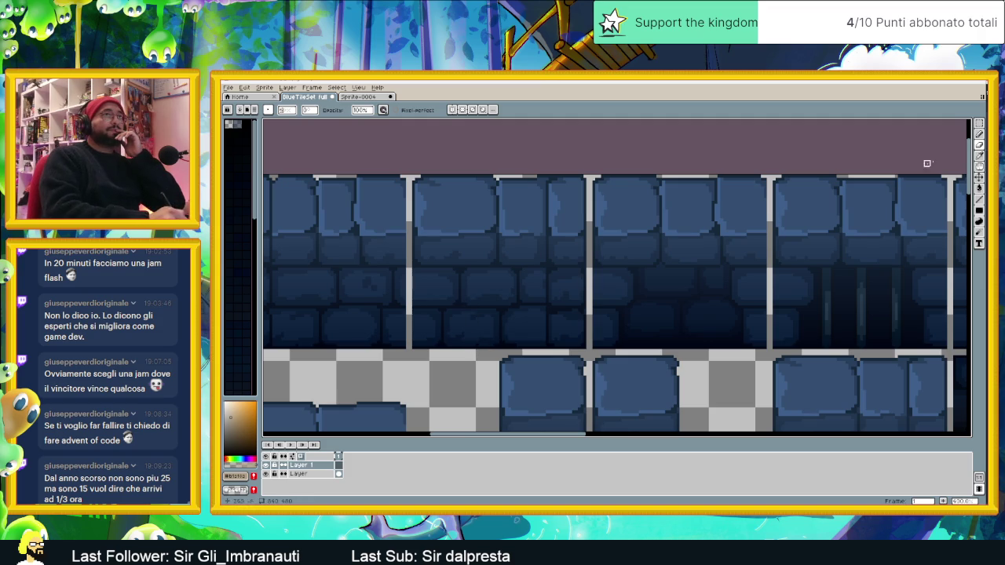
- Pencil a wavy beige trunk outline from the floor up the blue wall tiles
click(979, 133)
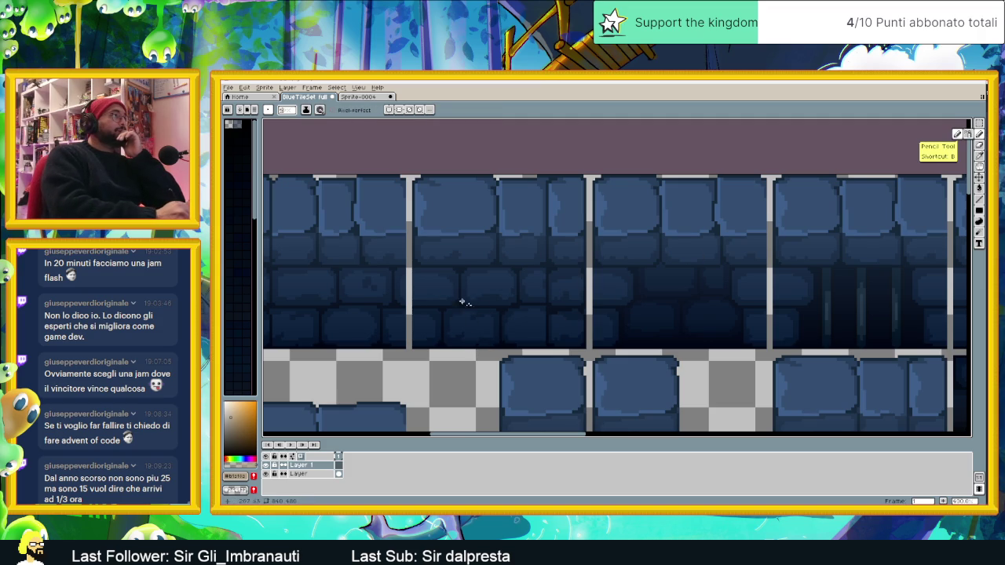
mouse_move(469, 351)
mouse_down()
mouse_move(493, 299)
mouse_move(504, 196)
mouse_move(494, 184)
mouse_up()
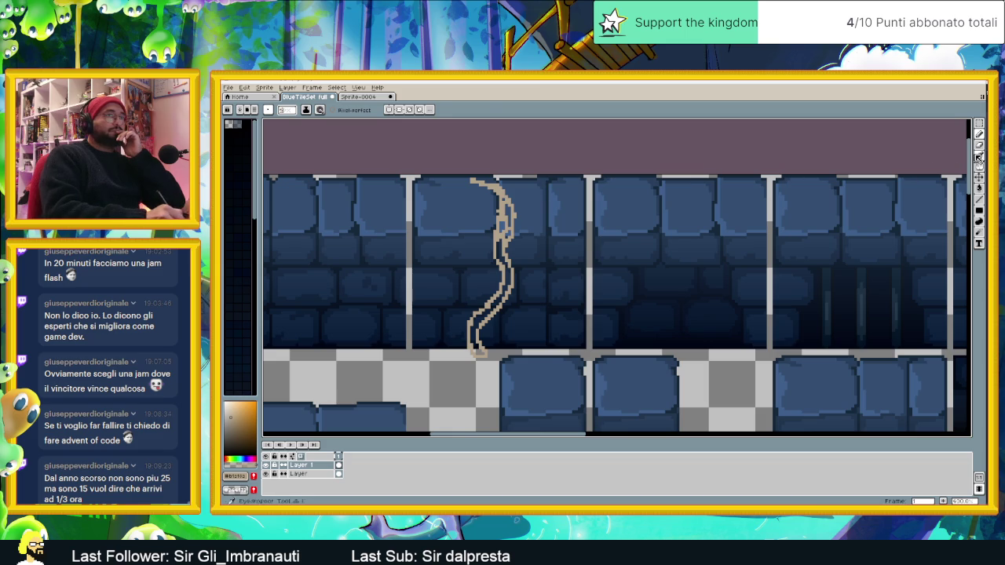
key(b)
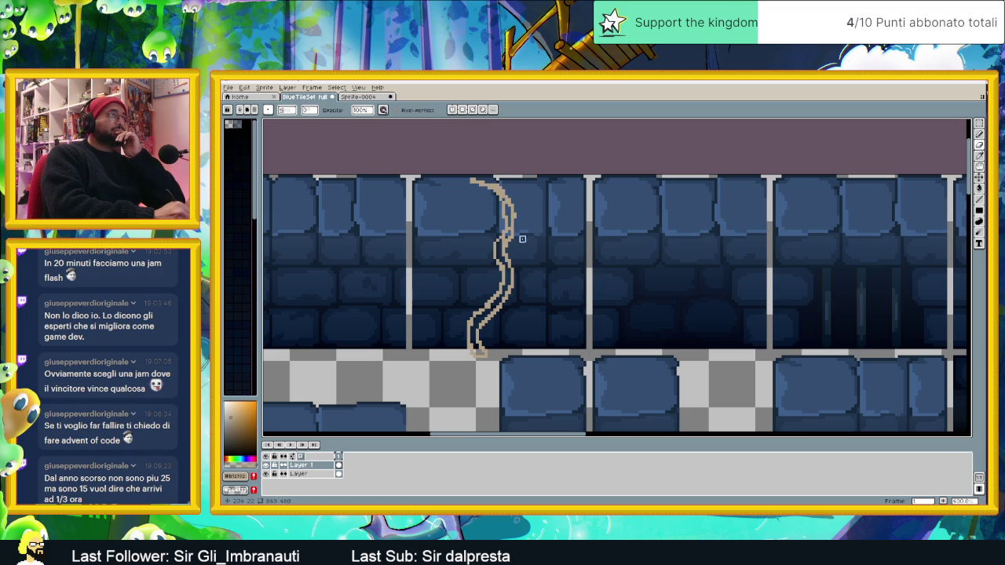
click(980, 135)
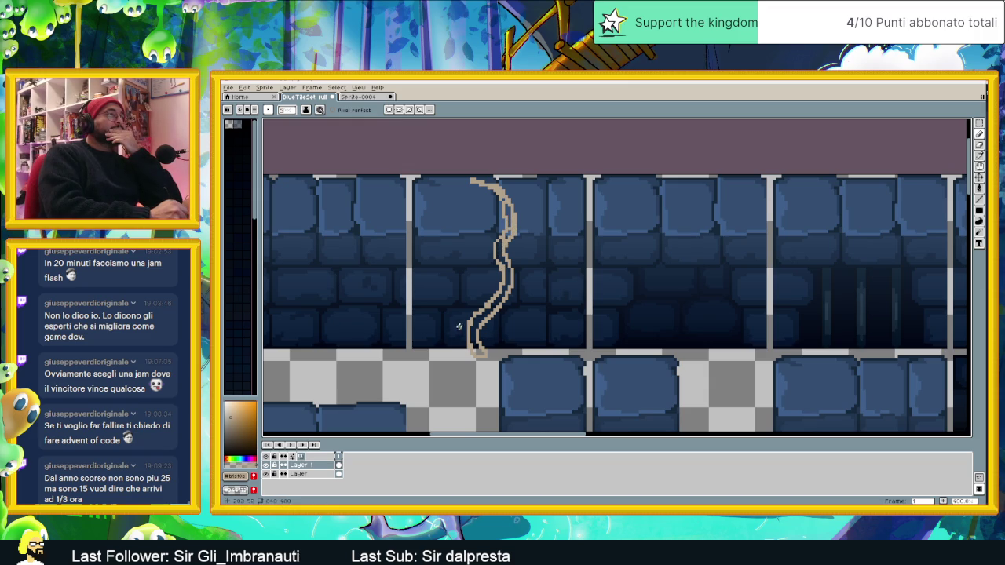
- Pencil beige left and right branches, a lower trunk loop, a forked left root, and a thickened upper trunk
mouse_move(468, 315)
mouse_down()
mouse_move(449, 276)
mouse_move(456, 286)
mouse_move(454, 261)
mouse_up()
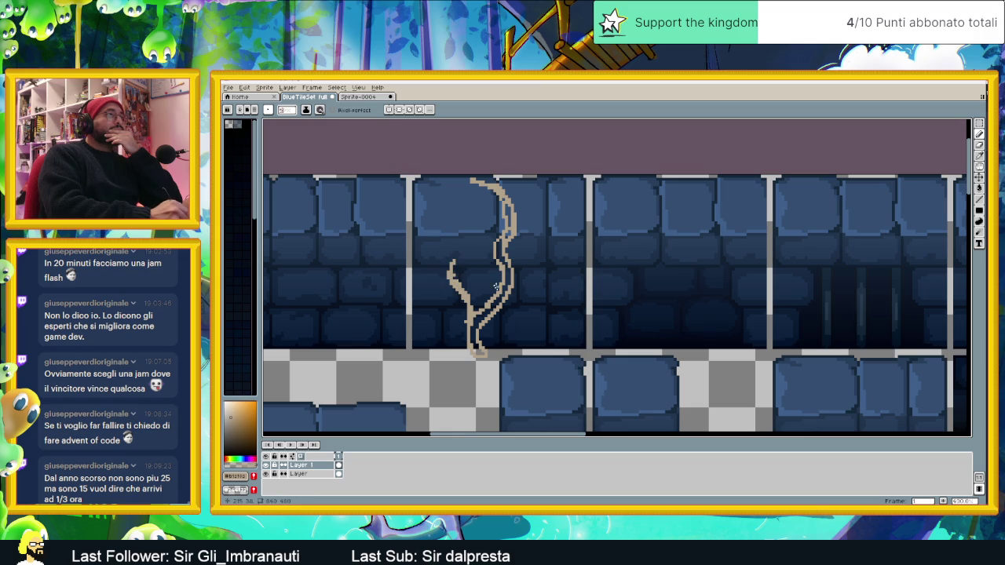
drag(511, 280, 566, 263)
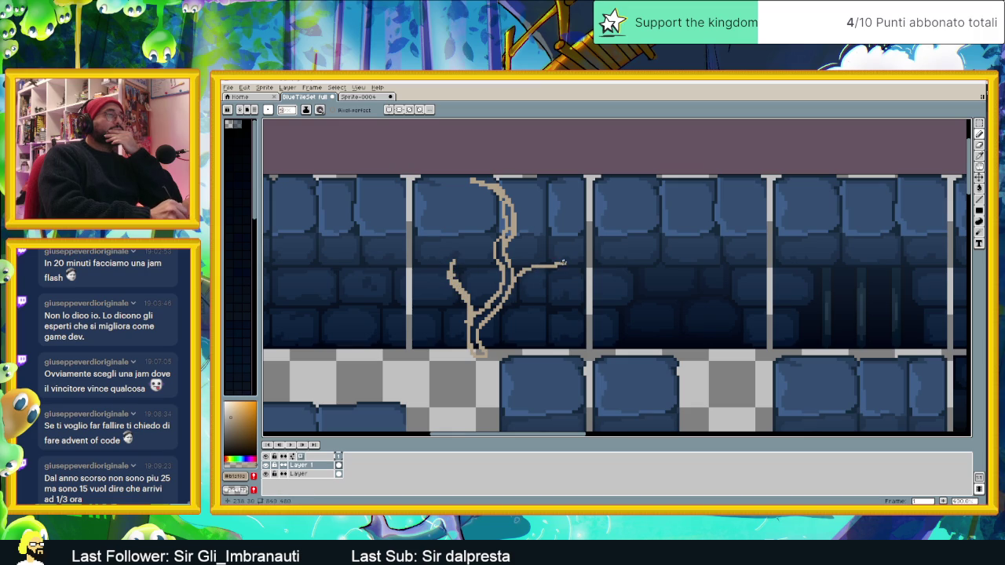
drag(510, 289, 558, 267)
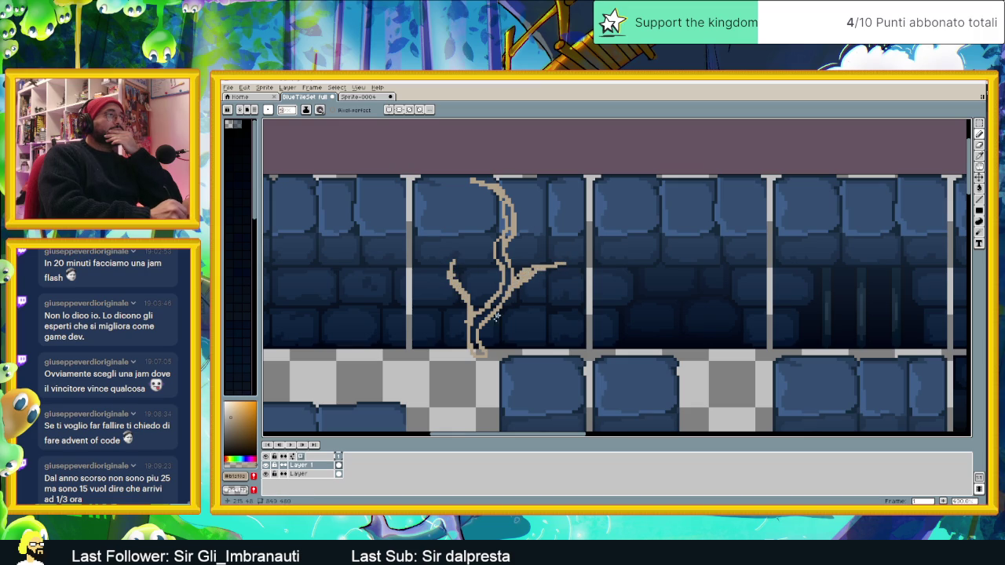
drag(495, 314, 486, 347)
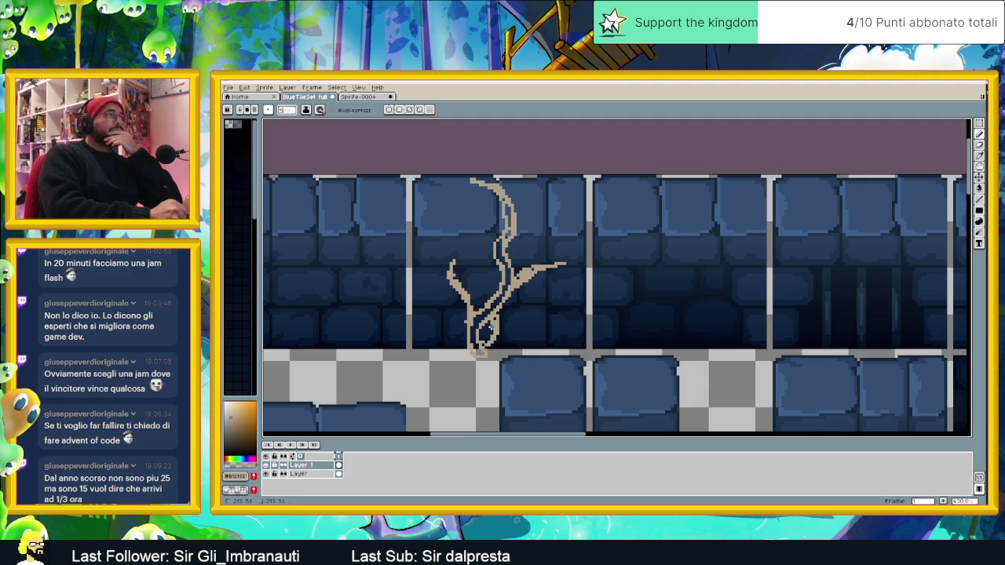
drag(493, 338, 486, 350)
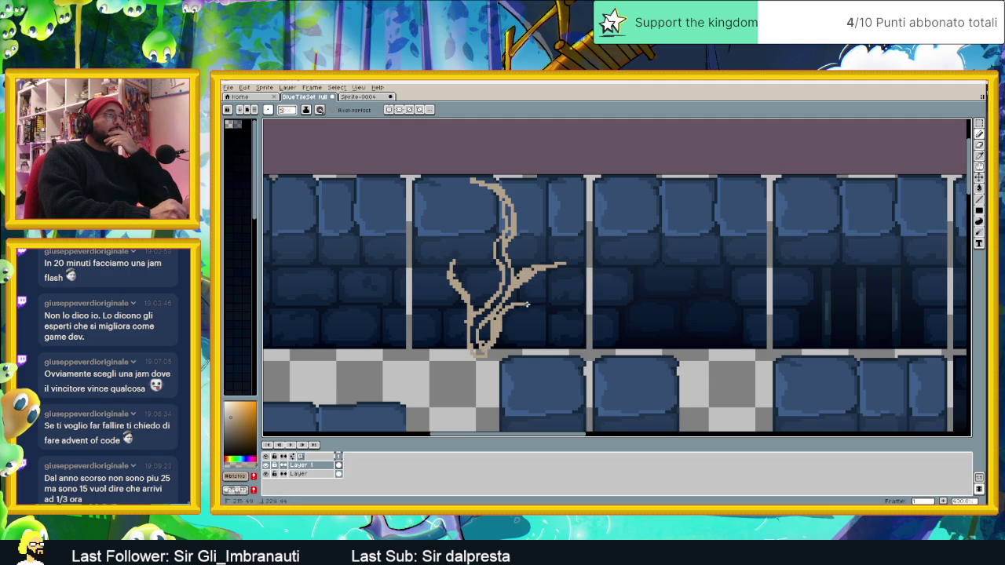
mouse_move(539, 298)
mouse_down()
mouse_move(558, 293)
mouse_move(549, 326)
mouse_move(564, 323)
mouse_up()
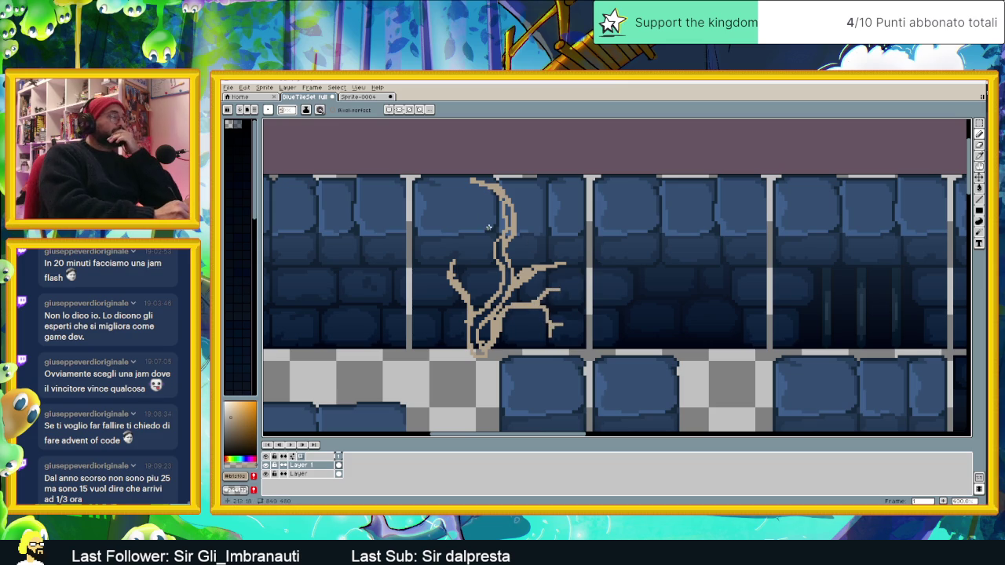
drag(462, 306, 435, 307)
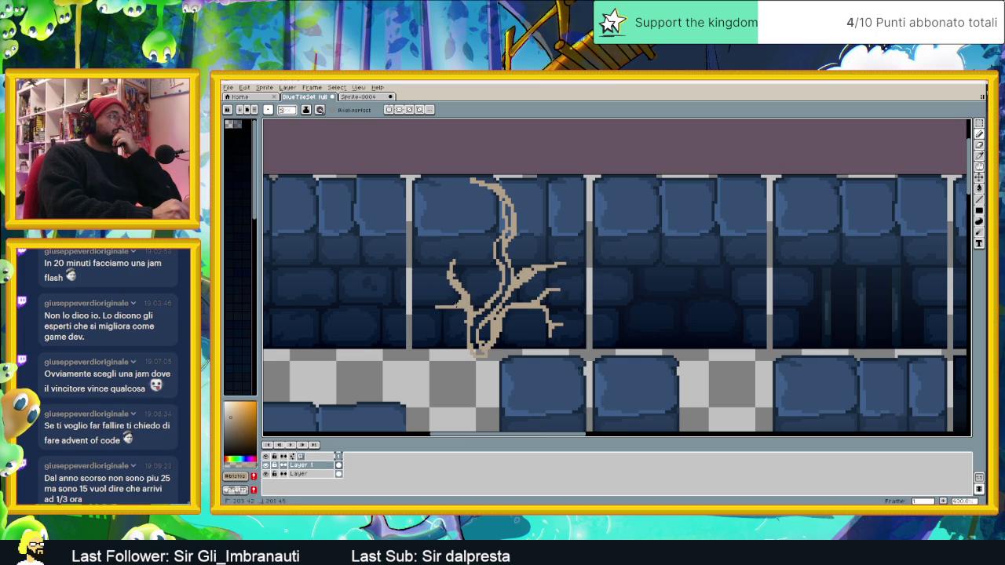
mouse_move(454, 301)
mouse_down()
mouse_move(438, 308)
mouse_move(441, 322)
mouse_move(477, 269)
mouse_up()
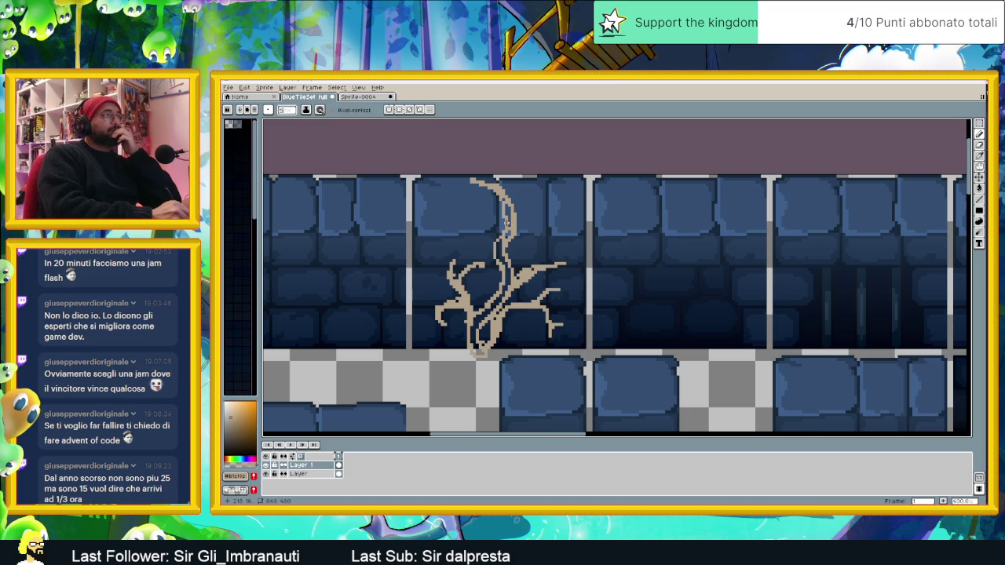
drag(506, 216, 506, 236)
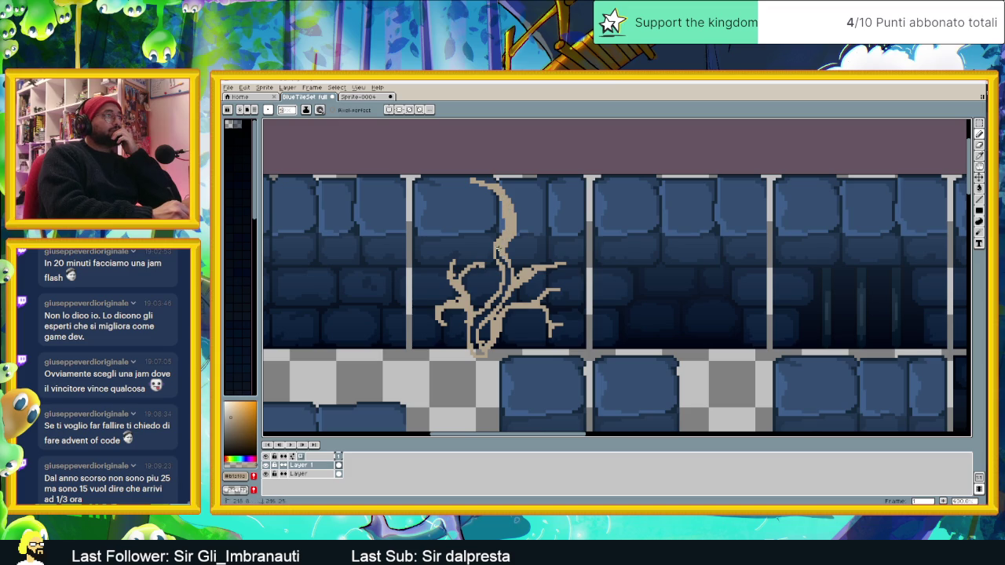
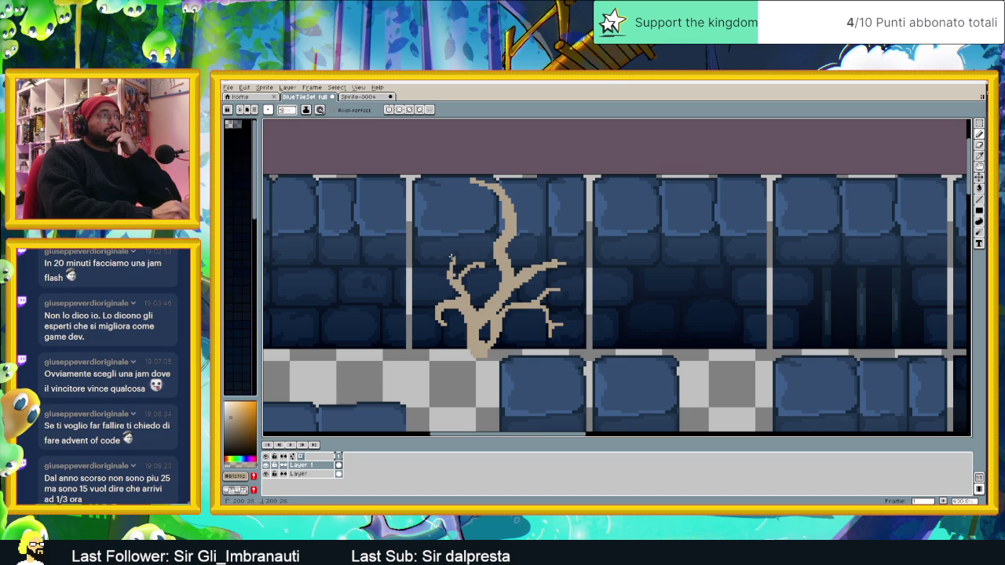
- Extend the beige root's right branch a few pixels
drag(566, 266, 574, 262)
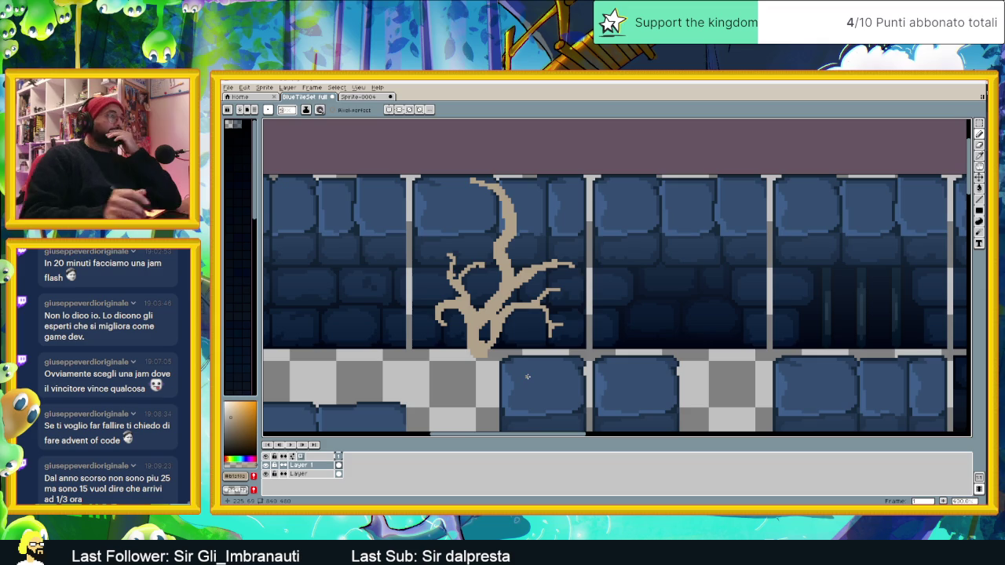
scroll(527, 377, down, 3)
scroll(595, 313, down, 1)
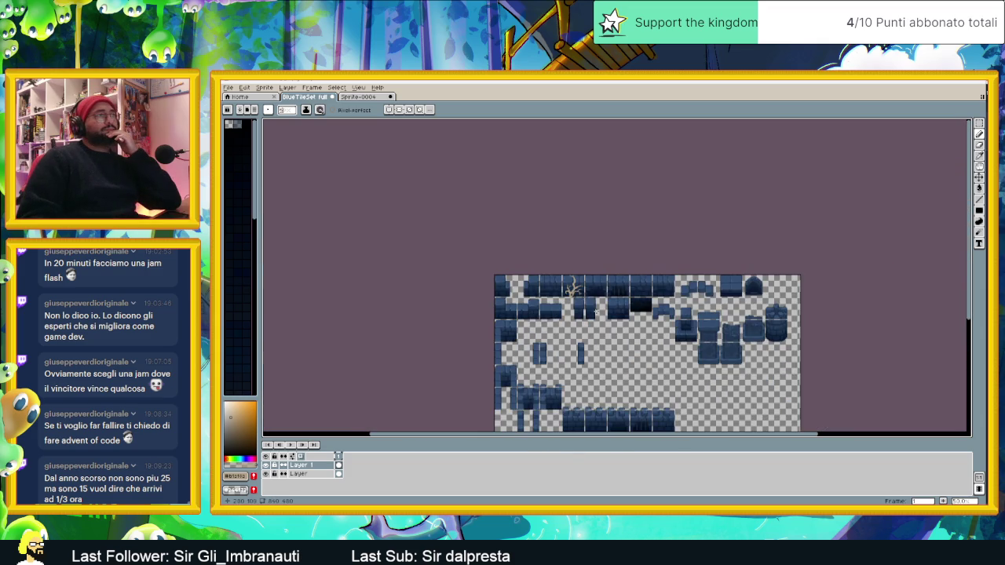
scroll(583, 290, up, 1)
scroll(582, 290, up, 1)
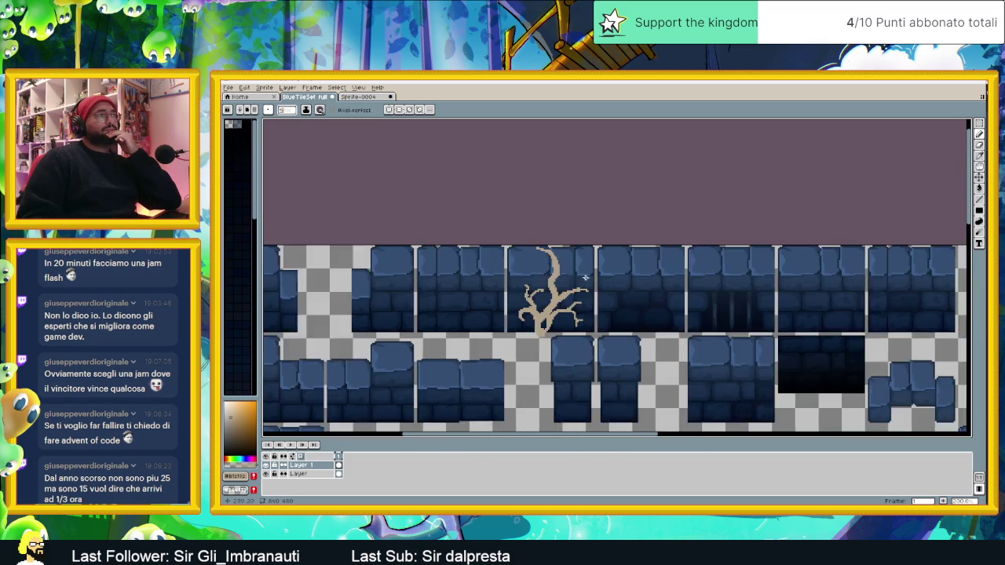
scroll(589, 278, up, 1)
scroll(593, 288, up, 1)
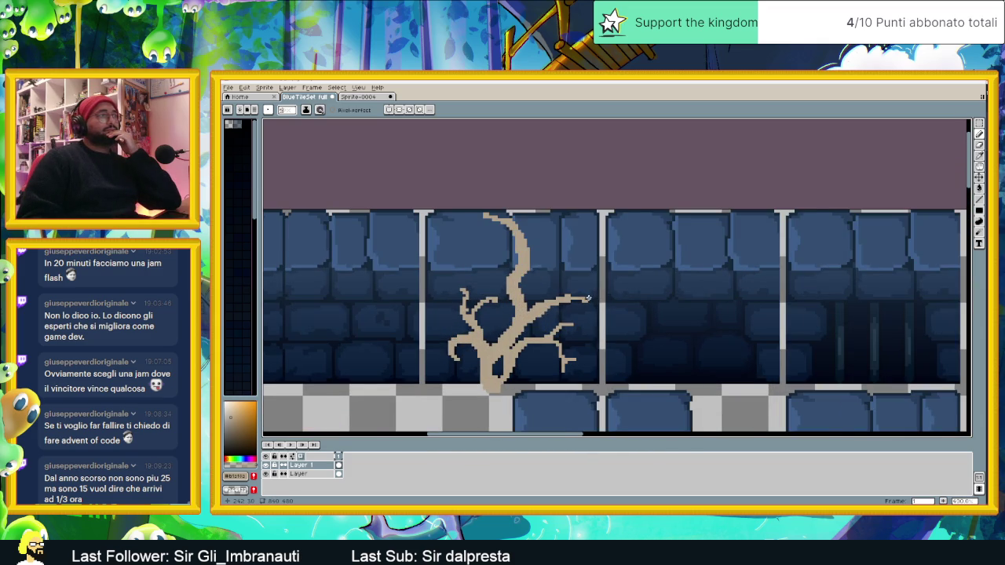
scroll(587, 300, up, 1)
scroll(587, 299, up, 1)
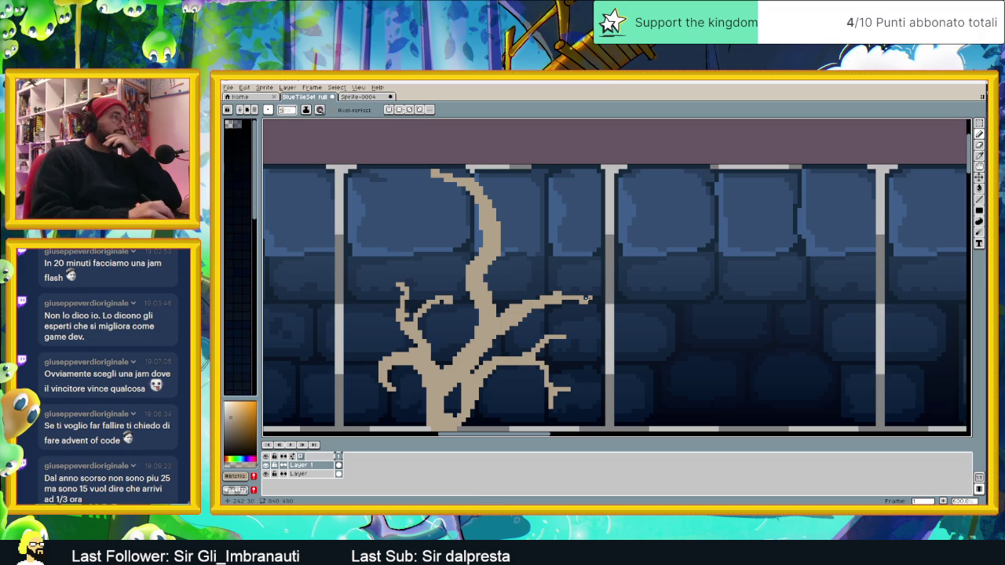
- Extend the root's top branch up-left and thicken the right side of its trunk
click(980, 148)
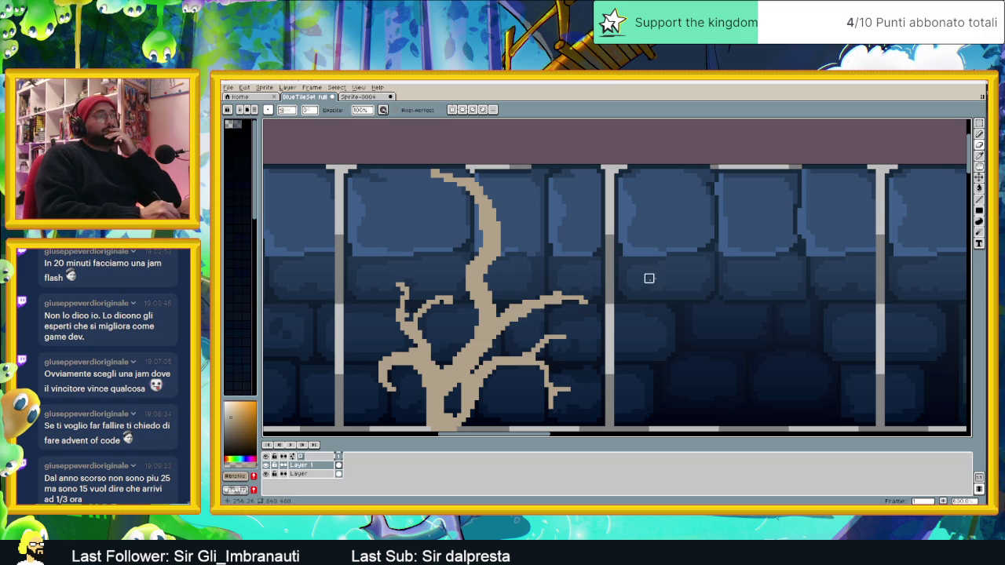
key(b)
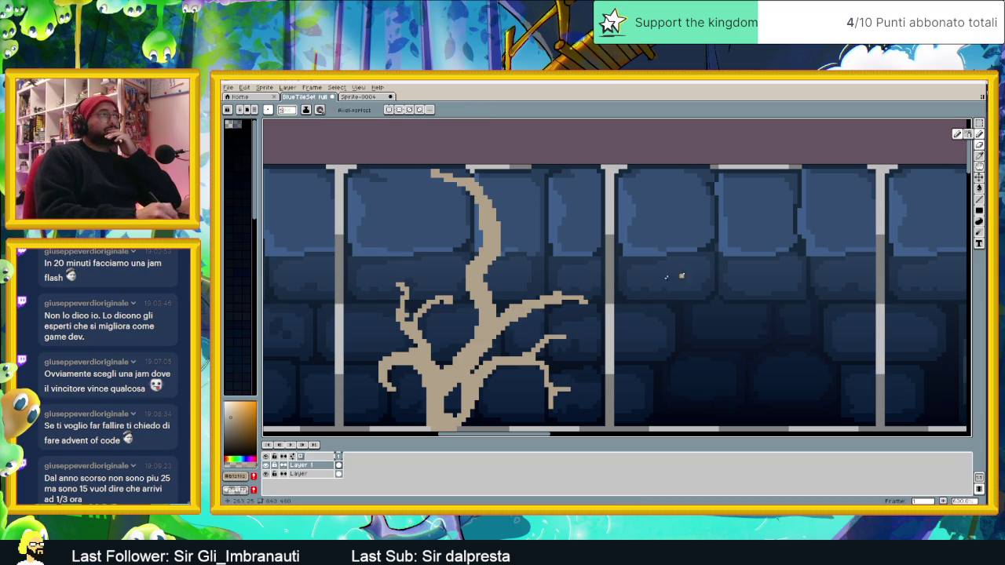
drag(434, 179, 418, 170)
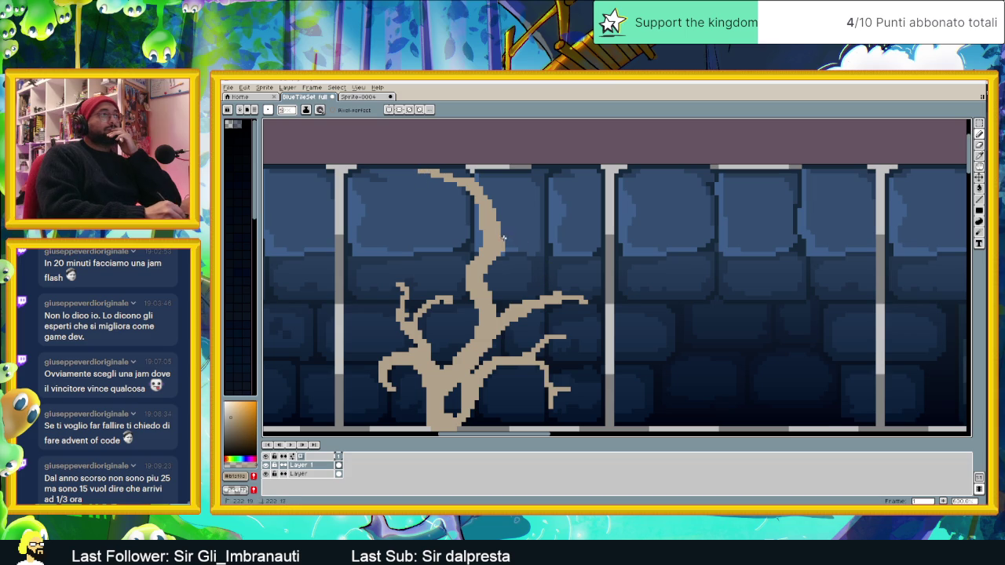
drag(497, 210, 500, 247)
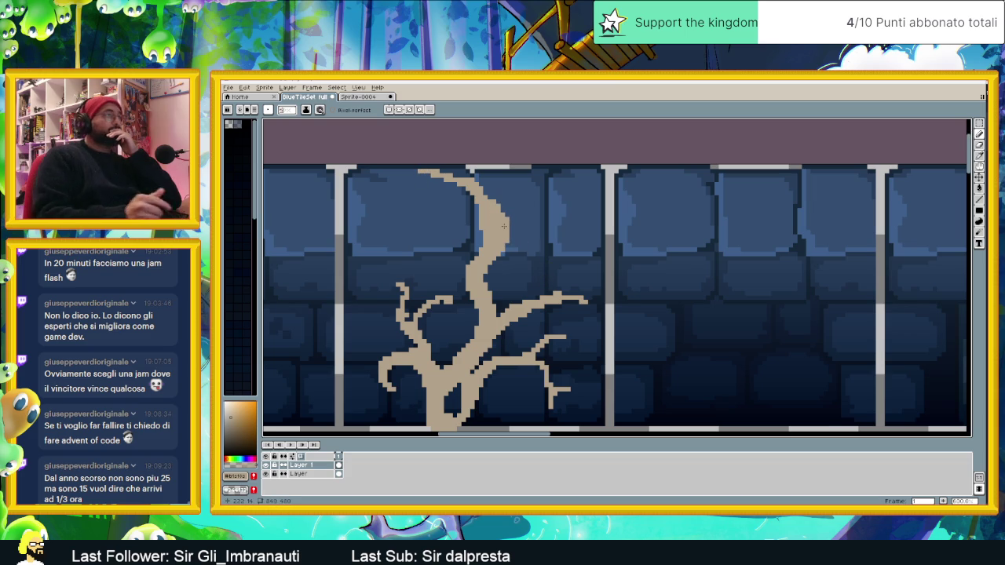
scroll(516, 240, down, 1)
scroll(534, 246, down, 1)
scroll(531, 246, up, 1)
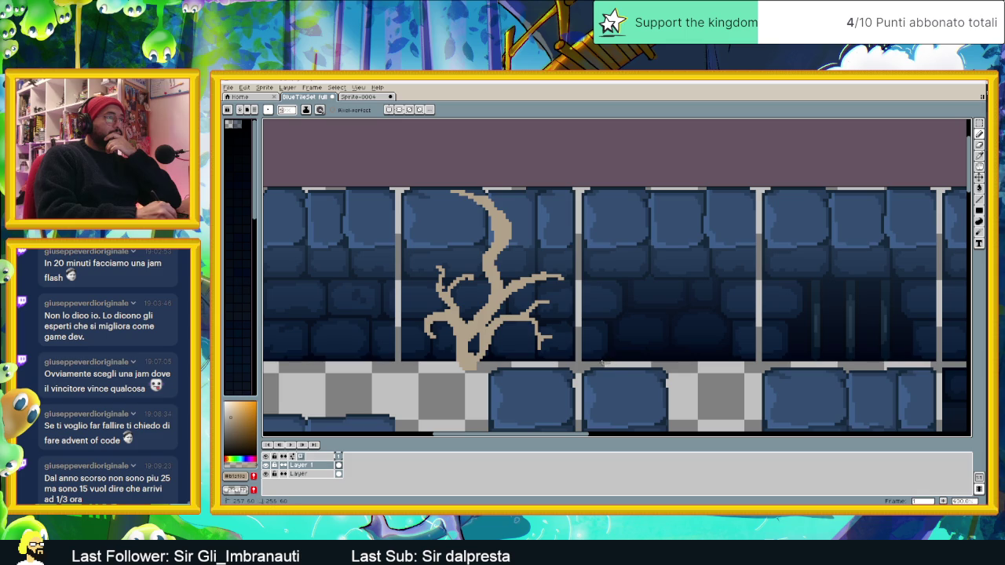
- Draw a new beige root trunk from the next tile's base, curving up and right
drag(599, 362, 607, 324)
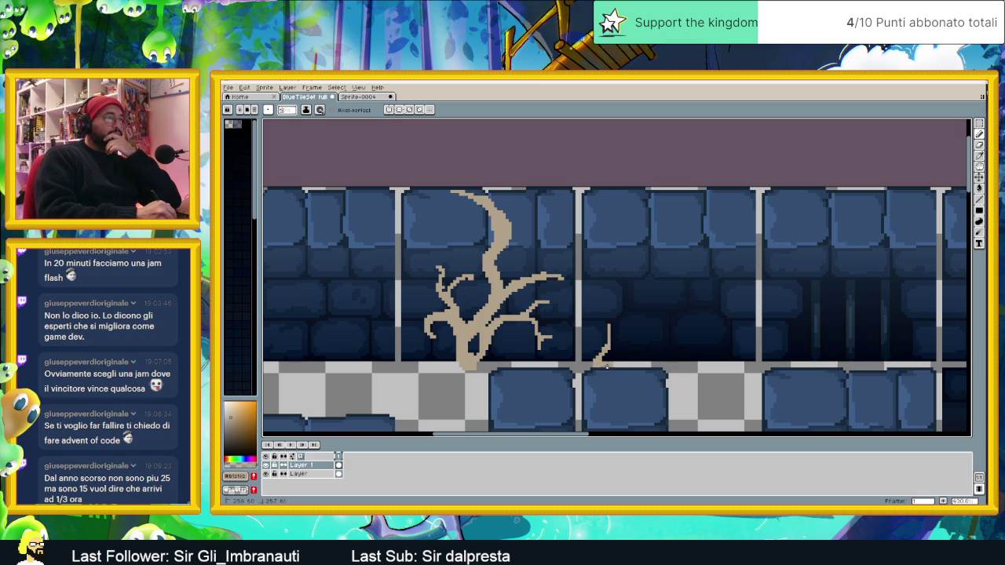
drag(600, 360, 619, 328)
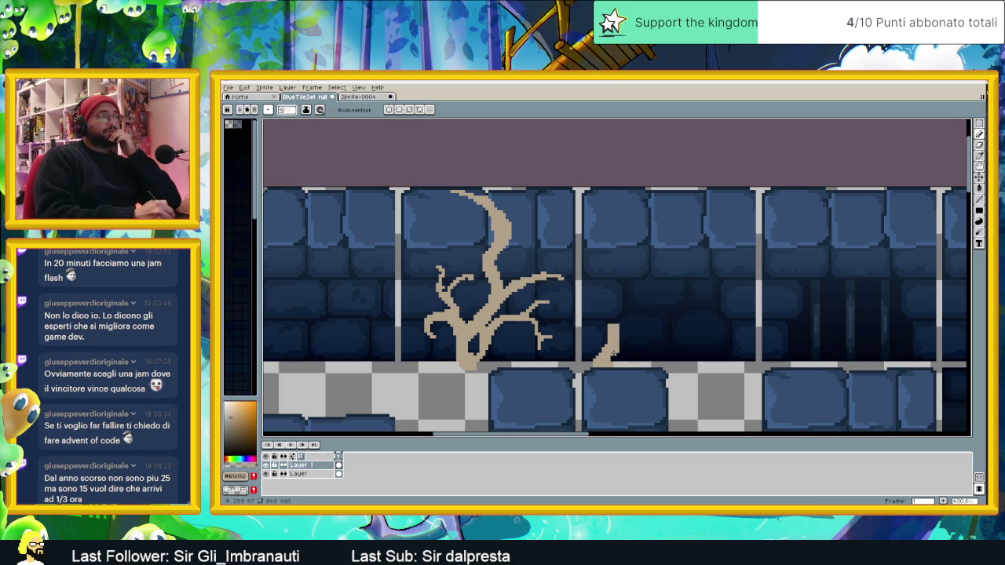
drag(608, 321, 617, 309)
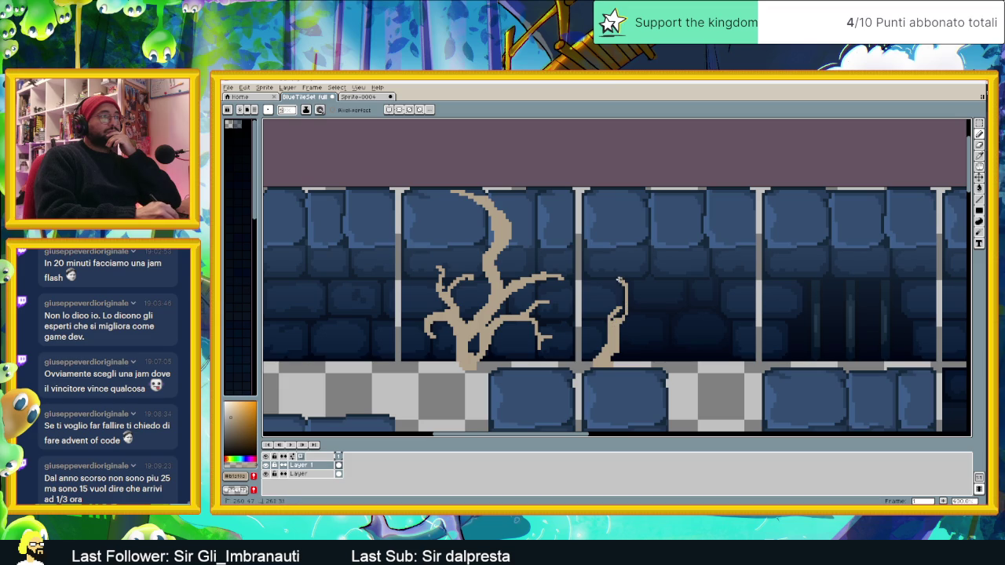
mouse_move(607, 257)
mouse_down()
mouse_move(648, 219)
mouse_move(680, 221)
mouse_move(733, 197)
mouse_move(703, 221)
mouse_move(660, 222)
mouse_move(614, 244)
mouse_move(621, 294)
mouse_move(618, 281)
mouse_up()
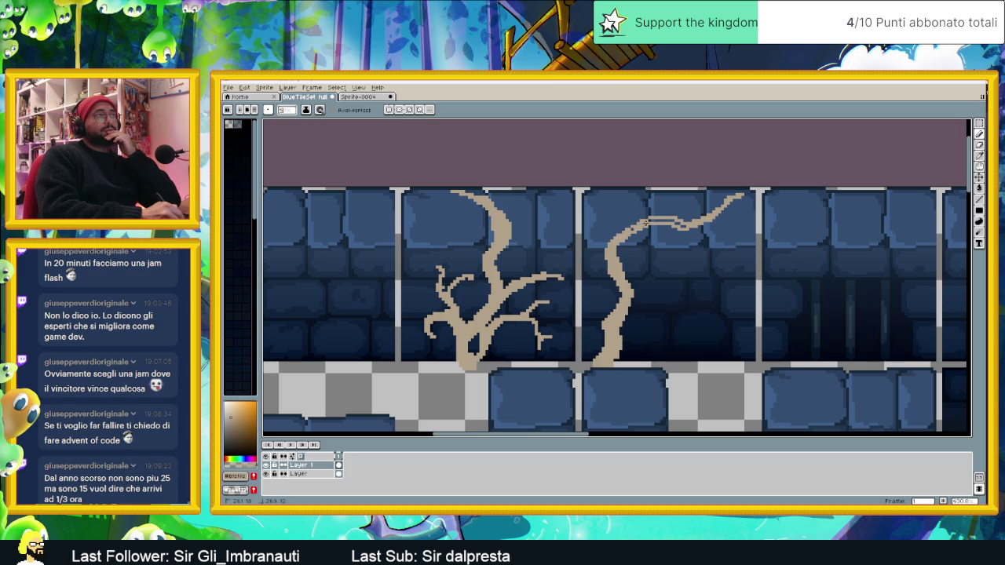
- Thicken the new root's upper branch and add a short right branch and a thin lower branch
drag(652, 220, 676, 221)
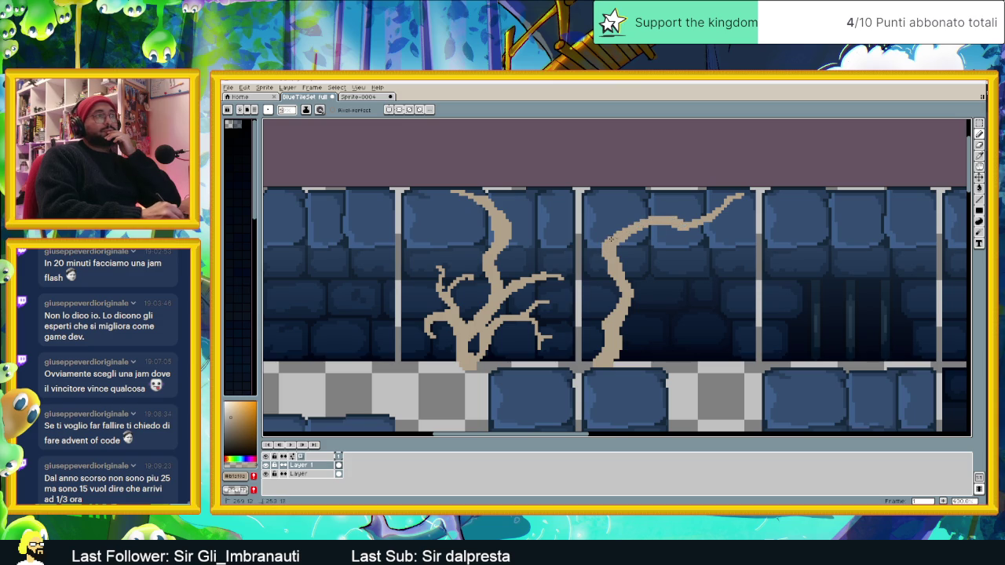
drag(608, 237, 627, 226)
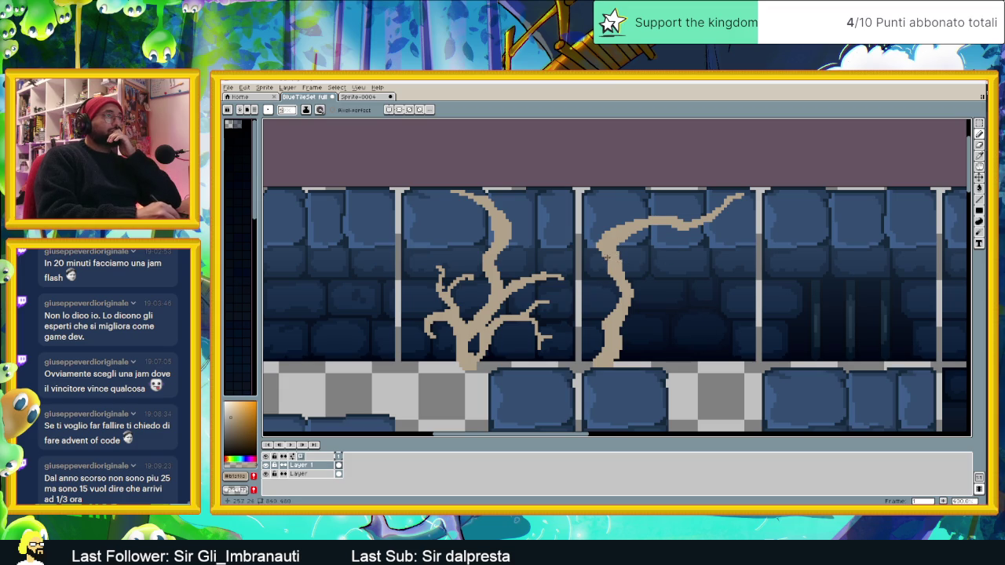
drag(633, 284, 683, 279)
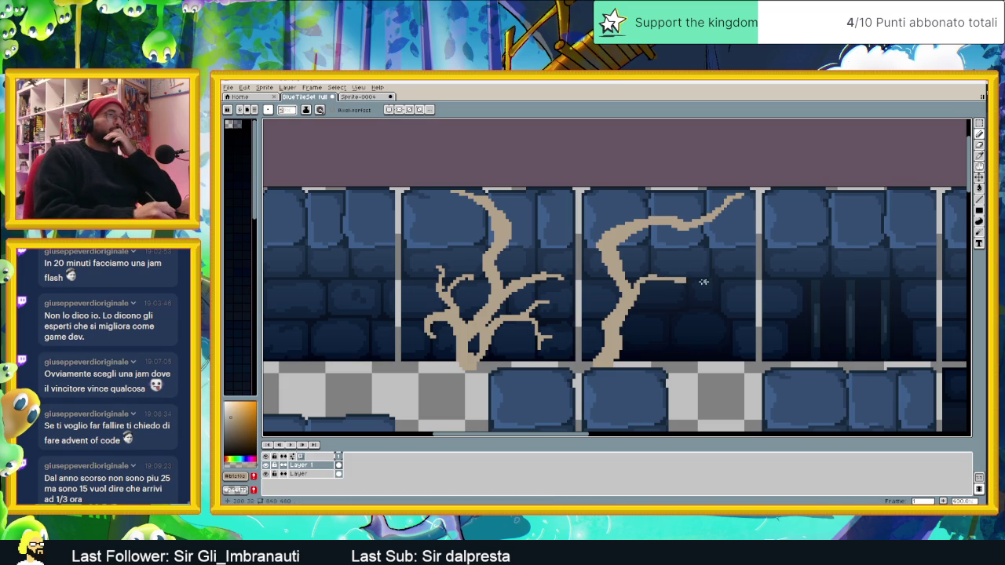
mouse_move(685, 281)
mouse_down()
mouse_move(711, 280)
mouse_move(716, 254)
mouse_move(725, 287)
mouse_up()
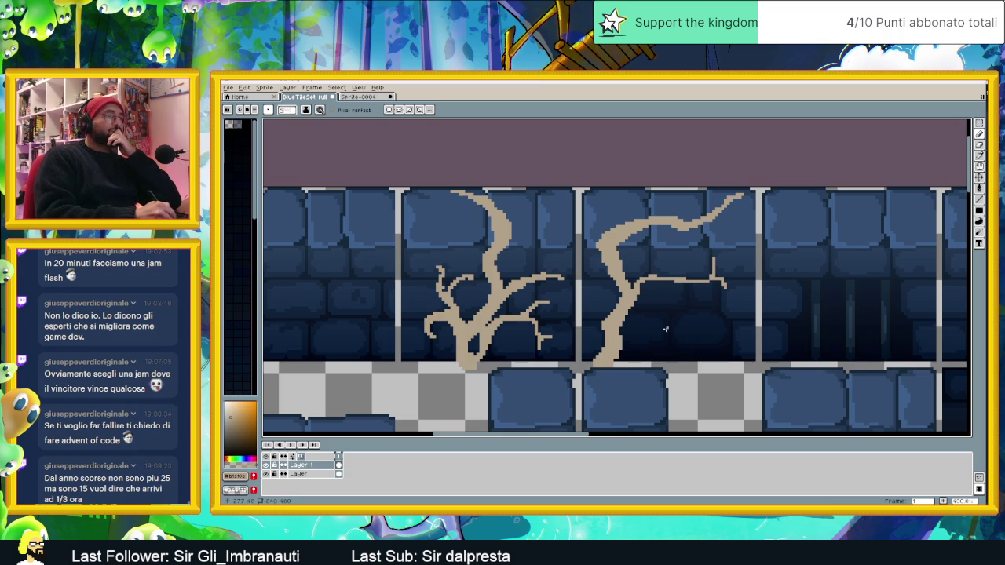
mouse_move(625, 326)
mouse_down()
mouse_move(641, 309)
mouse_move(676, 312)
mouse_move(674, 320)
mouse_move(690, 305)
mouse_move(668, 324)
mouse_up()
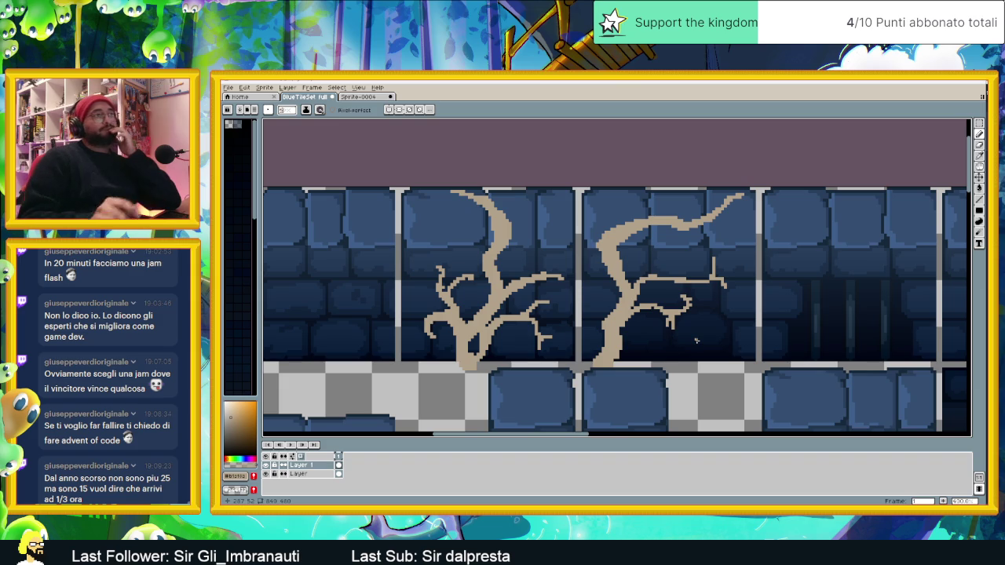
scroll(696, 340, down, 2)
- Draw a thin tan crack down the tile with left, upward and right branches
scroll(726, 328, down, 3)
scroll(726, 329, up, 2)
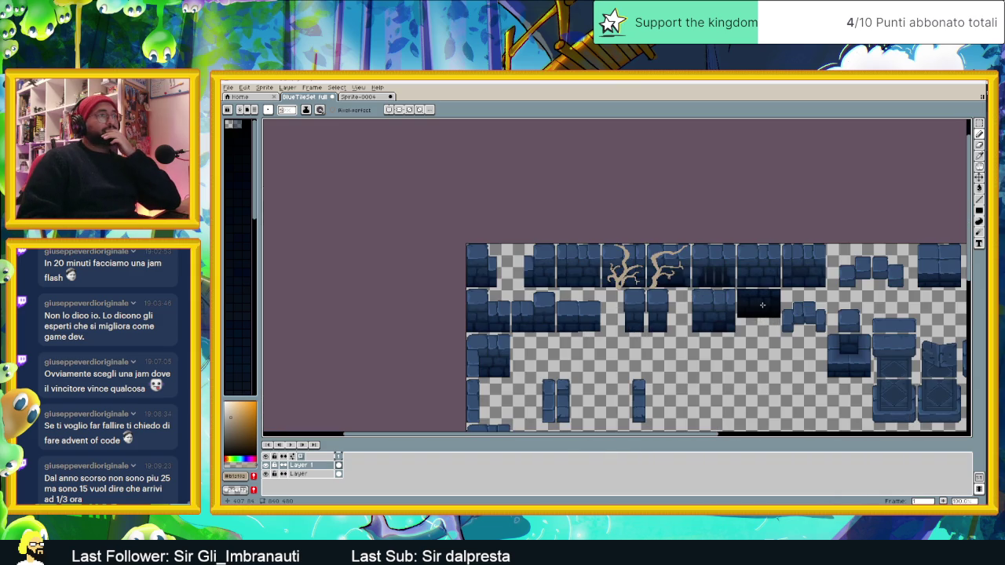
scroll(723, 292, right, 2)
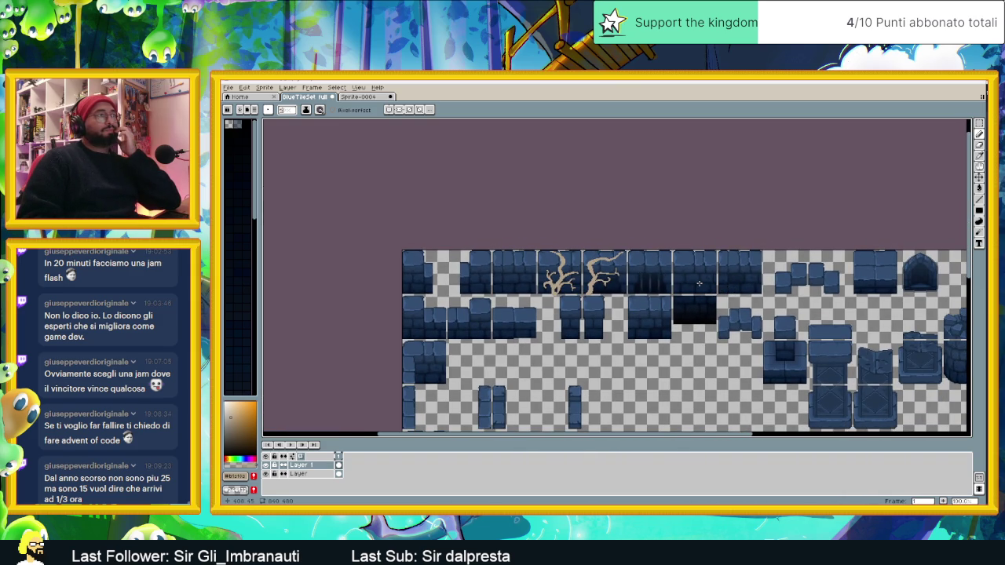
scroll(678, 269, up, 1)
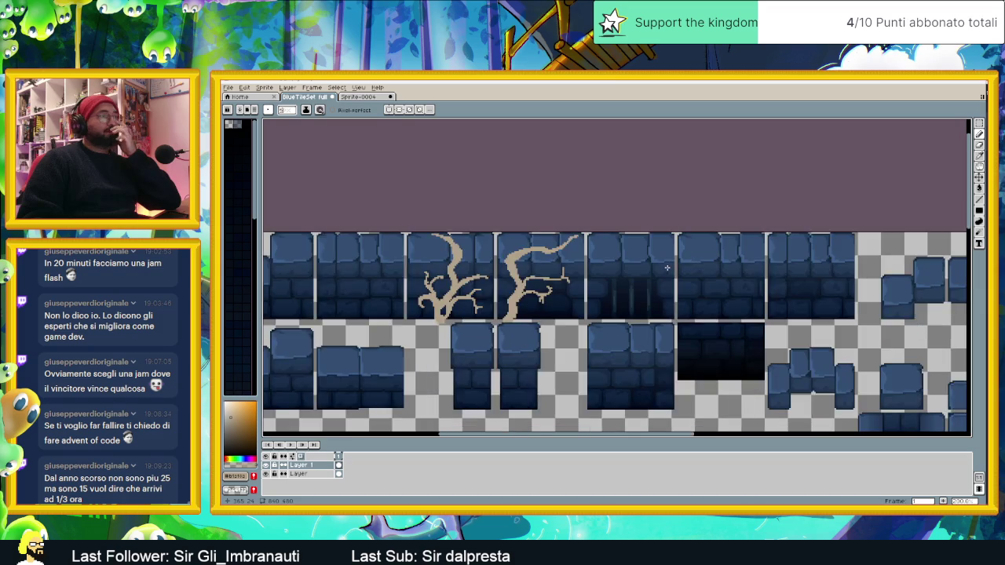
scroll(667, 267, up, 1)
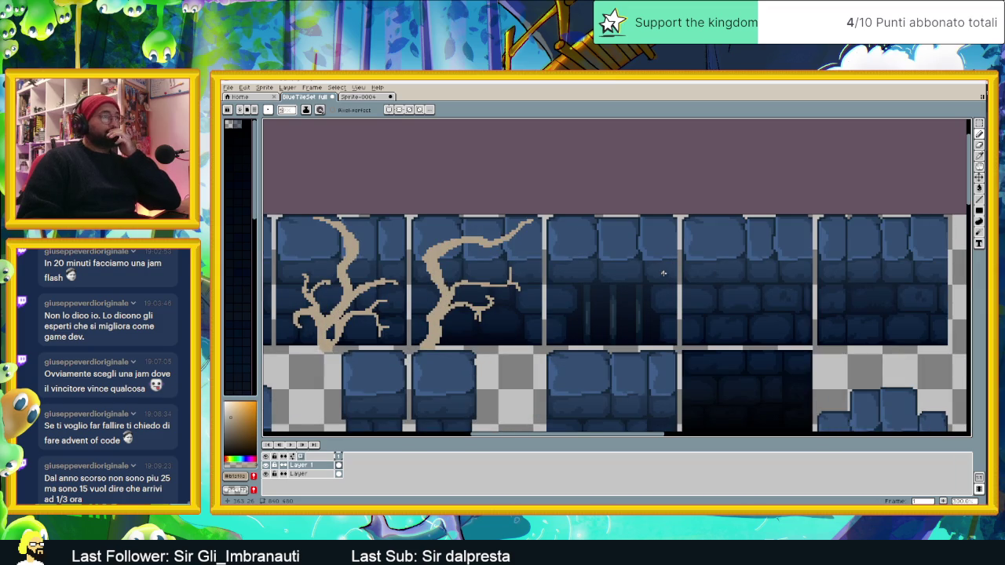
scroll(664, 274, up, 1)
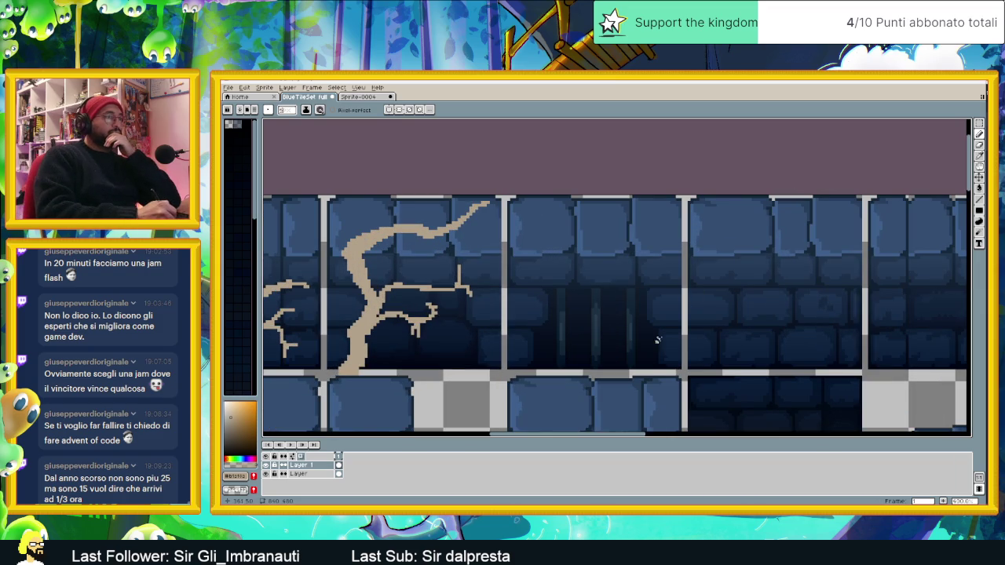
drag(661, 323, 665, 366)
drag(648, 316, 645, 289)
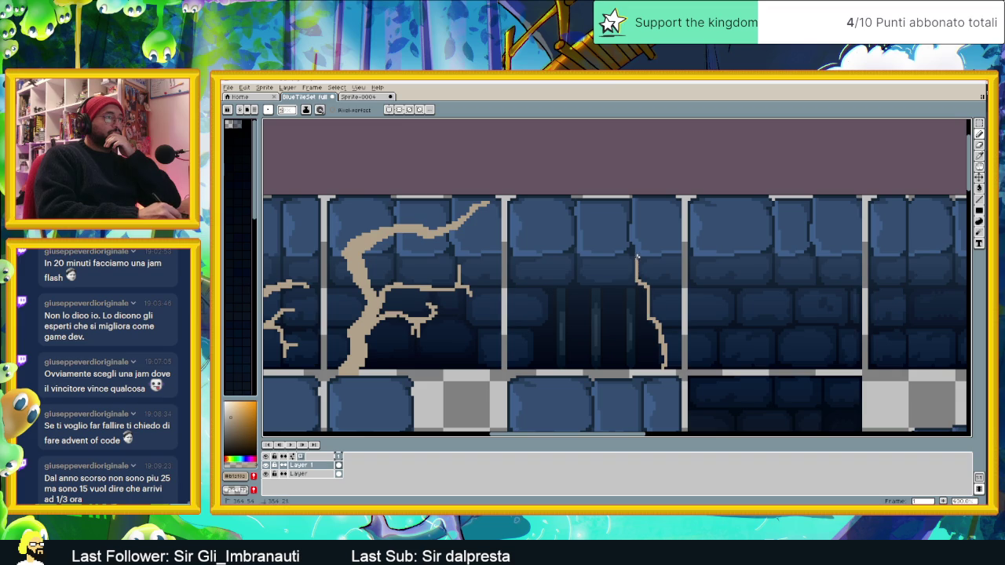
drag(627, 252, 589, 255)
drag(576, 252, 556, 248)
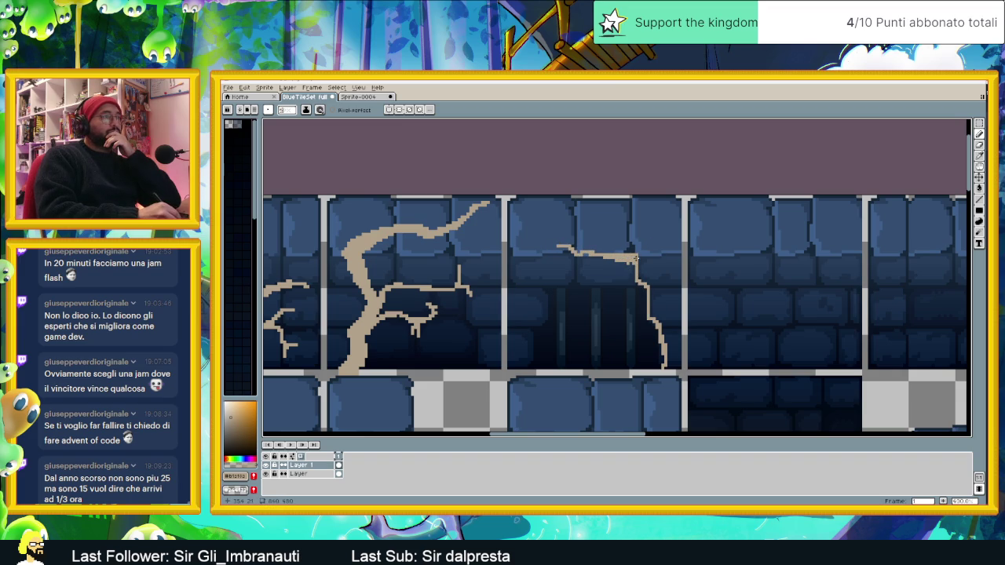
drag(633, 251, 632, 212)
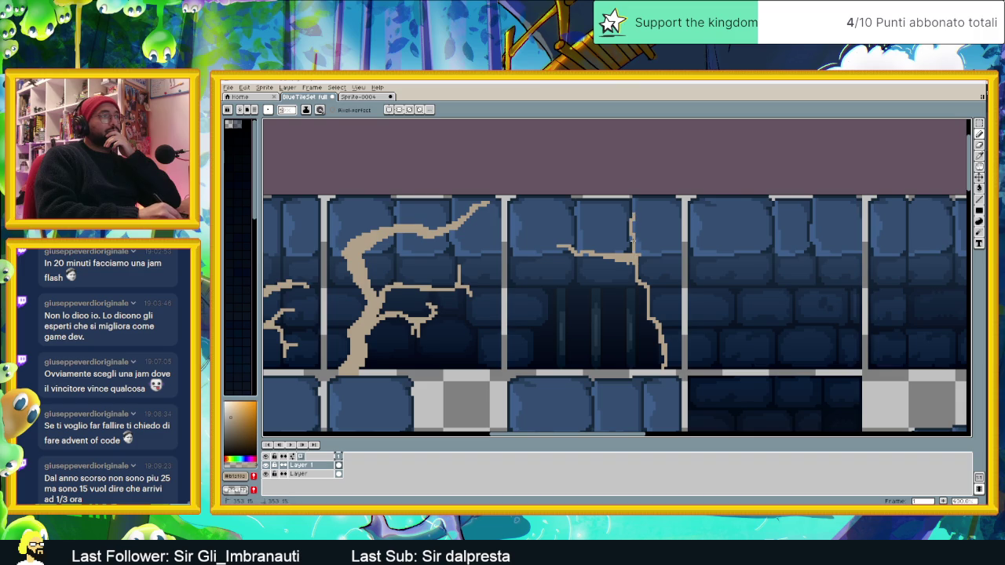
drag(634, 252, 666, 247)
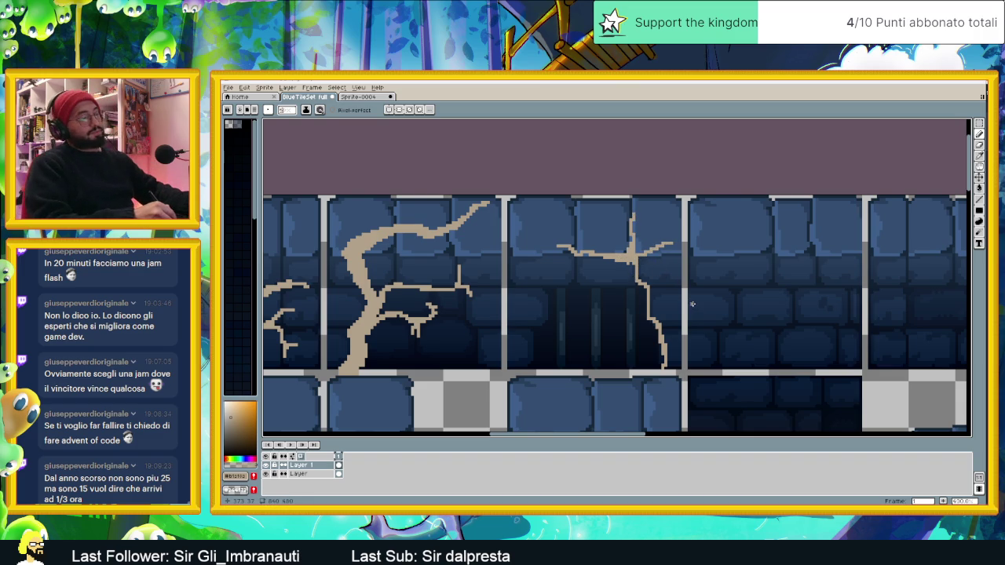
- Undo those strokes and redraw the crack curving upward, with a short side branch and a left branch
key(v)
key(ctrl+z)
key(ctrl+z)
key(ctrl+z)
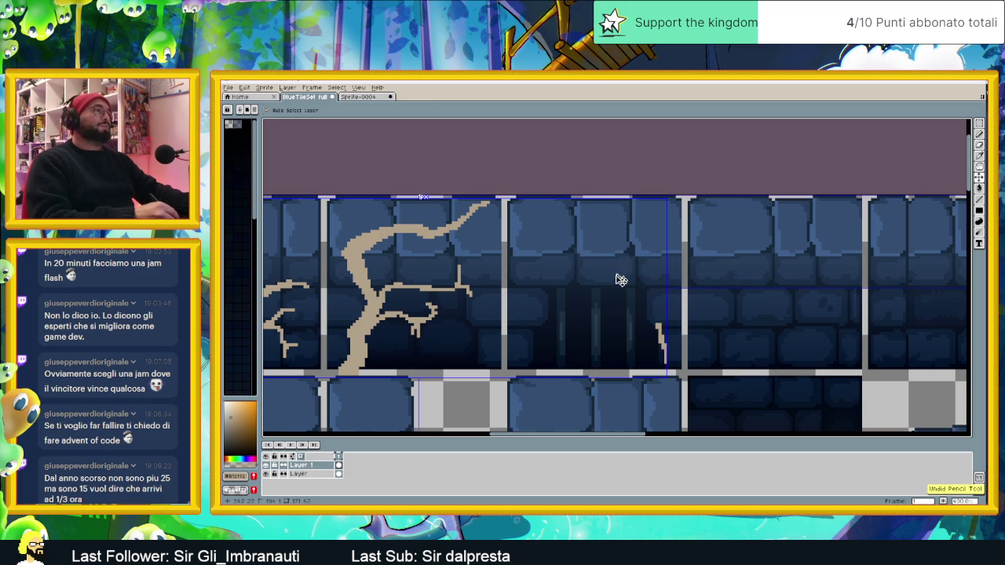
key(b)
mouse_move(659, 325)
mouse_down()
mouse_move(647, 319)
mouse_move(666, 284)
mouse_up()
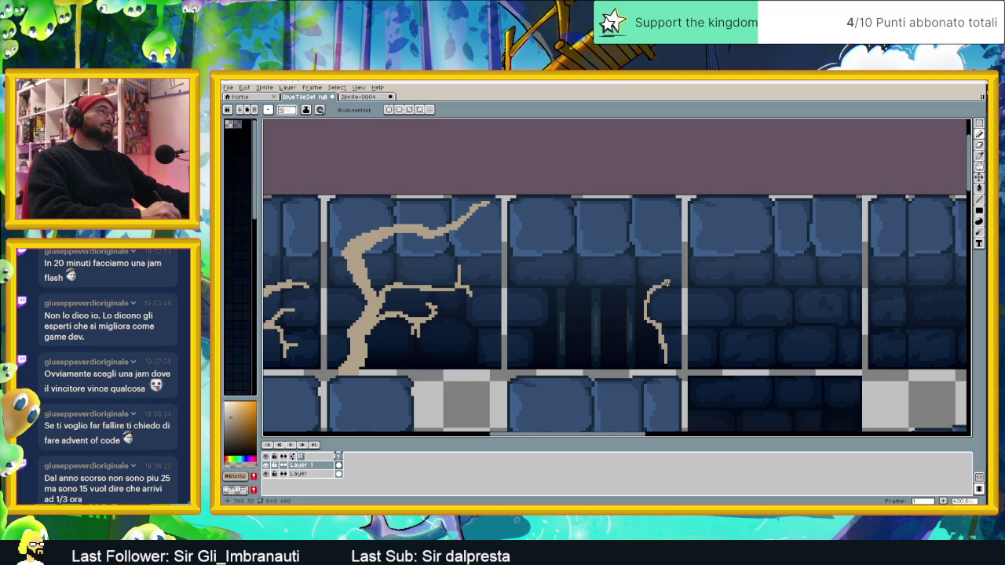
drag(661, 325, 673, 323)
drag(637, 274, 633, 218)
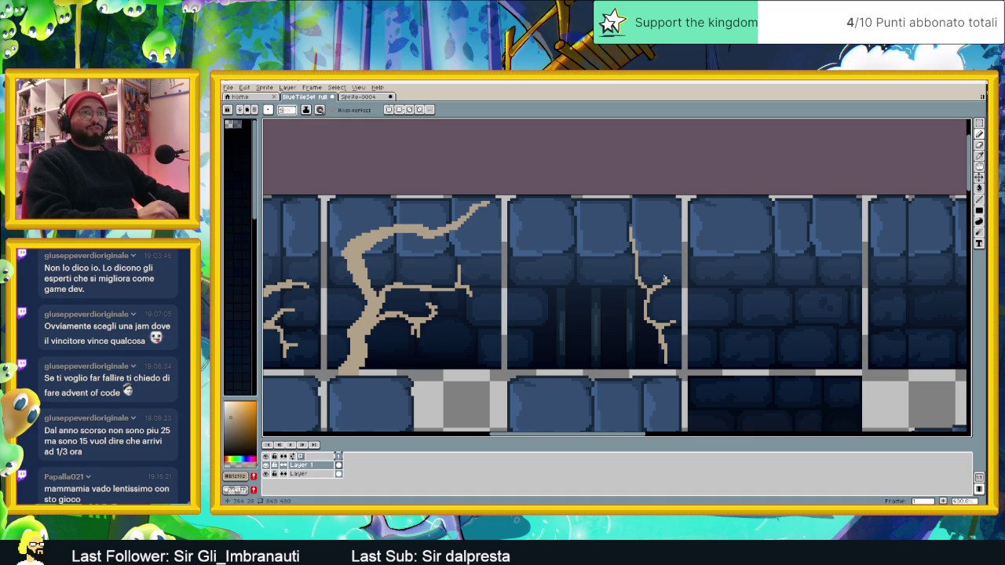
mouse_move(634, 253)
mouse_down()
mouse_move(589, 255)
mouse_move(571, 271)
mouse_up()
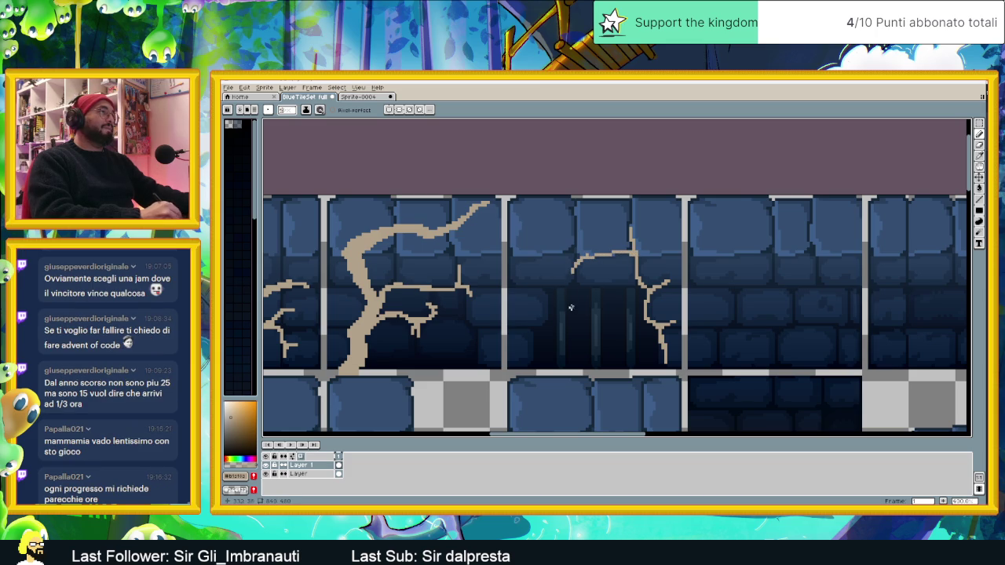
- Extend the crack upward, lengthen its right branch downward, and thicken the trunk
drag(632, 250, 641, 208)
drag(658, 289, 667, 286)
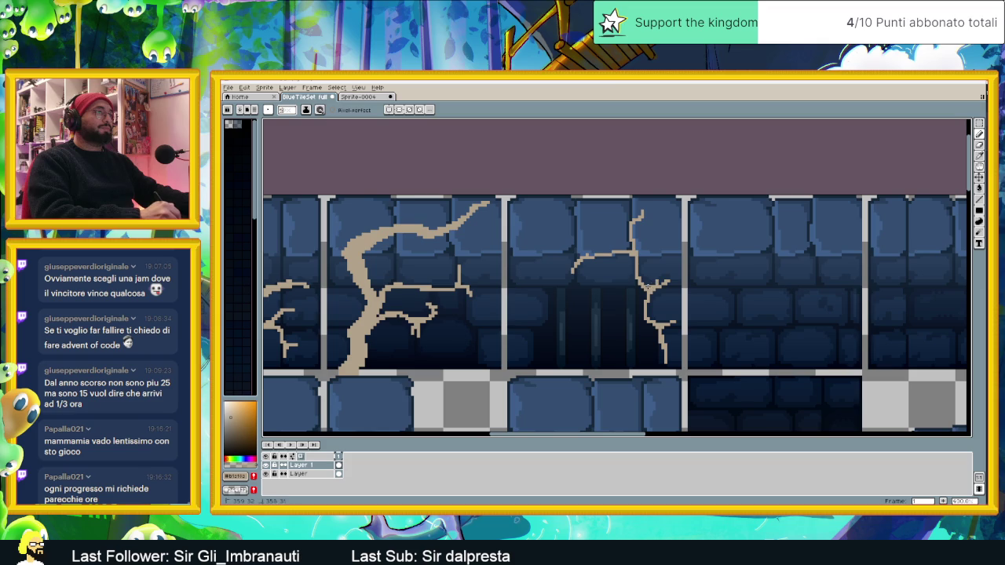
mouse_move(649, 310)
mouse_down()
mouse_move(663, 325)
mouse_move(661, 365)
mouse_move(643, 368)
mouse_up()
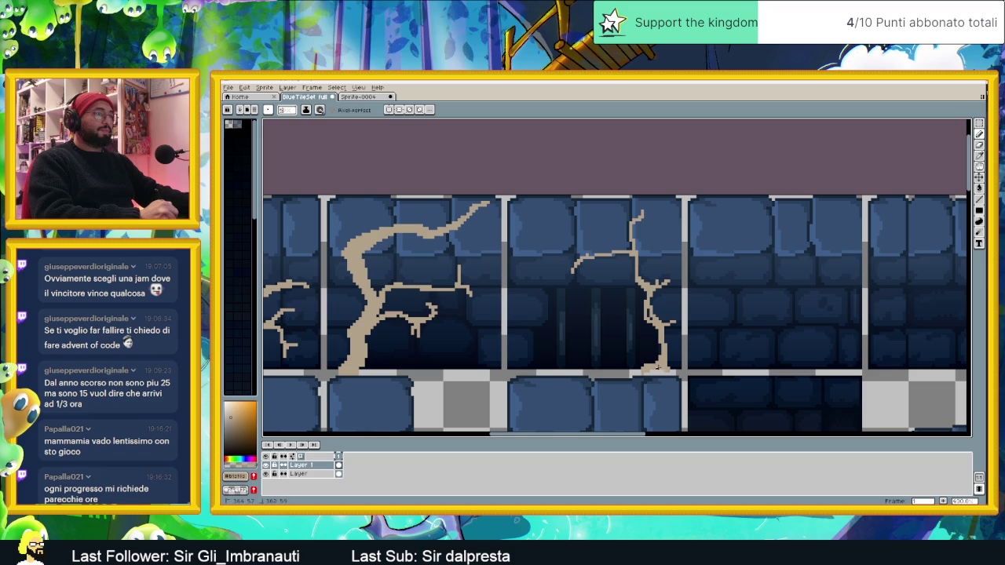
drag(660, 338, 645, 314)
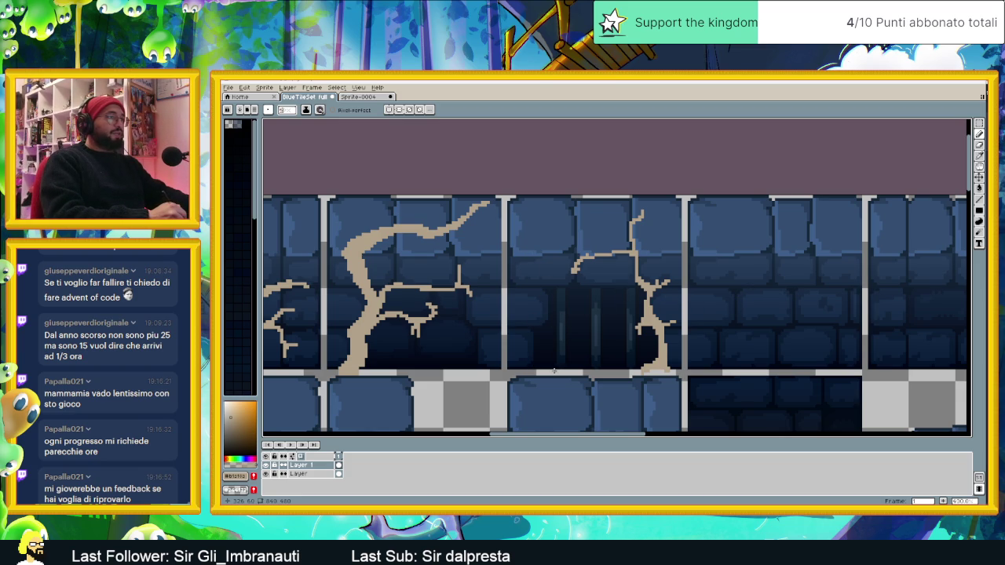
- Draw a new tan crack rising from the floor edge with a rightward branch
mouse_move(554, 370)
mouse_down()
mouse_move(519, 250)
mouse_move(570, 219)
mouse_move(519, 226)
mouse_up()
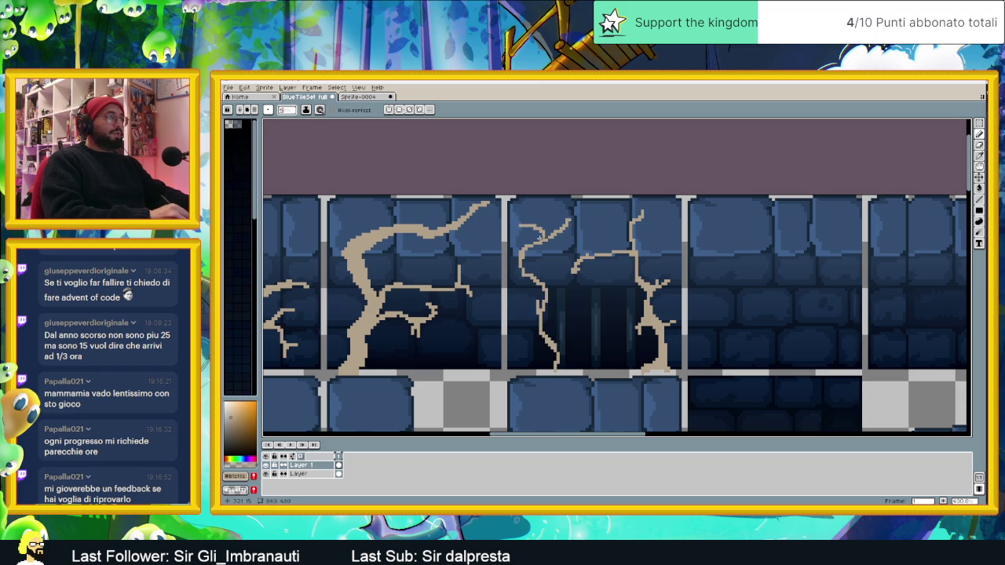
drag(569, 222, 599, 223)
drag(522, 253, 523, 267)
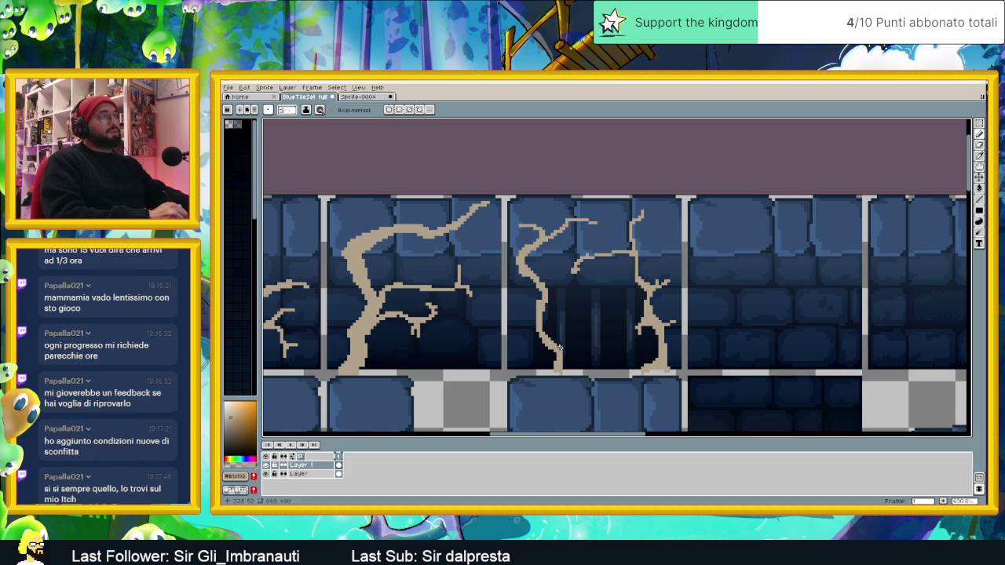
drag(574, 336, 577, 326)
- Extend the small crack branch upward and add short up-left and rightward branches
key(super)
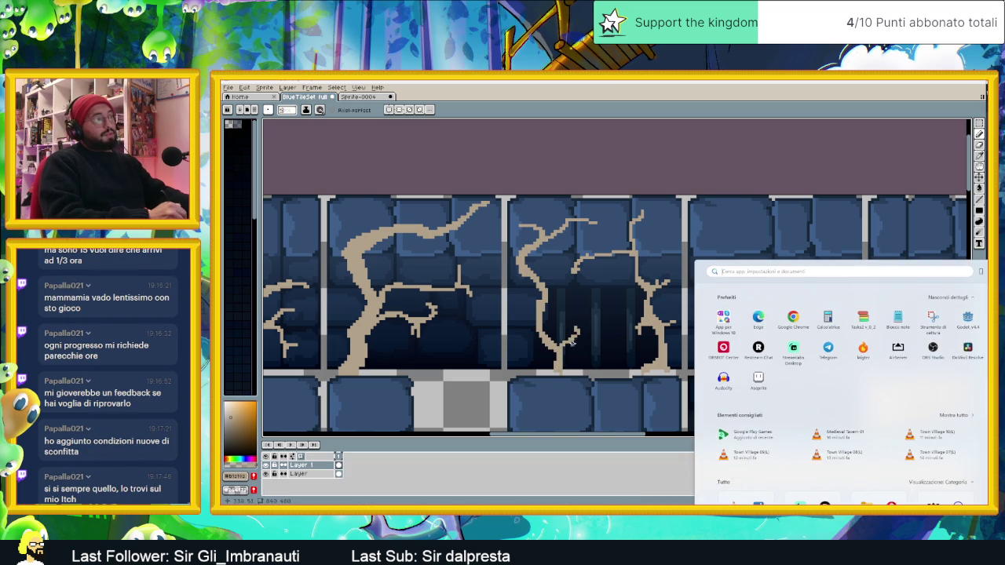
key(Escape)
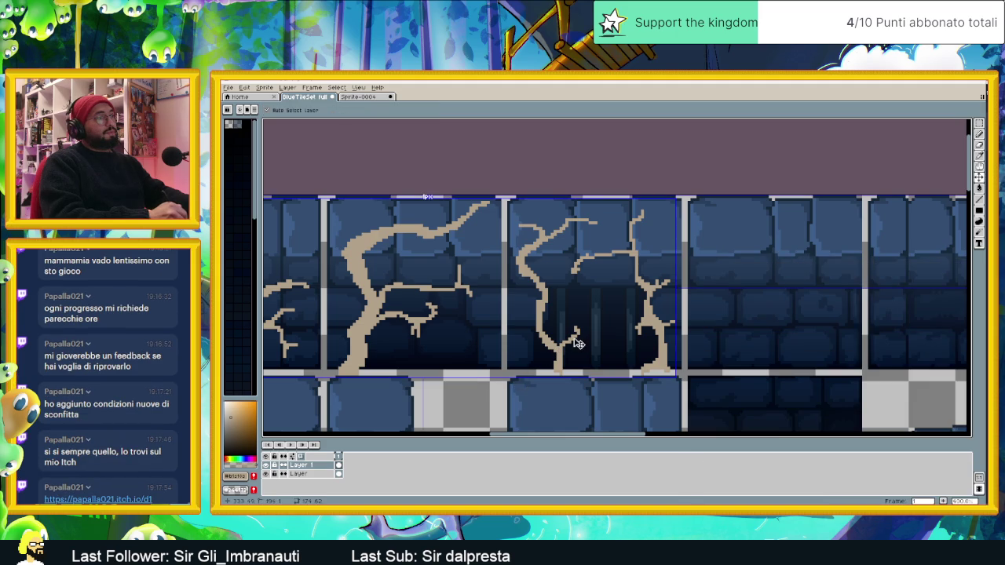
key(b)
drag(569, 340, 573, 296)
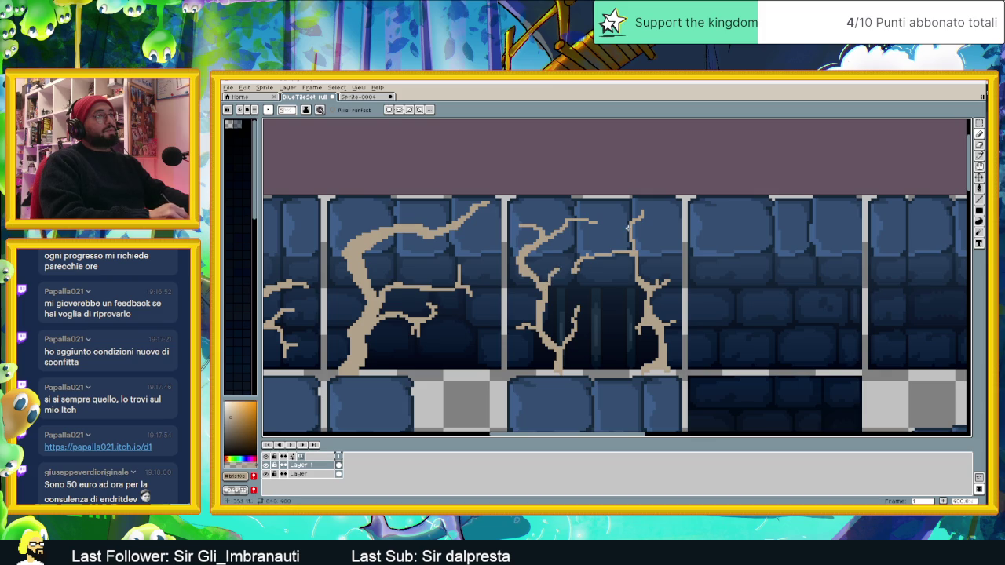
drag(630, 224, 612, 215)
drag(638, 252, 667, 243)
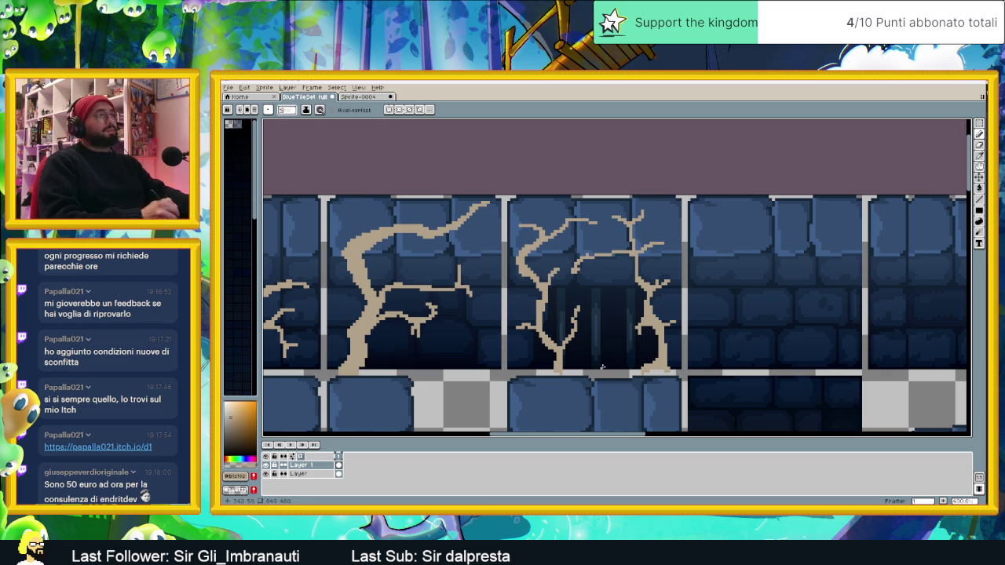
- Check the tileset zoomed out, then open the viewer's itch.io game link
scroll(751, 289, down, 4)
scroll(751, 289, up, 1)
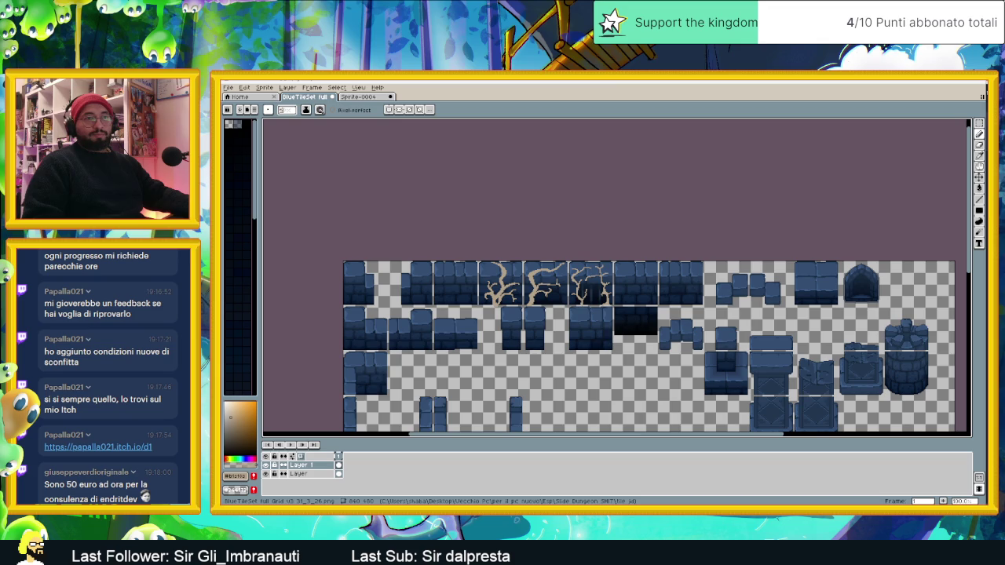
click(126, 447)
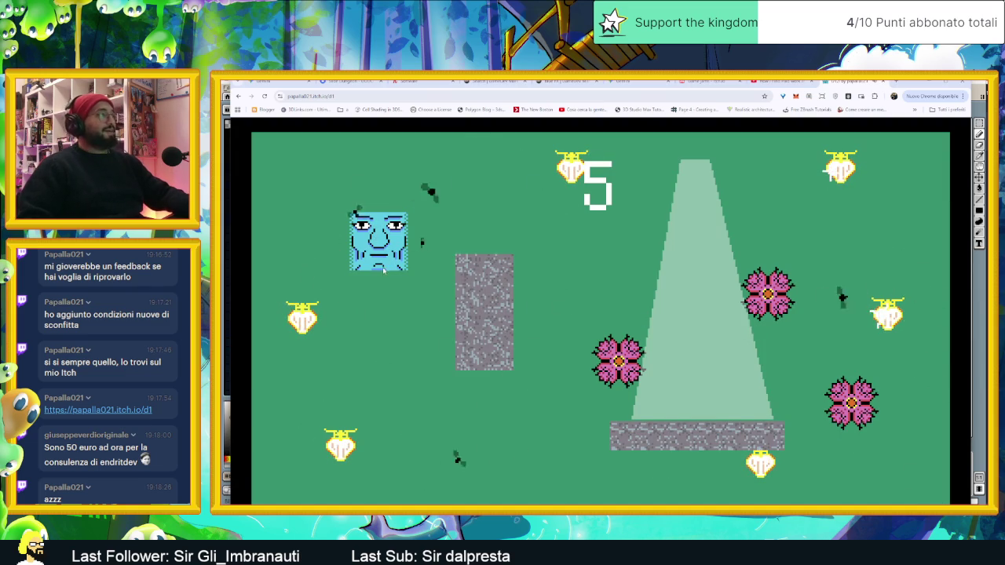
- Play a round moving the face down, left and up, then retry and collect the top and right lanterns
key(Down)
key(Down)
key(Down)
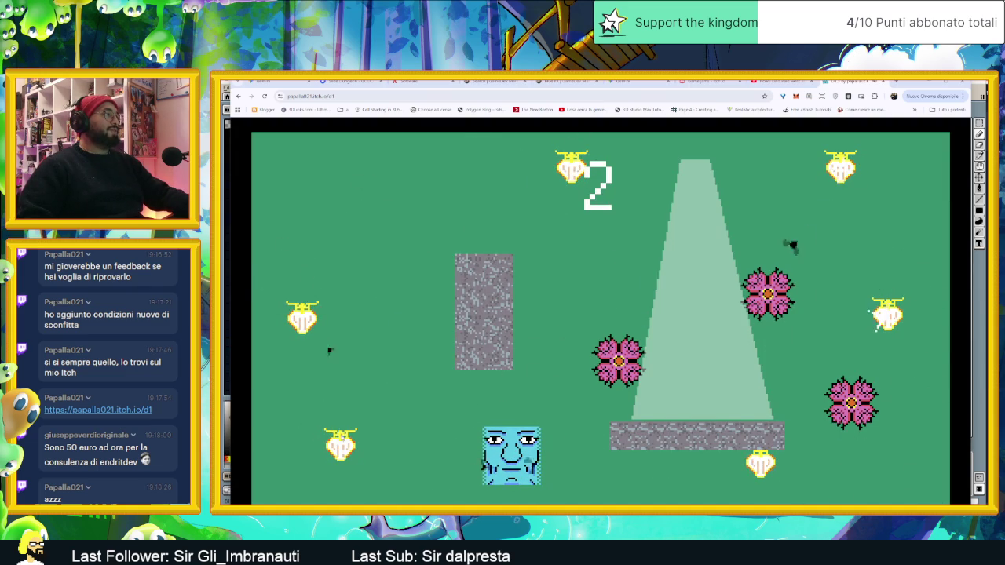
key(Left)
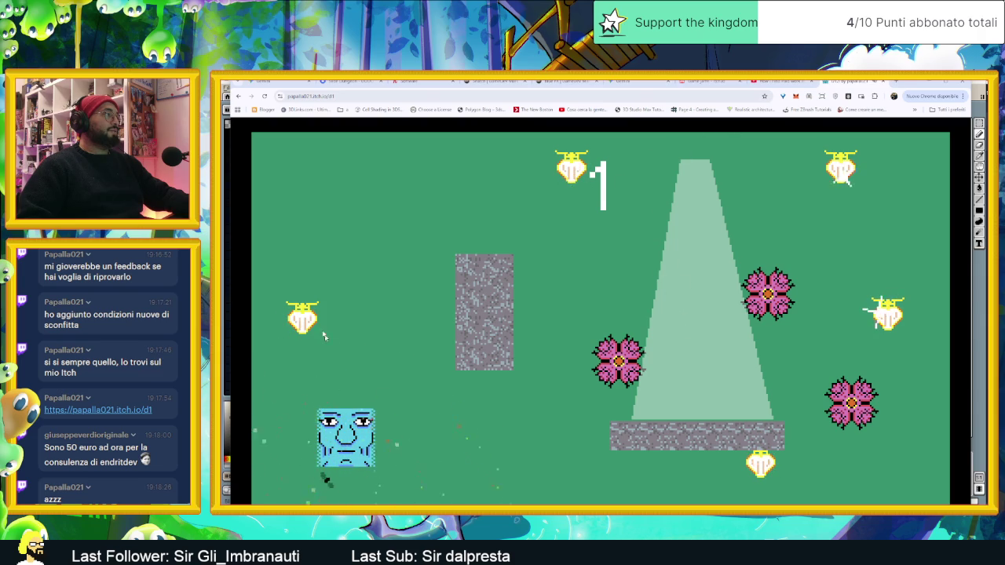
click(327, 340)
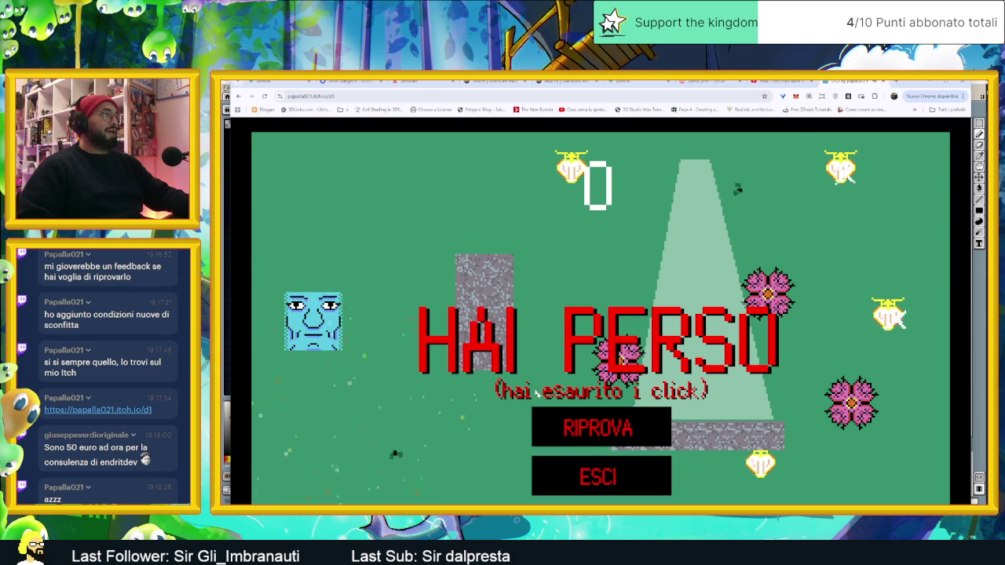
click(603, 438)
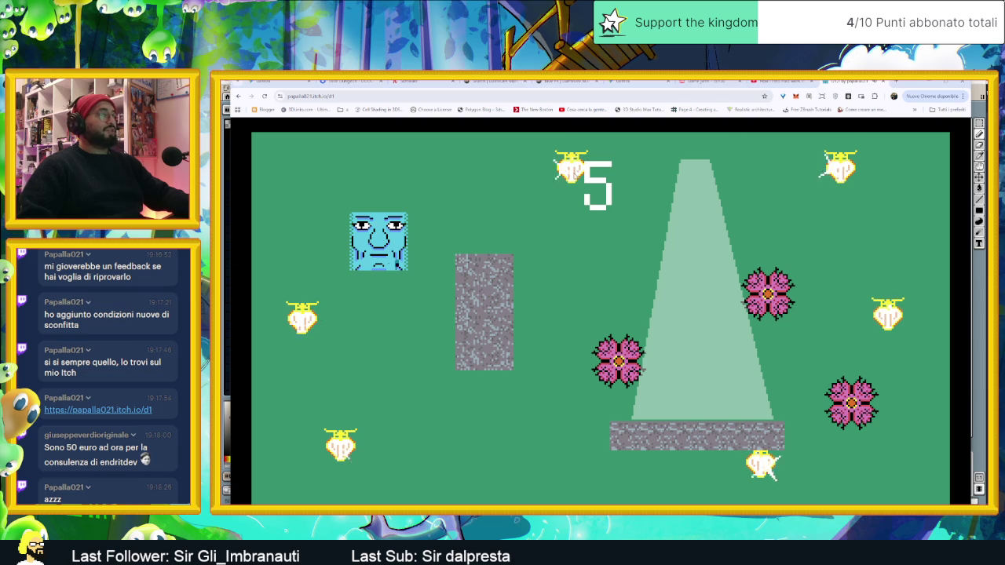
click(352, 182)
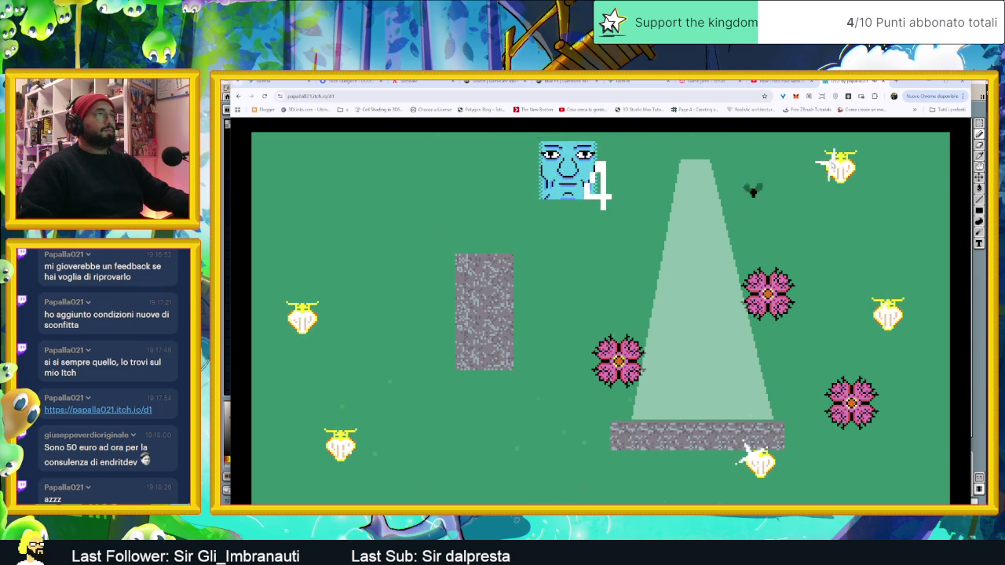
click(840, 167)
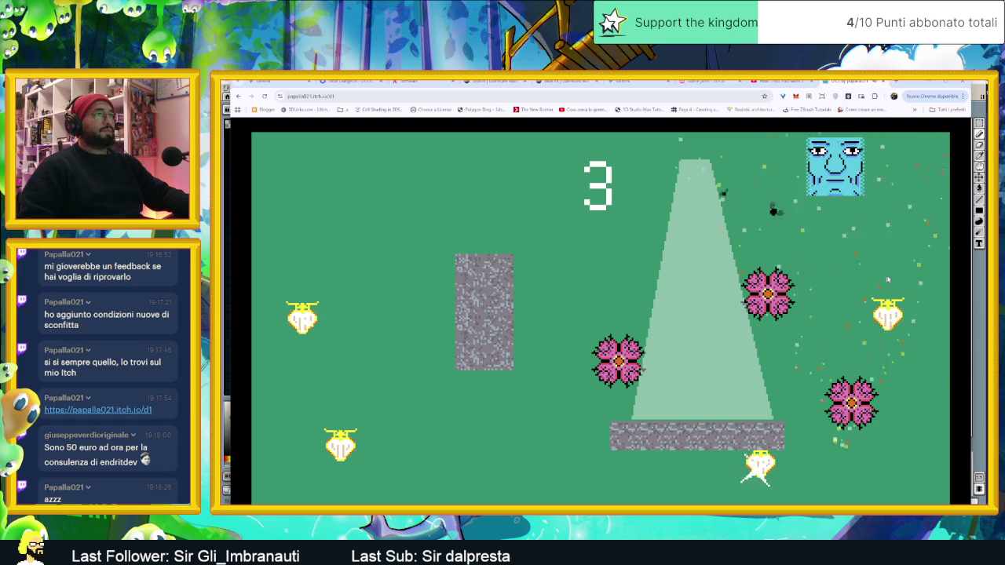
click(882, 315)
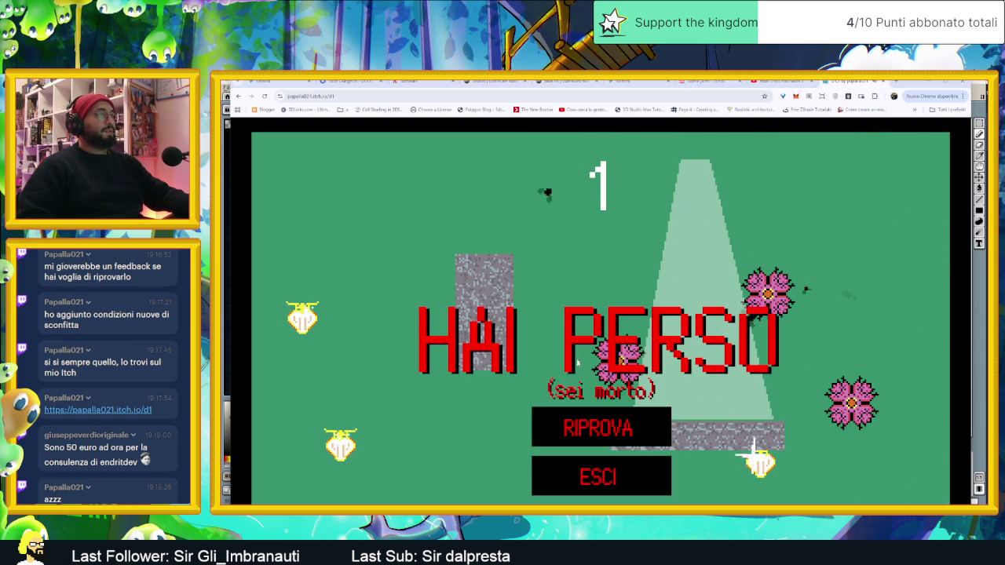
- Retry and spend the moves sliding the face to the bottom-left, then right along the bottom
click(597, 427)
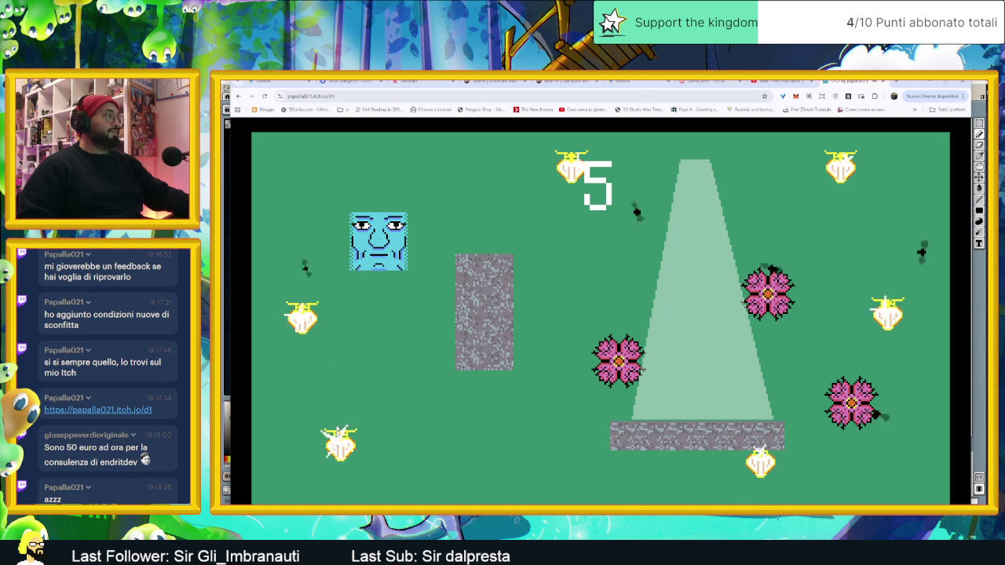
click(299, 498)
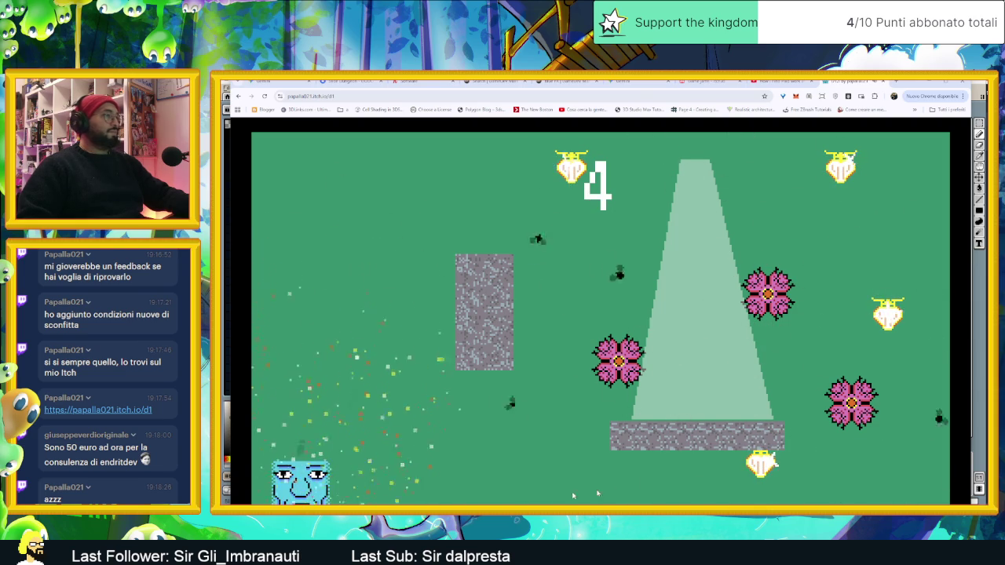
click(929, 469)
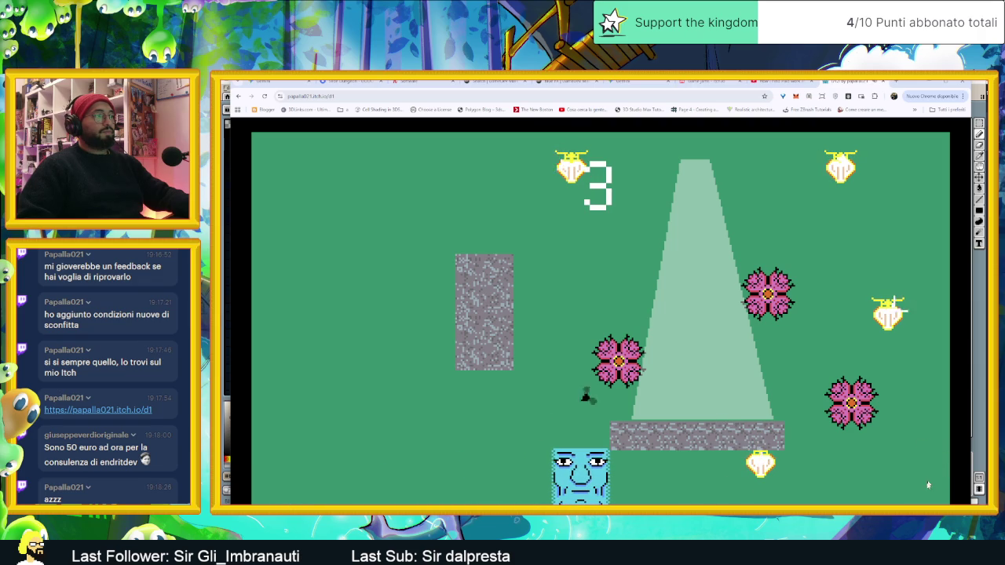
click(686, 487)
click(745, 475)
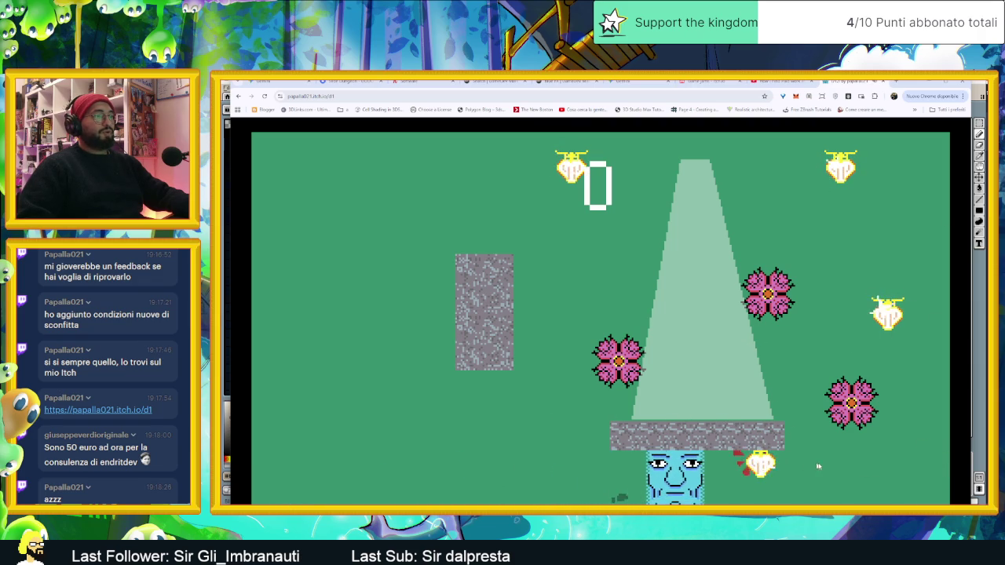
- Start another round, steer the face along the bottom and up to the top-right lantern until moves run out
click(585, 416)
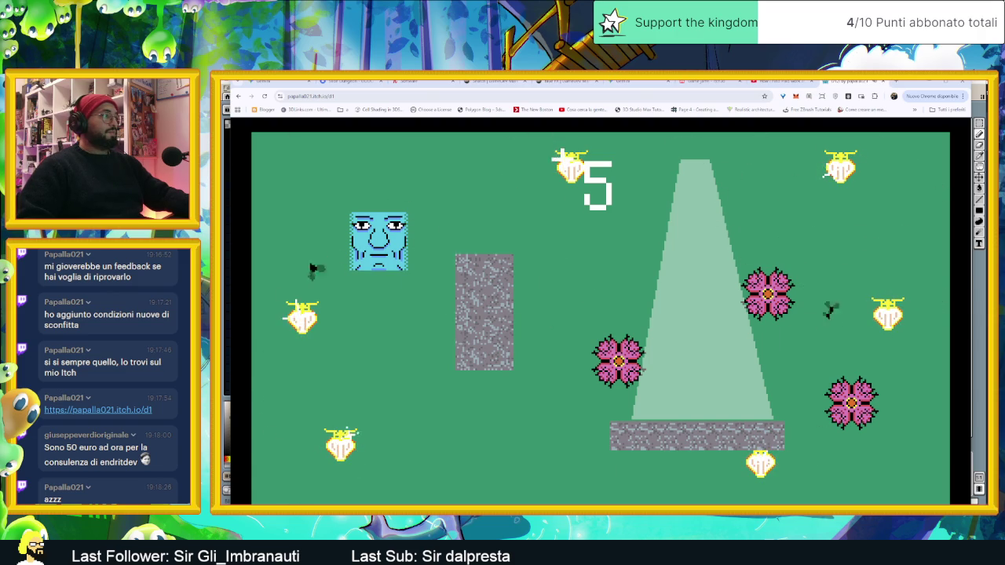
click(560, 151)
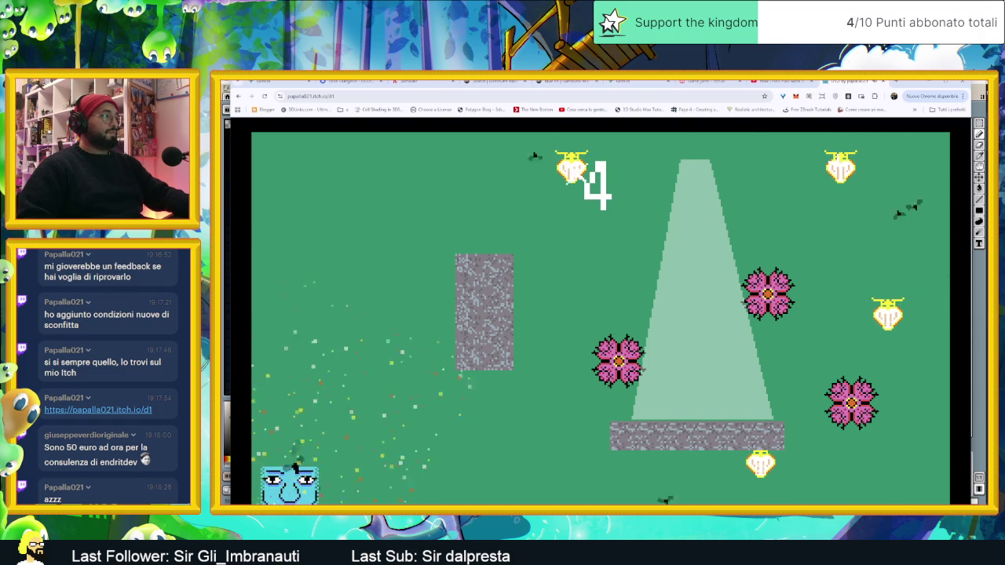
click(936, 501)
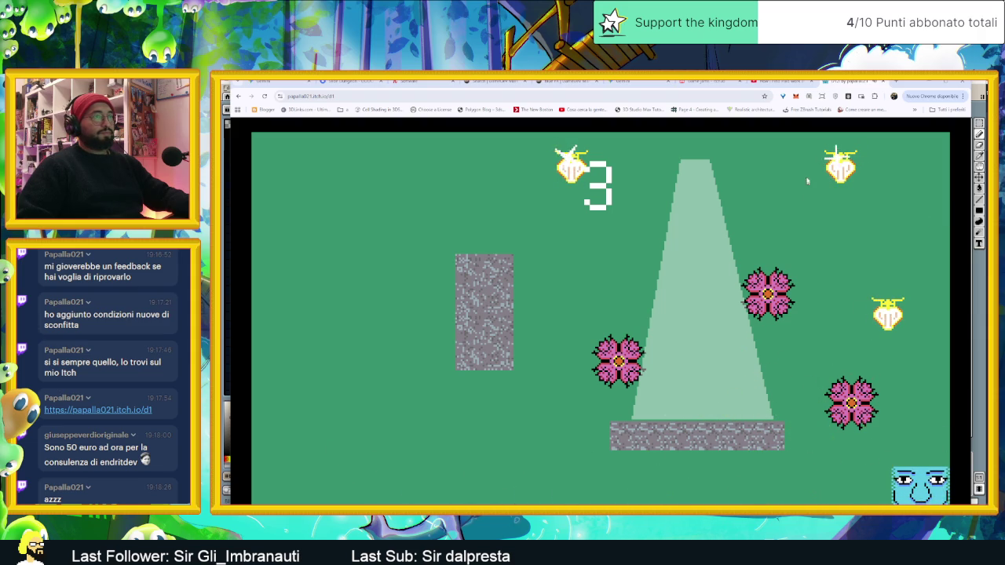
click(890, 163)
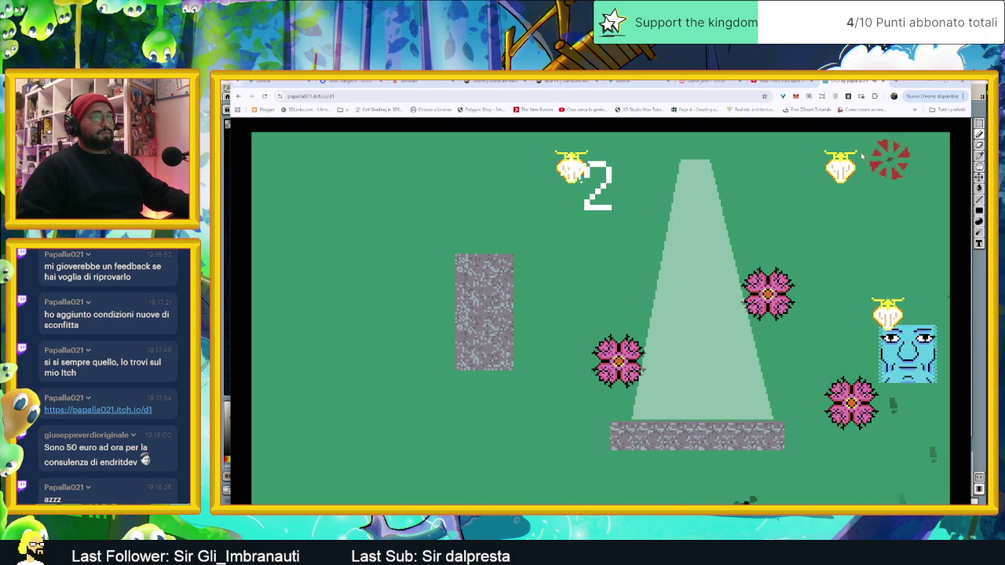
click(831, 167)
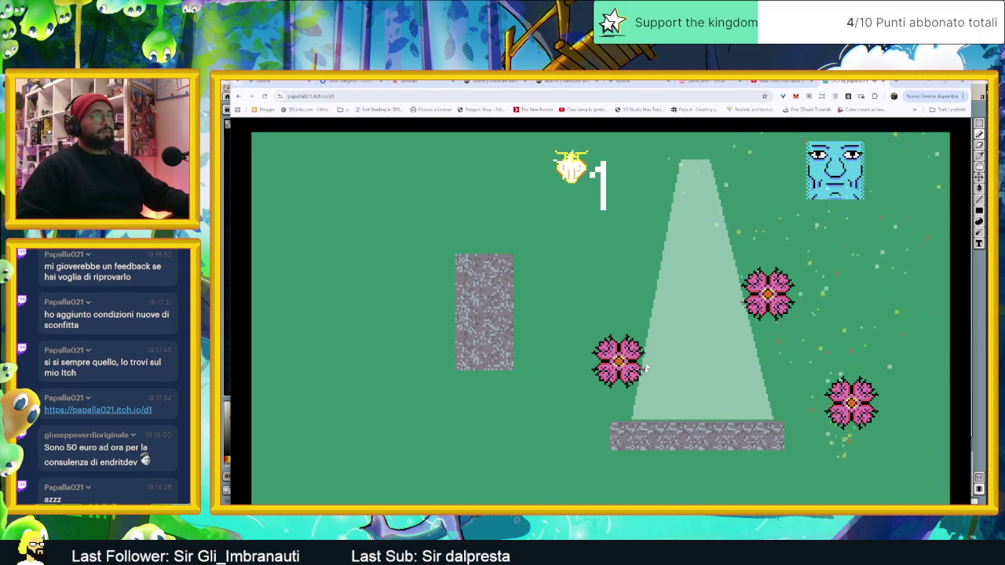
click(847, 202)
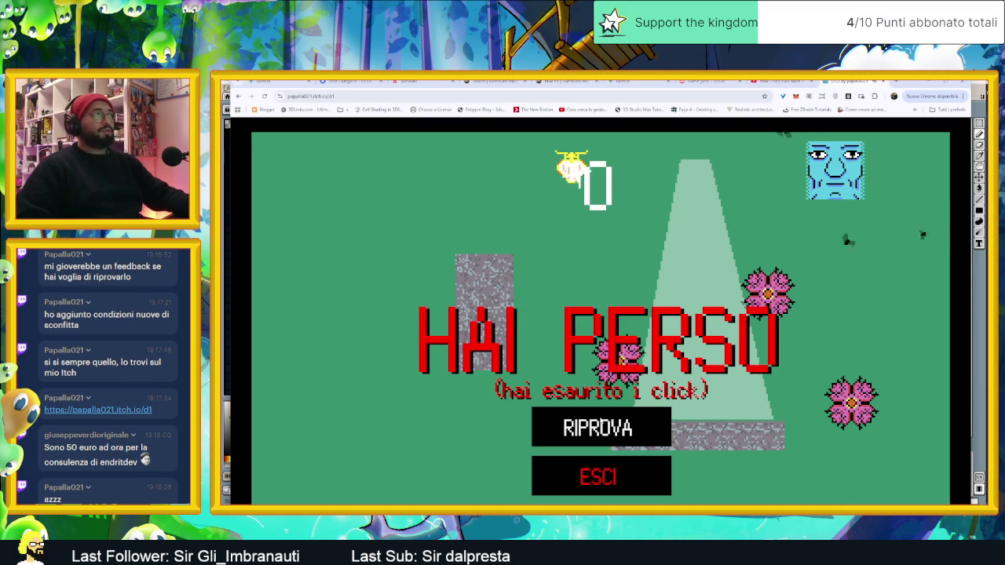
key(Down)
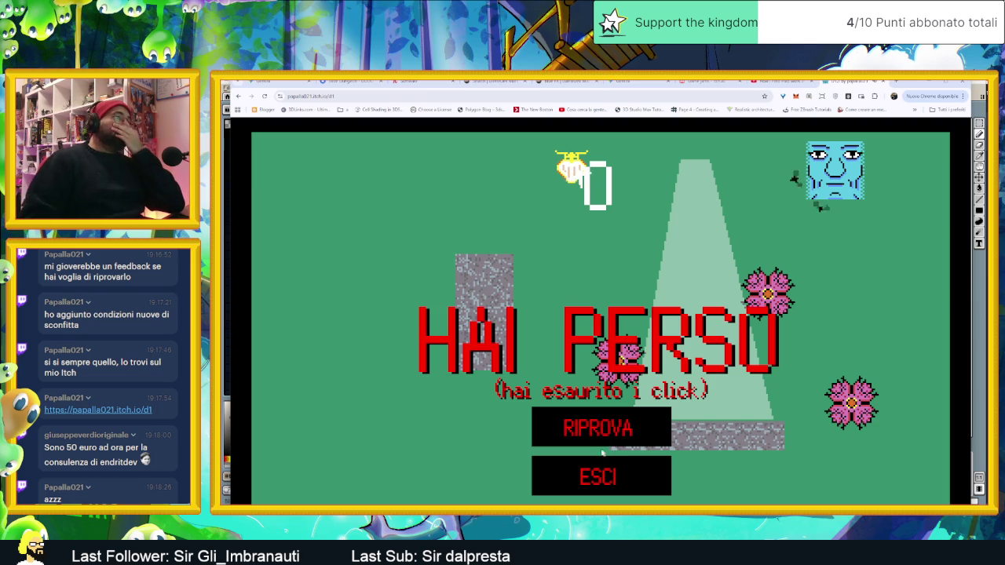
- Retry and clear the level with Down, Left, Right, Up, Left, then restart past FINE and retry after losing
click(602, 440)
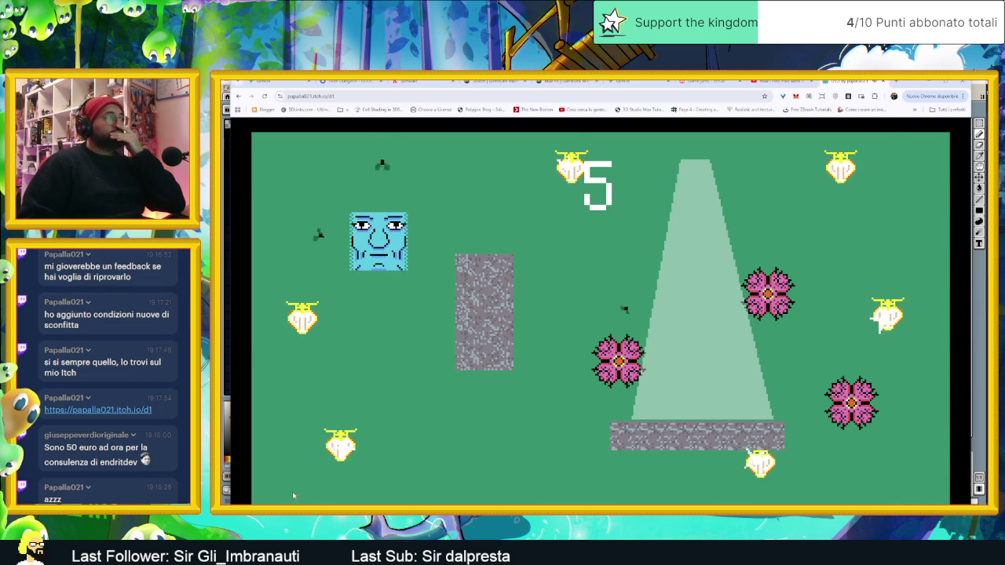
key(Down)
key(Left)
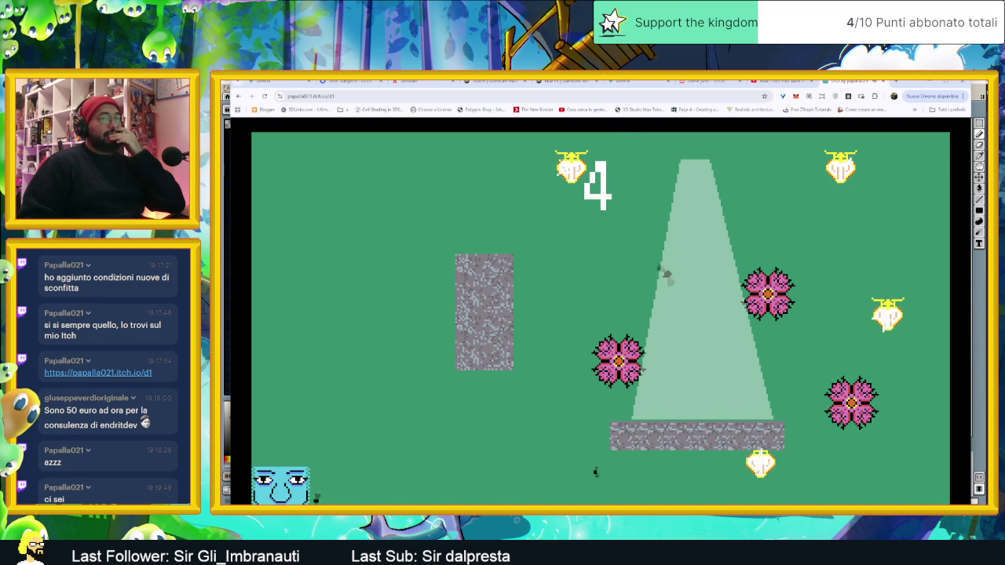
key(Right)
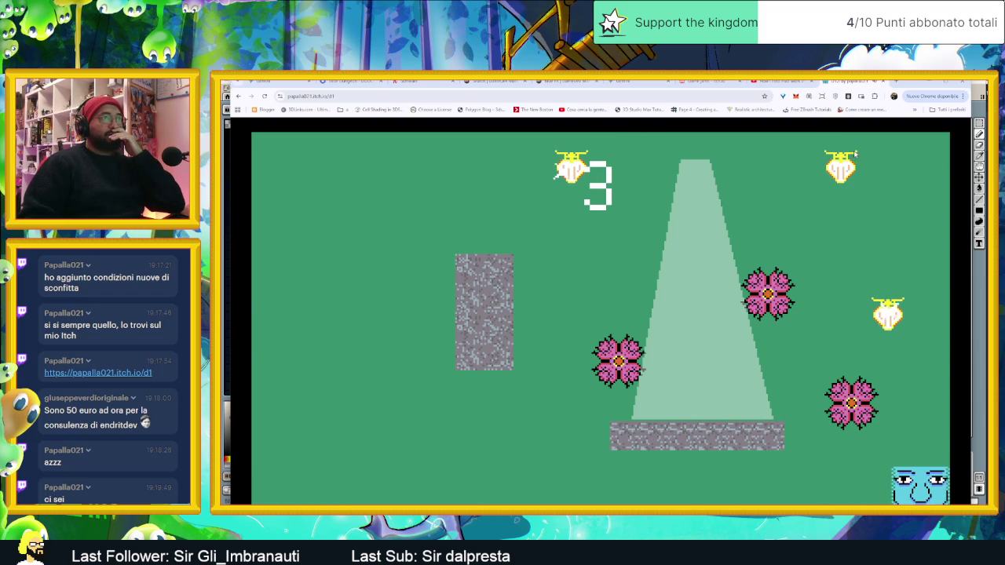
key(Up)
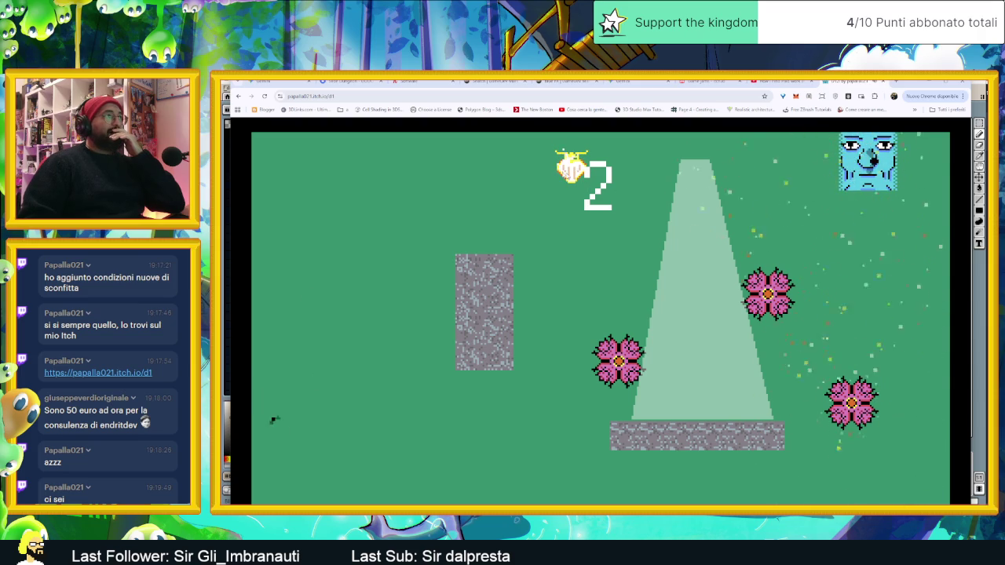
key(Left)
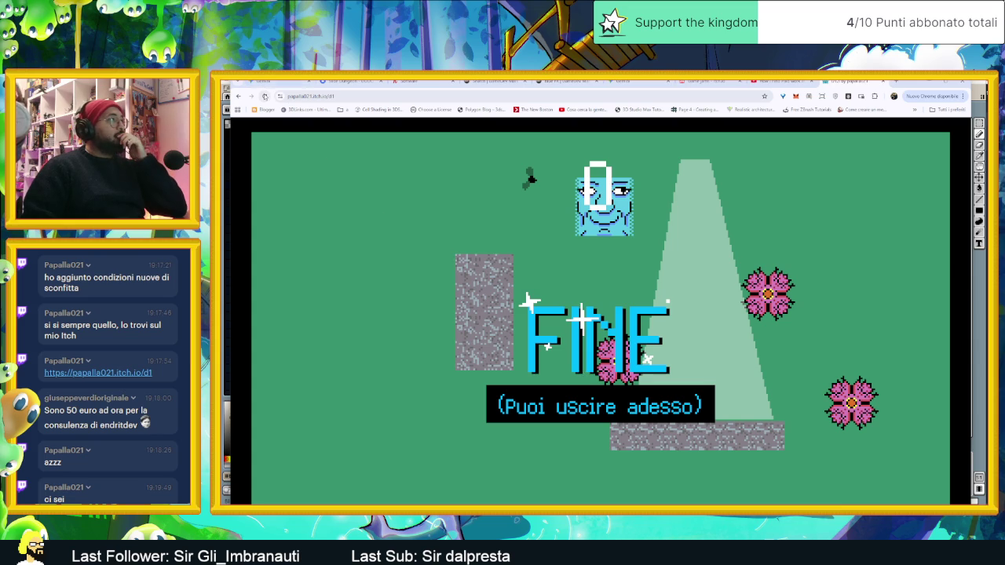
click(488, 276)
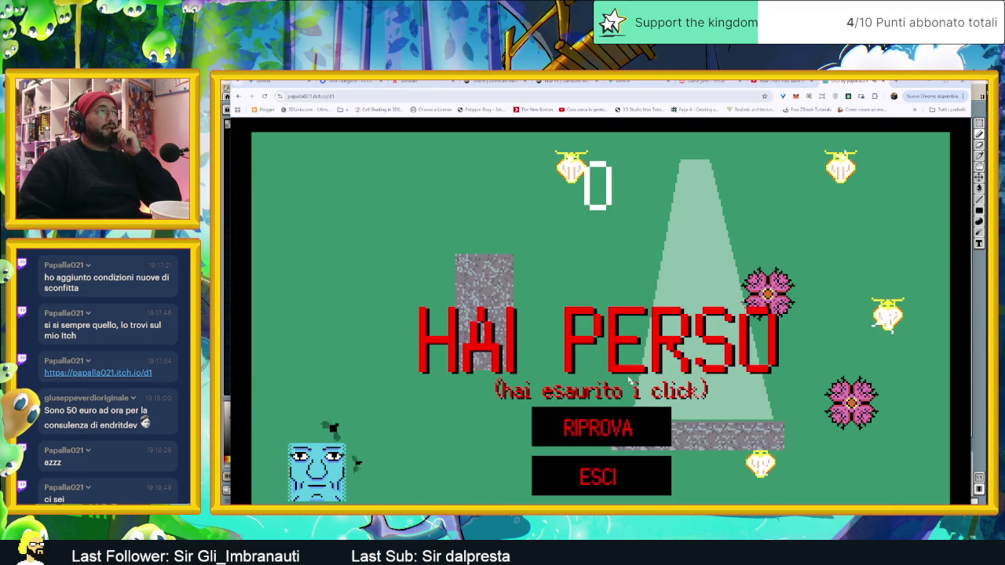
click(627, 431)
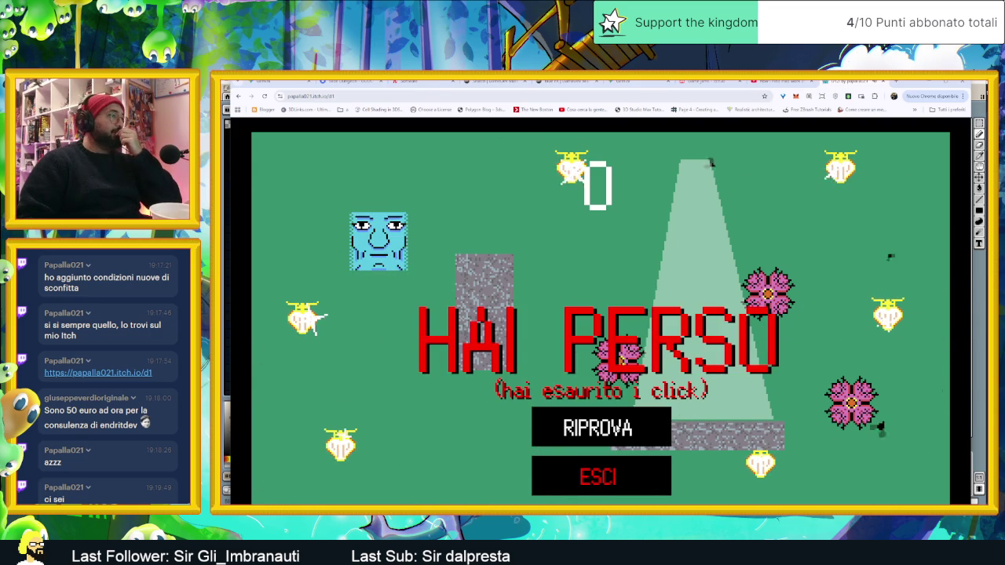
- Restart with RIPROVA and launch the face bottom-left, right along the bottom, then upward
click(601, 428)
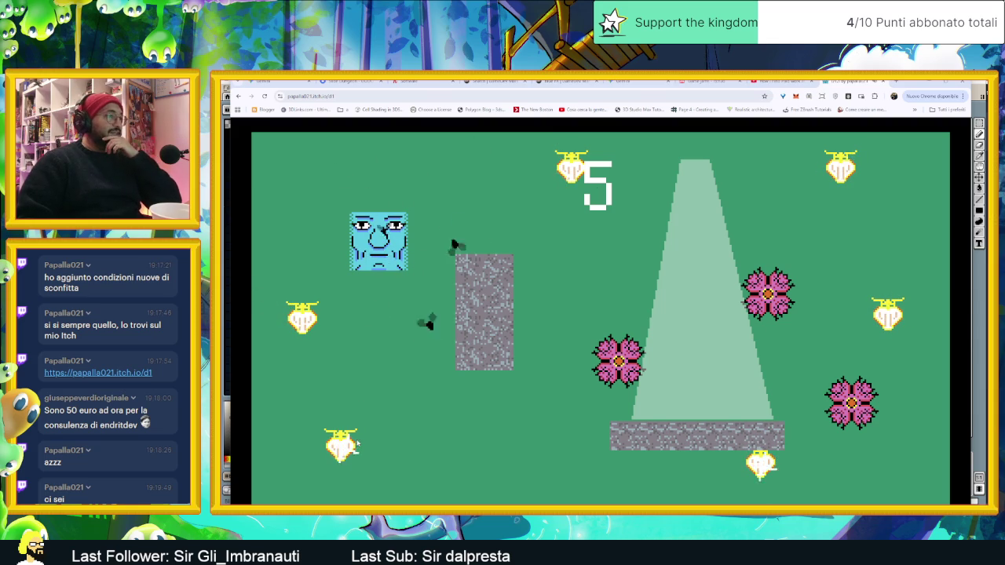
click(318, 461)
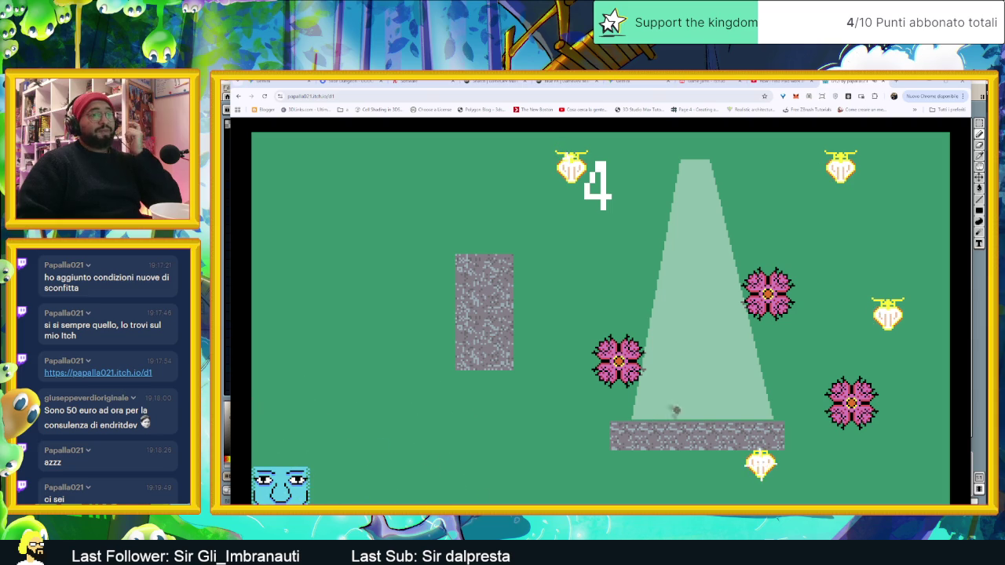
click(940, 497)
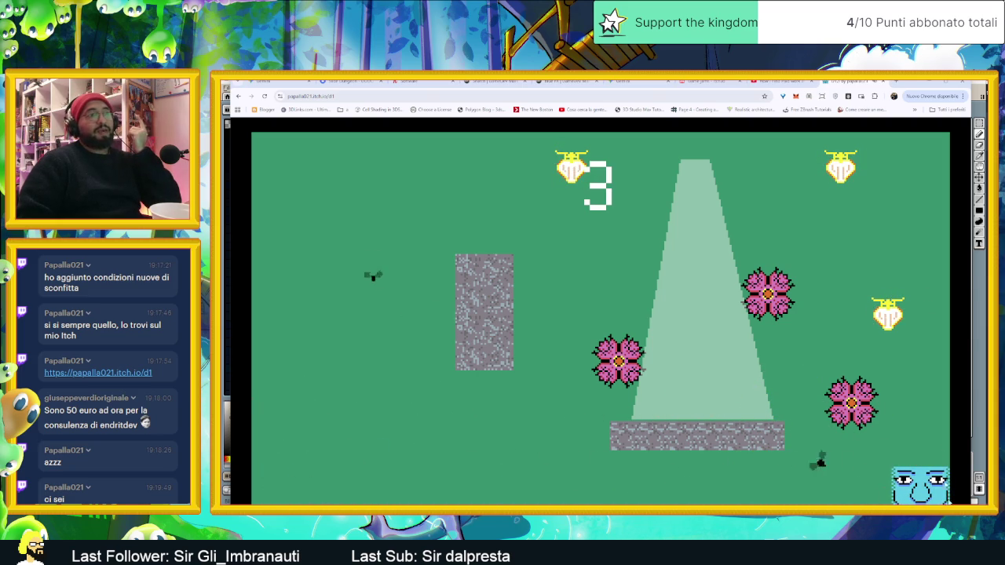
click(826, 493)
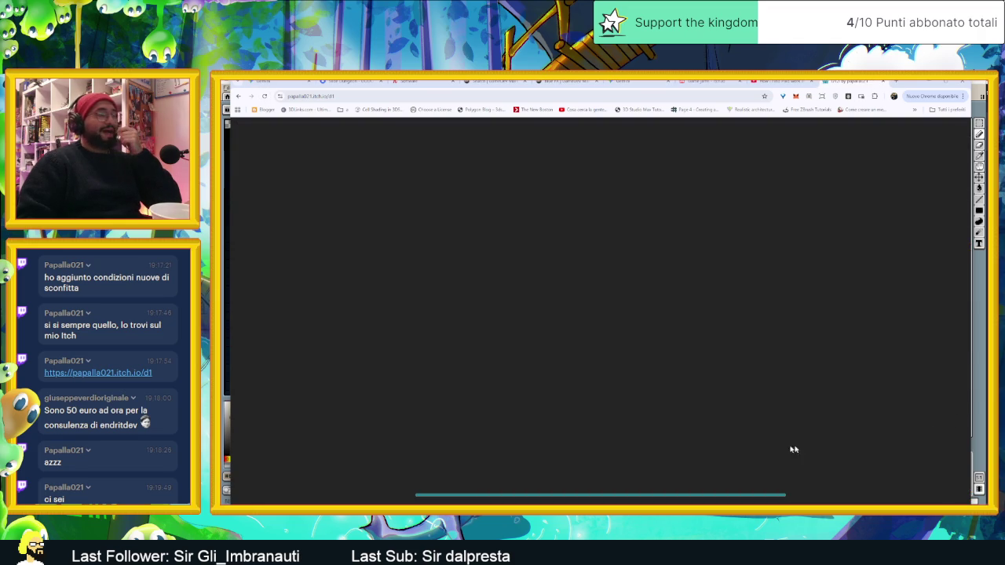
key(Left)
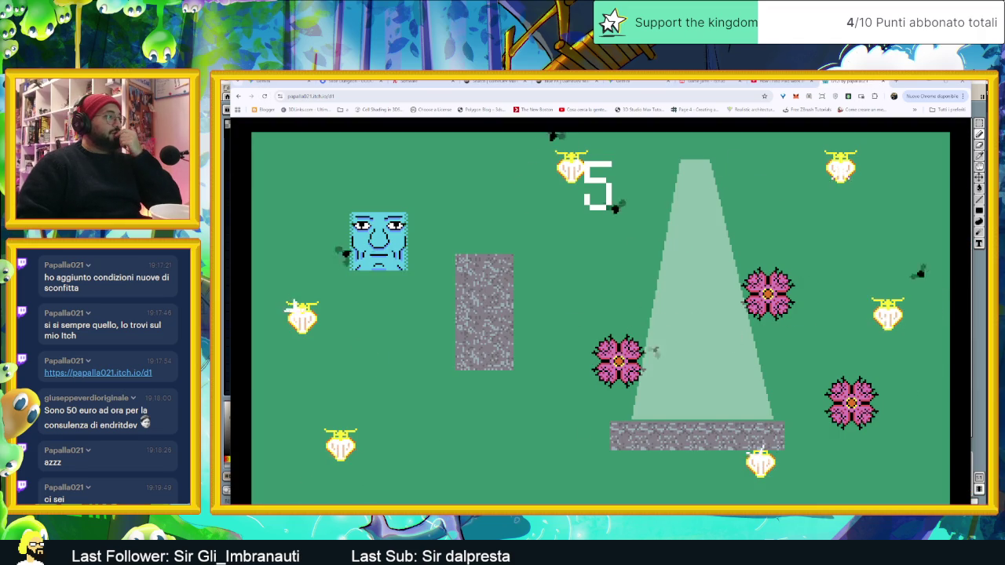
- Steer the face down, right, up and left to reach FINE, then restart and send it to the top lantern
key(Down)
key(Left)
key(Down)
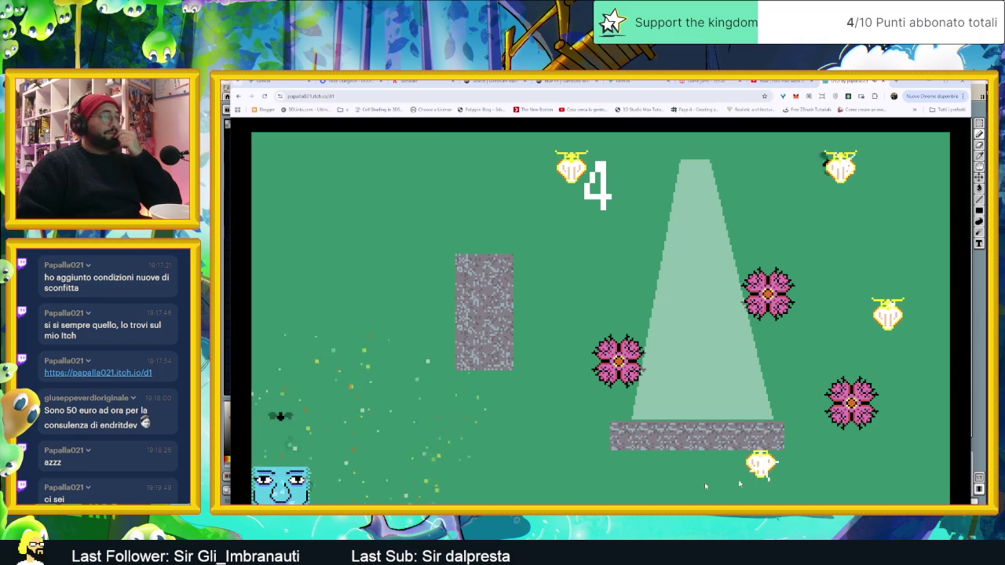
key(Right)
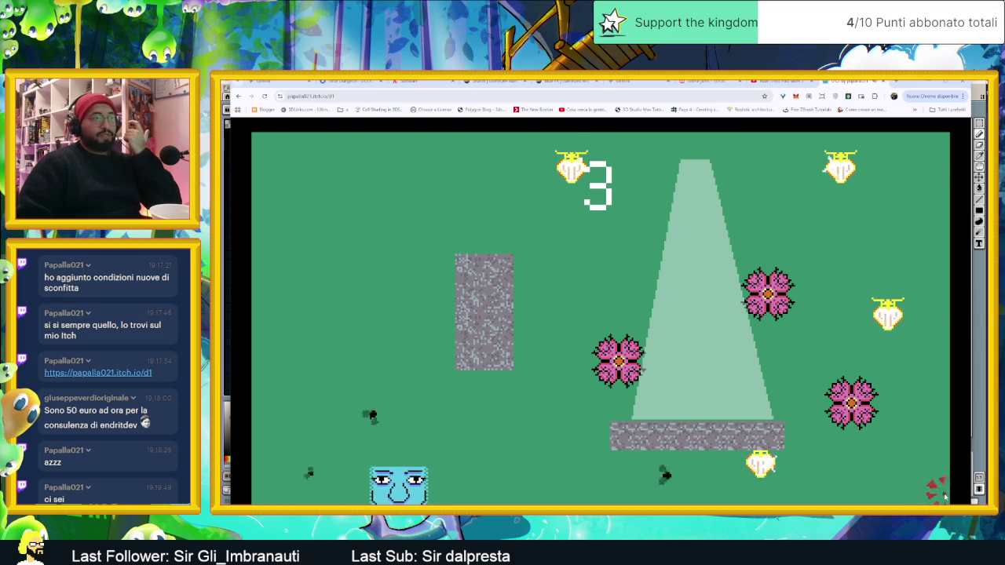
key(Right)
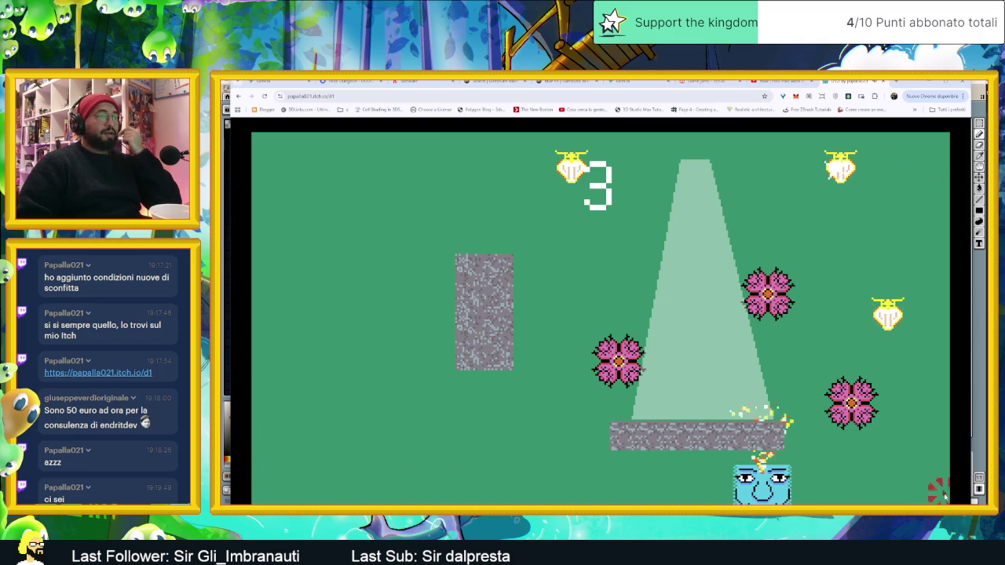
key(Up)
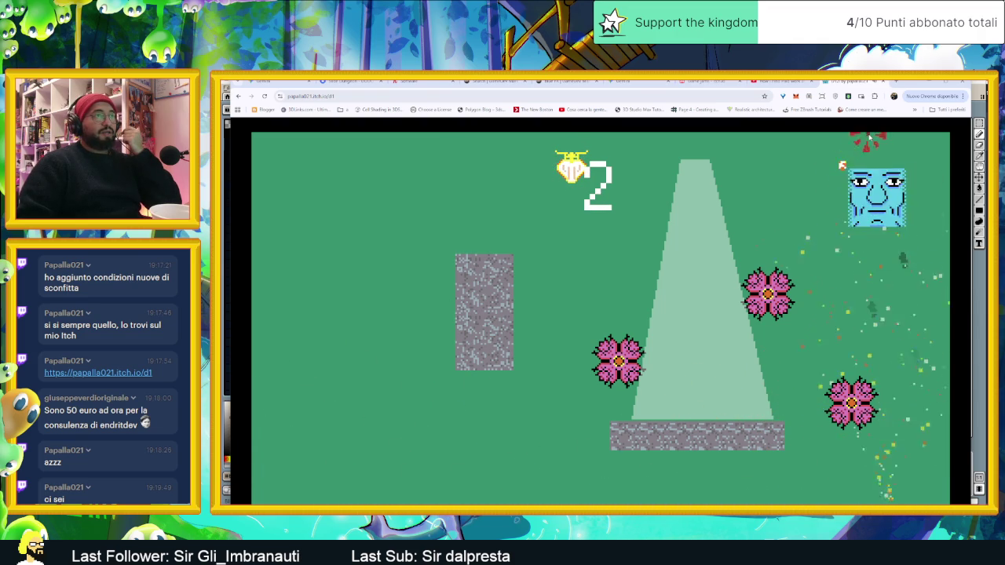
key(Left)
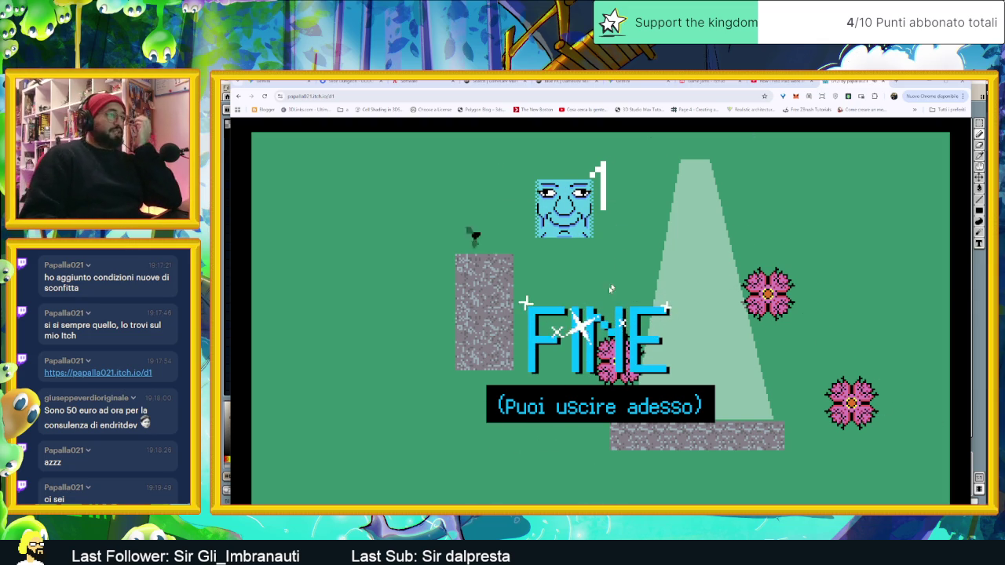
click(264, 95)
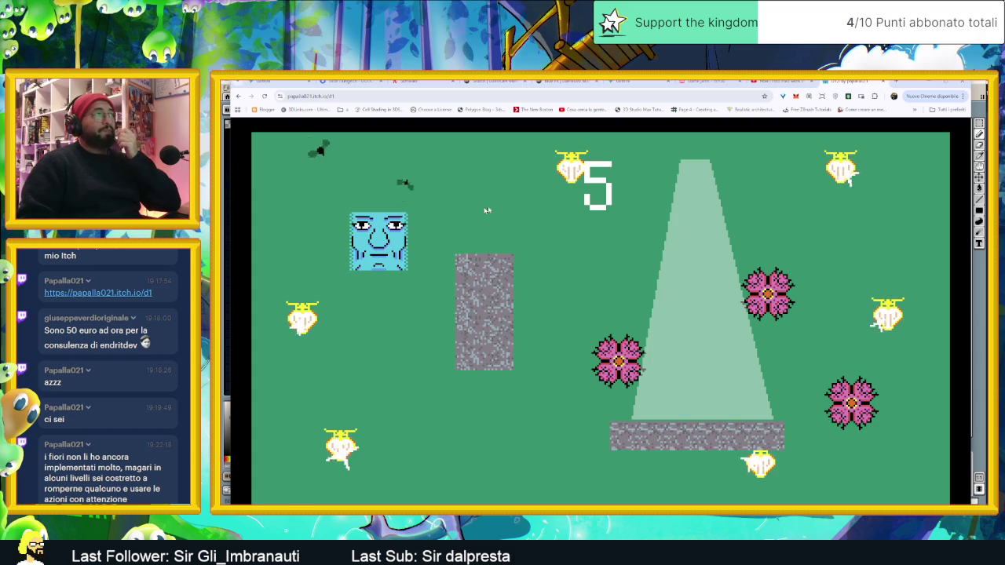
click(616, 158)
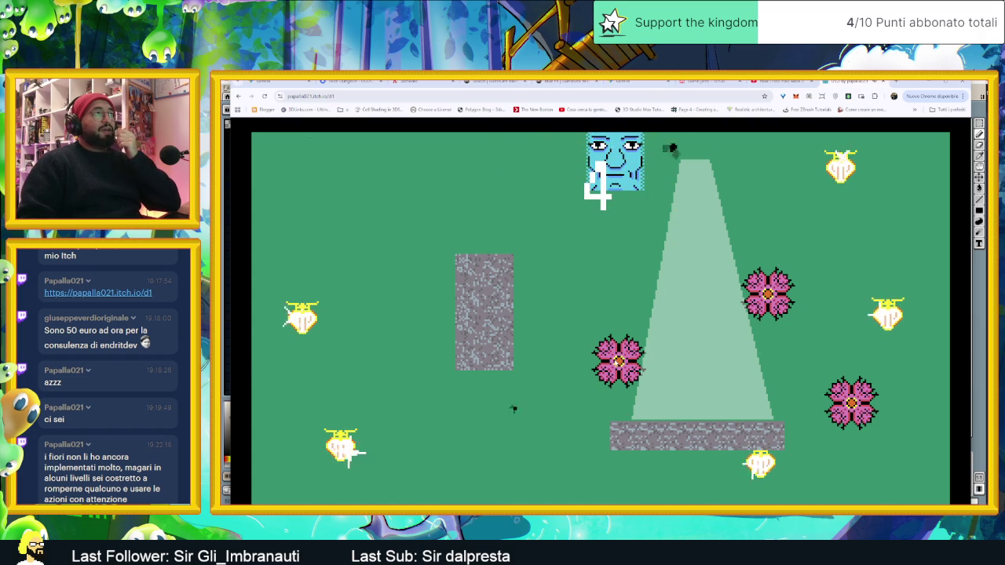
click(666, 154)
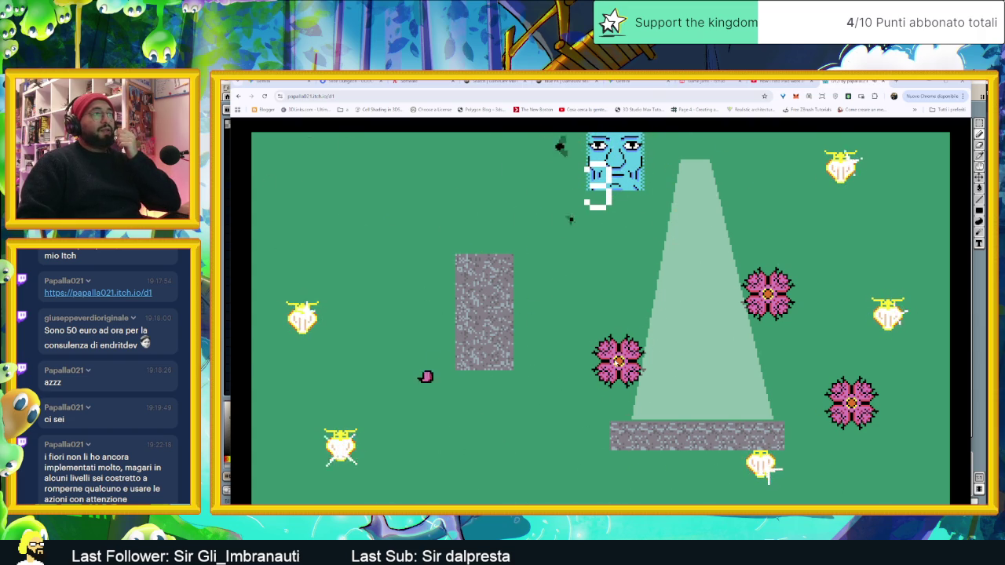
click(616, 237)
click(615, 363)
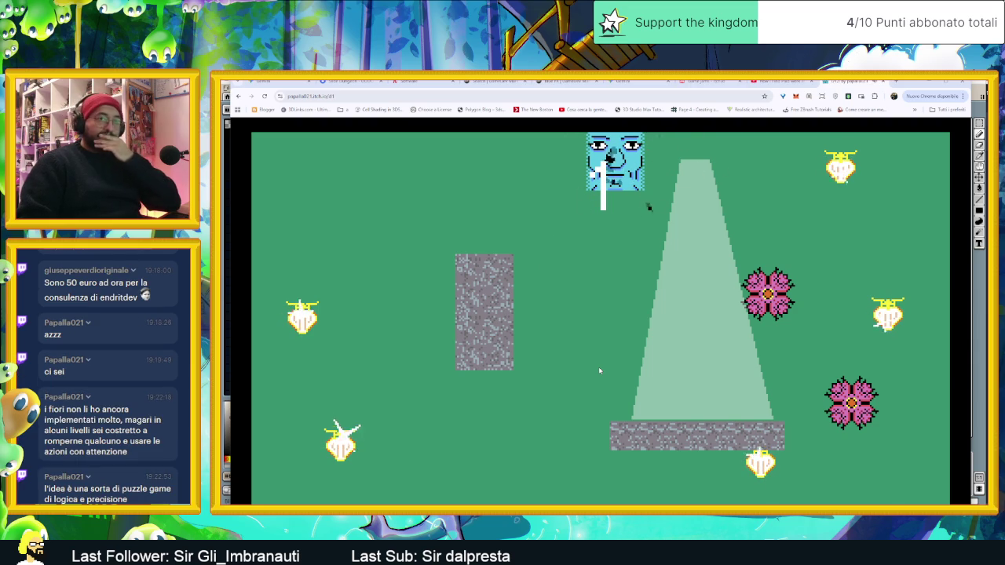
click(597, 414)
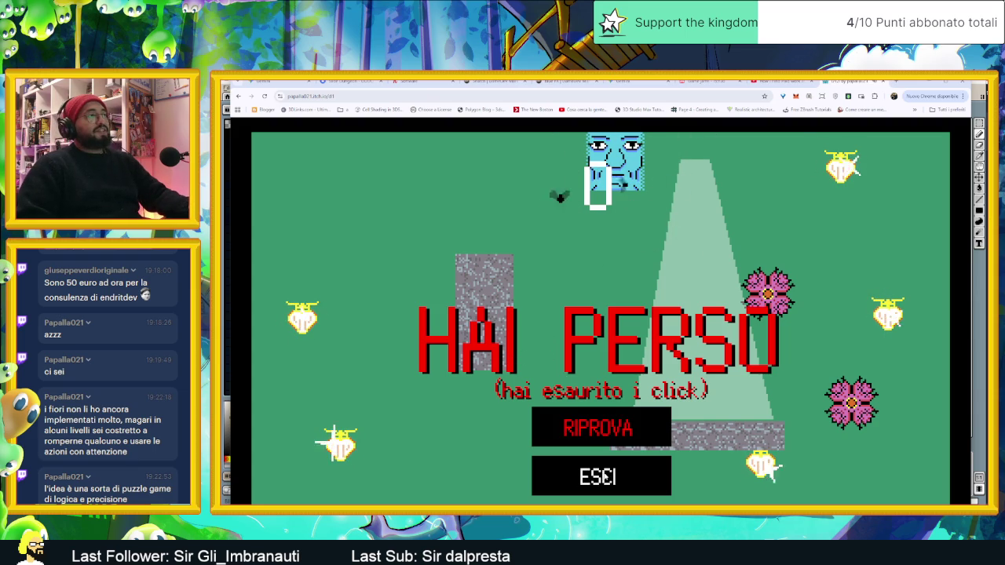
click(598, 428)
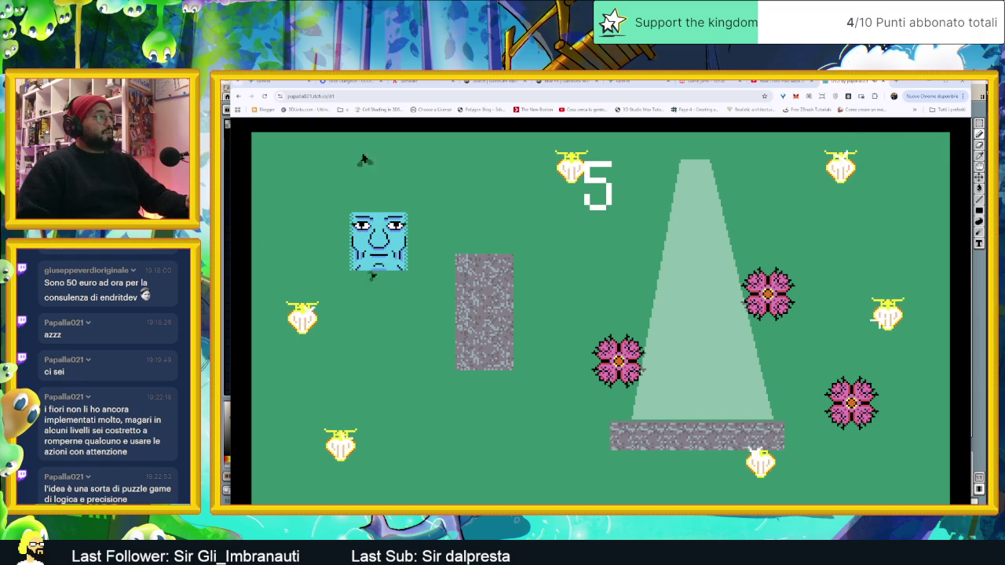
drag(410, 249, 427, 198)
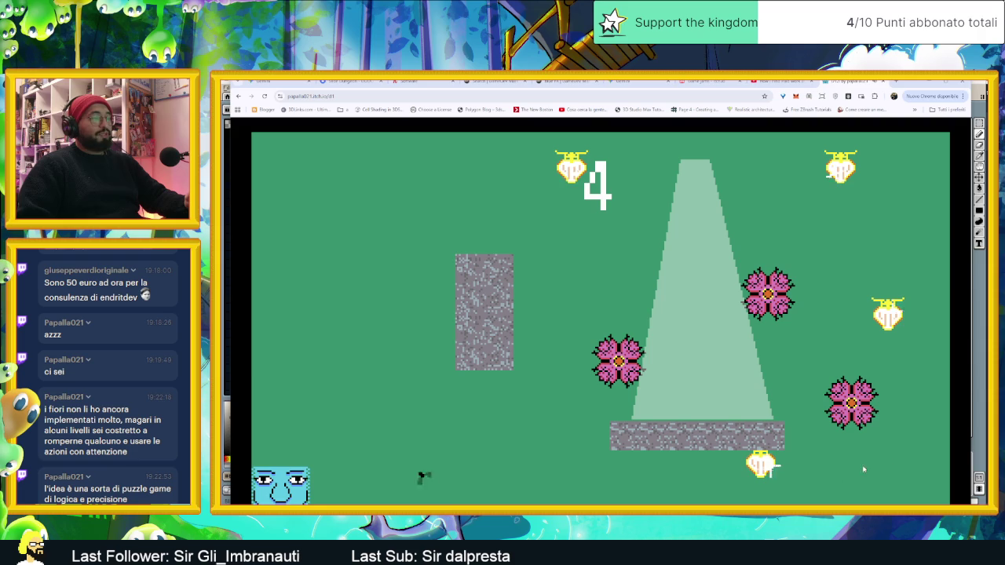
click(927, 459)
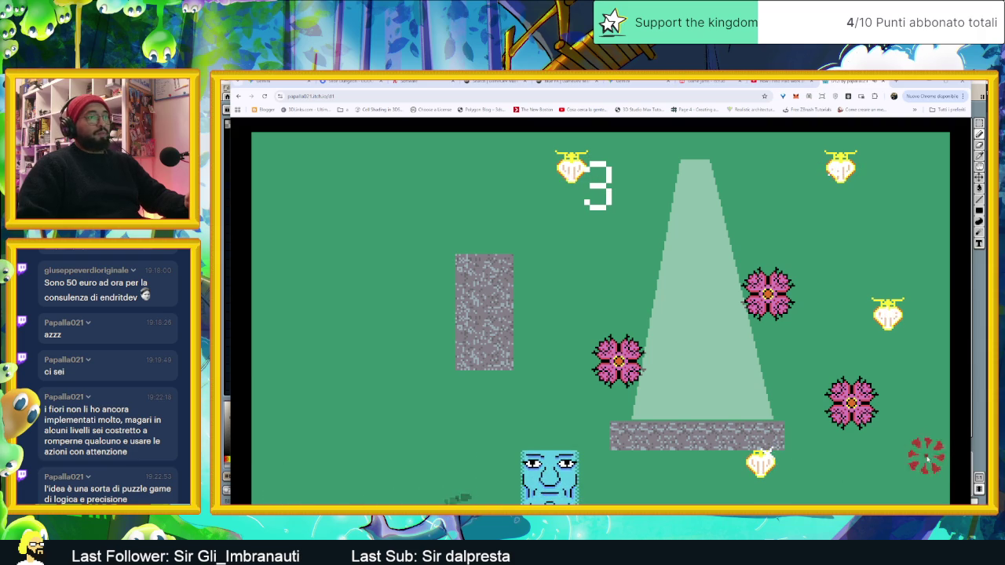
click(585, 410)
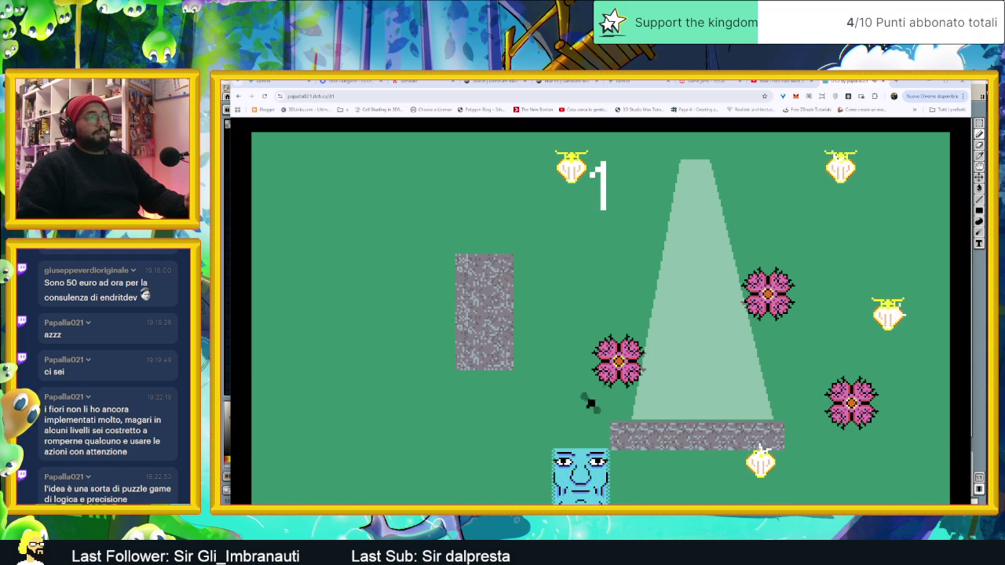
click(769, 485)
click(599, 427)
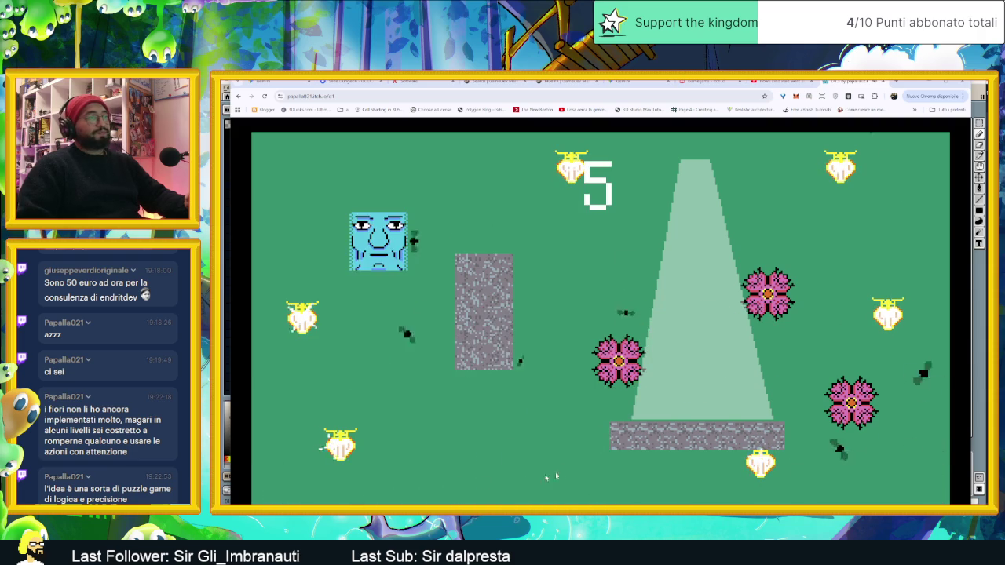
click(288, 484)
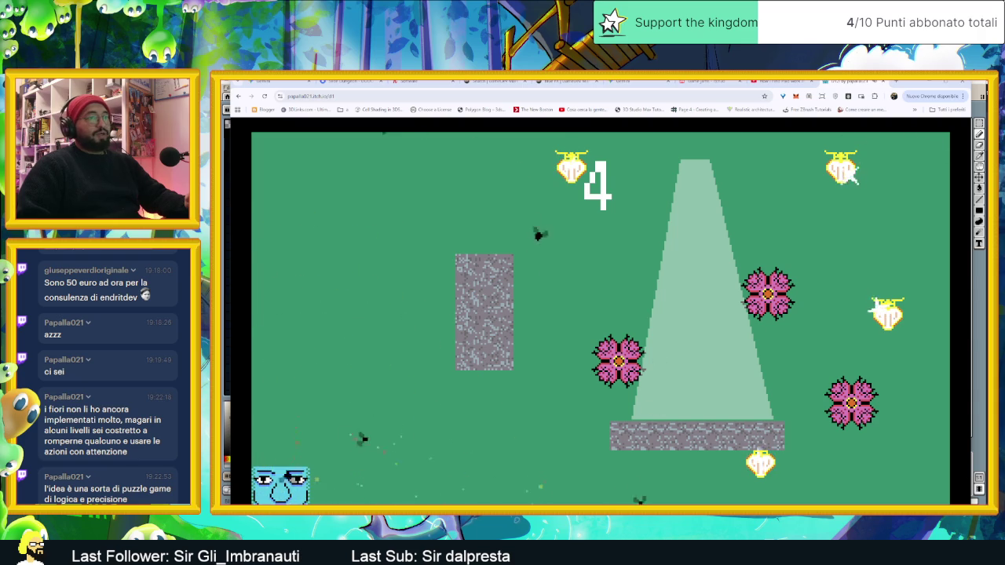
click(941, 482)
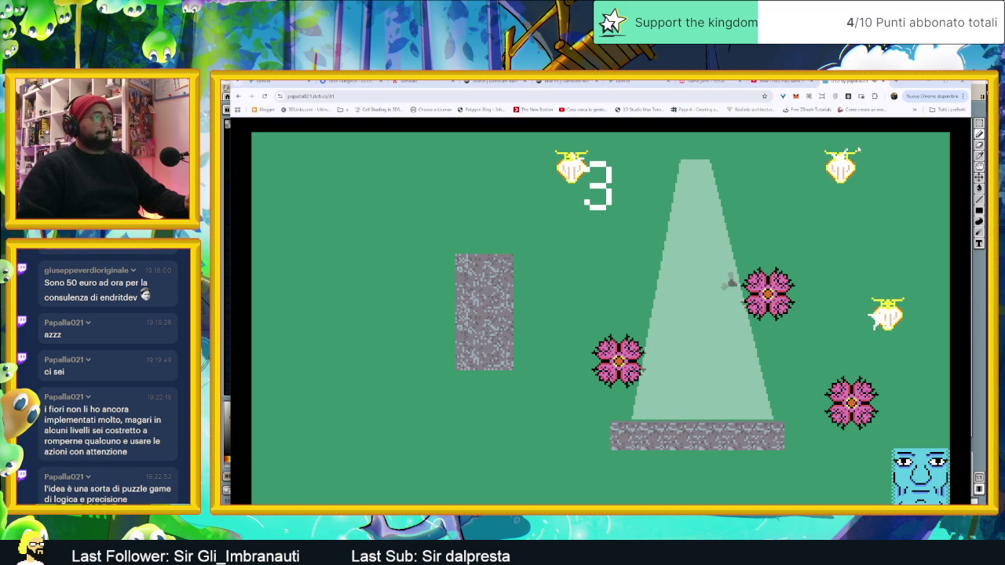
key(Up)
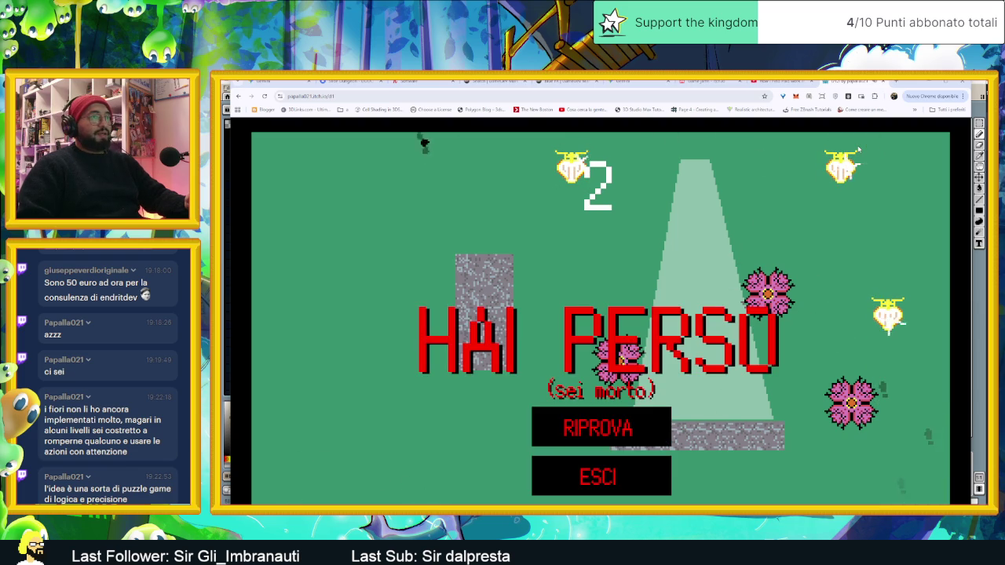
click(604, 438)
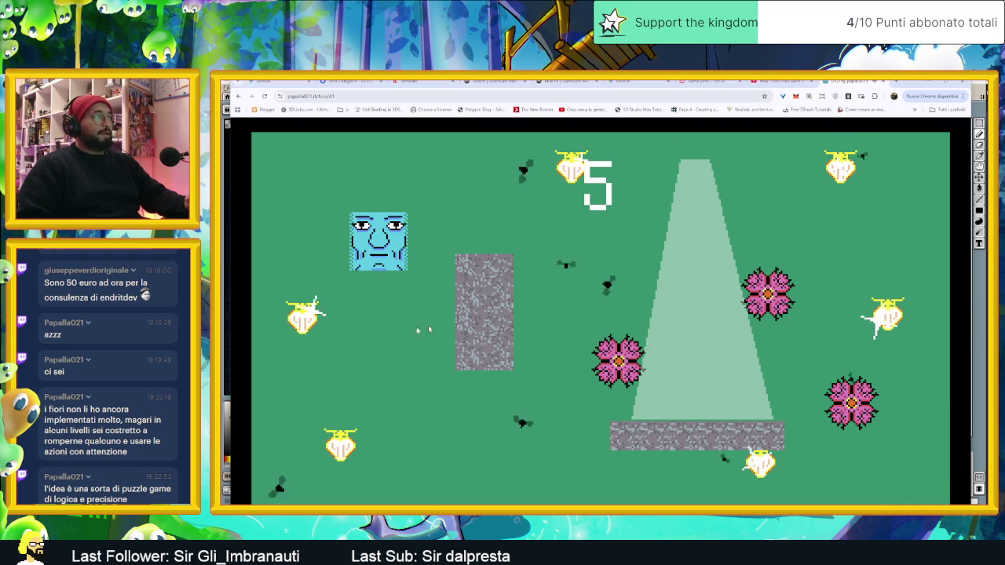